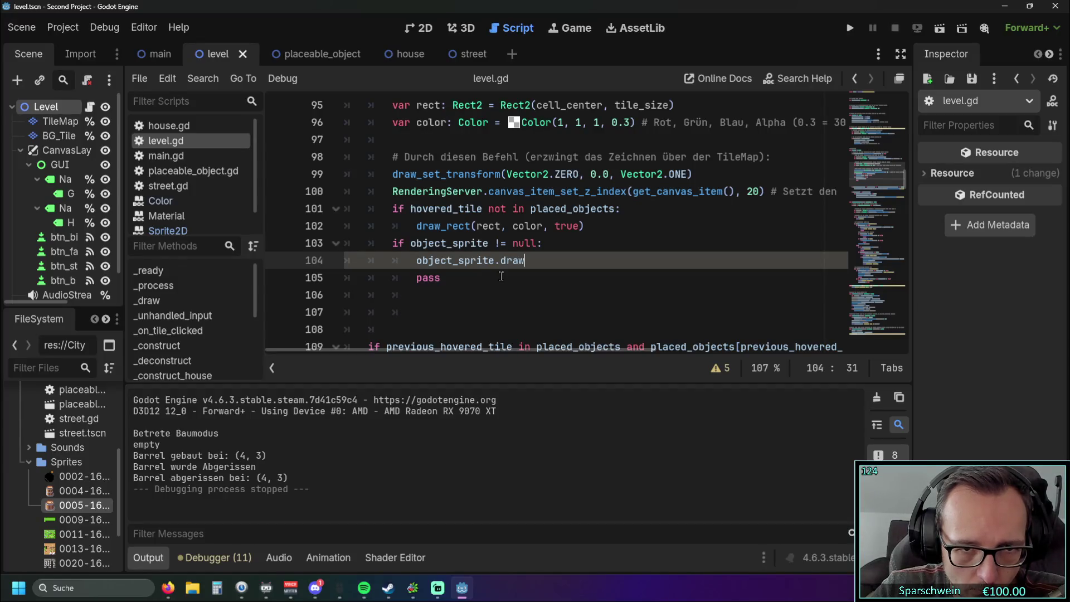
- Run the game, place a barrel at tile (3, 3), then click it until the debugger breaks at line 113
click(848, 29)
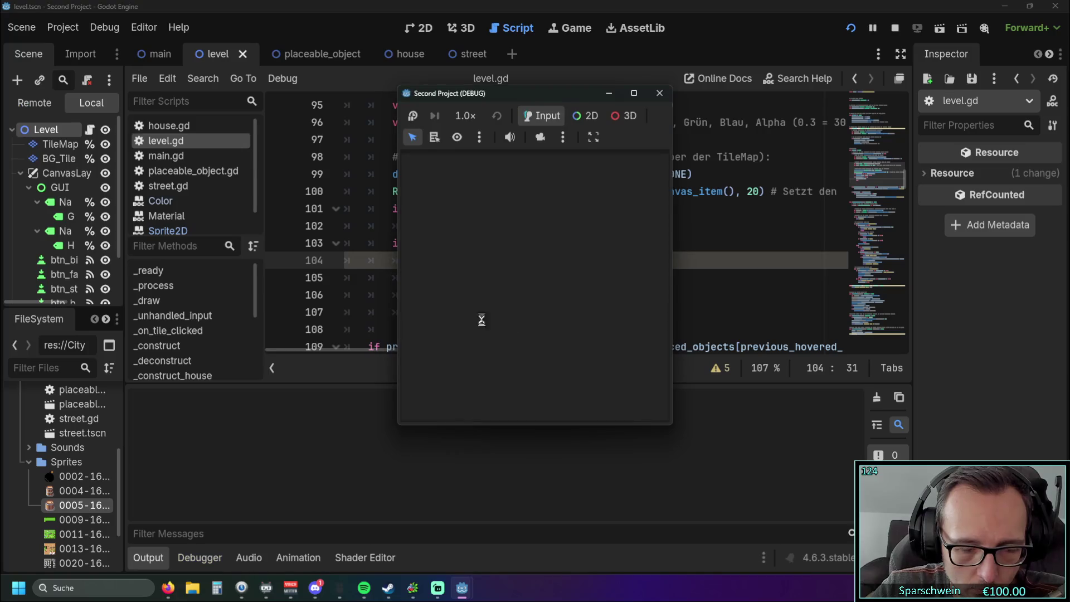
click(503, 402)
click(519, 284)
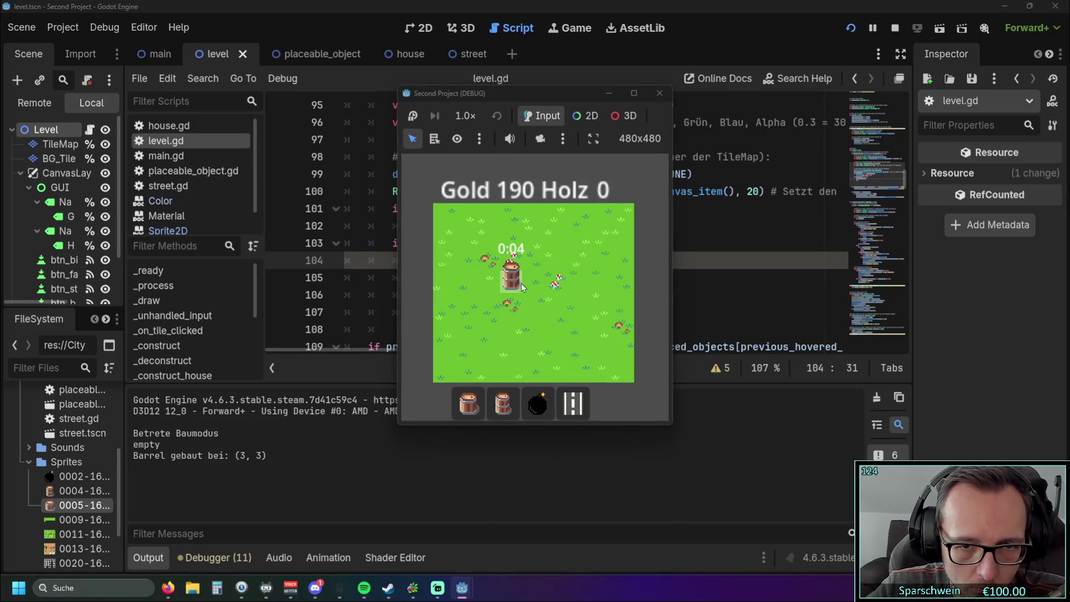
click(541, 263)
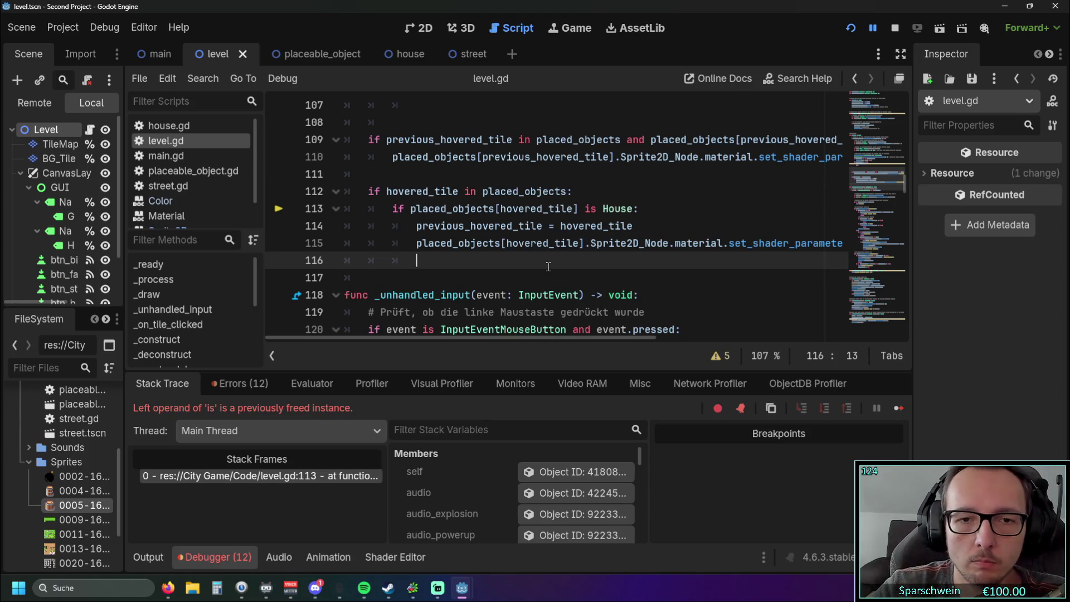
scroll(549, 266, up, 15)
scroll(548, 267, down, 5)
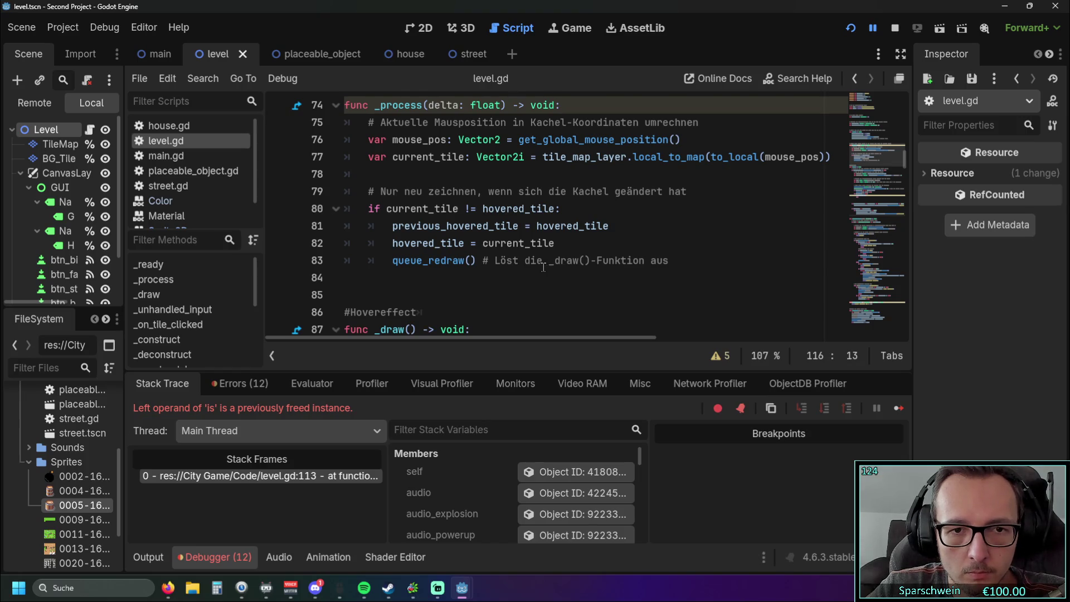
scroll(549, 266, up, 9)
scroll(544, 268, up, 5)
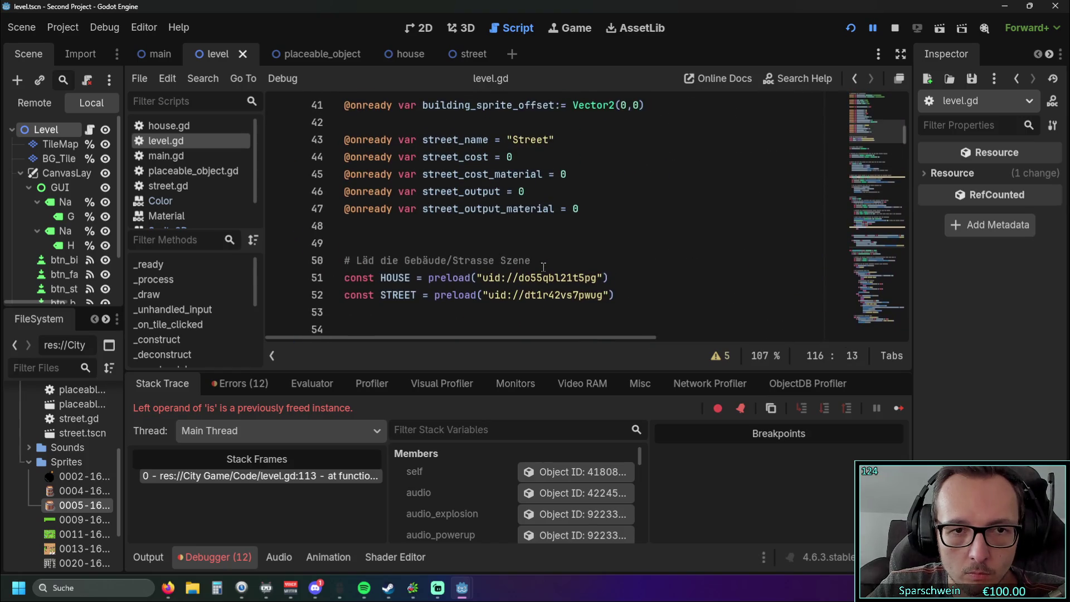
scroll(543, 268, down, 3)
scroll(543, 268, down, 12)
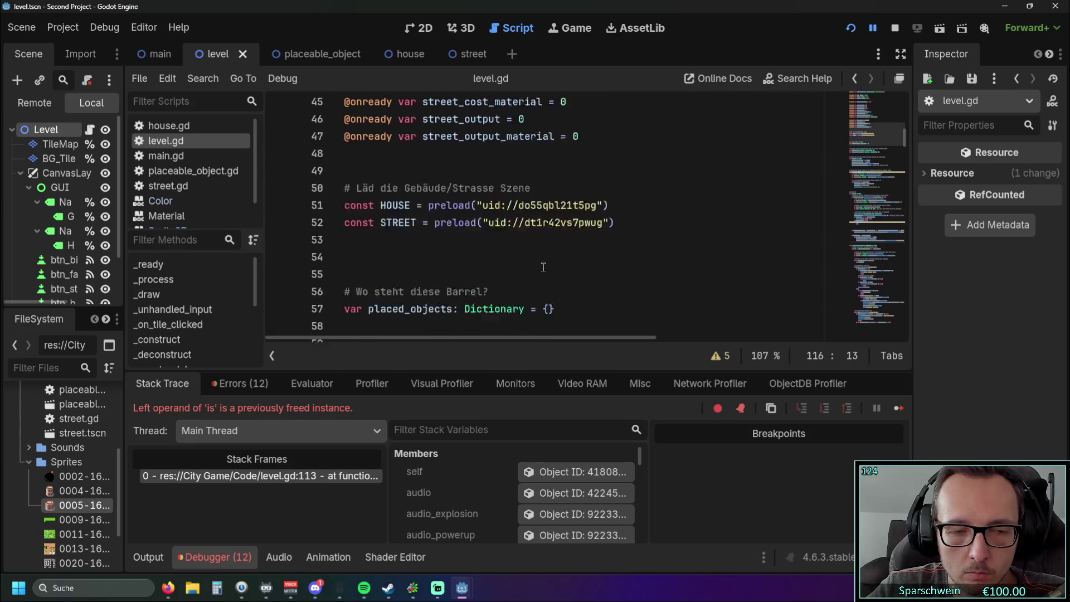
scroll(543, 267, up, 1)
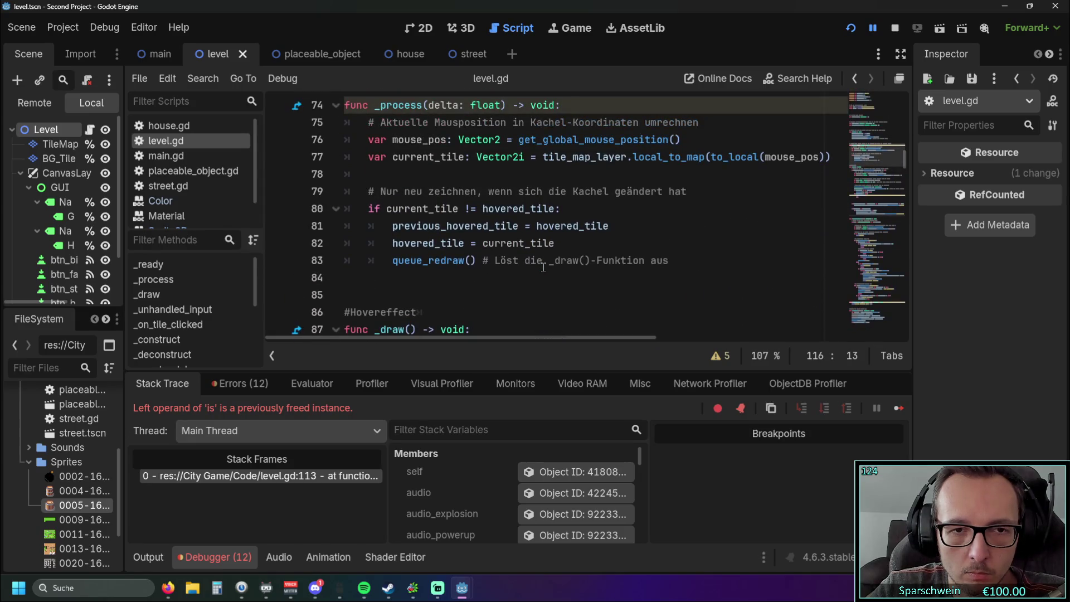
scroll(543, 267, down, 7)
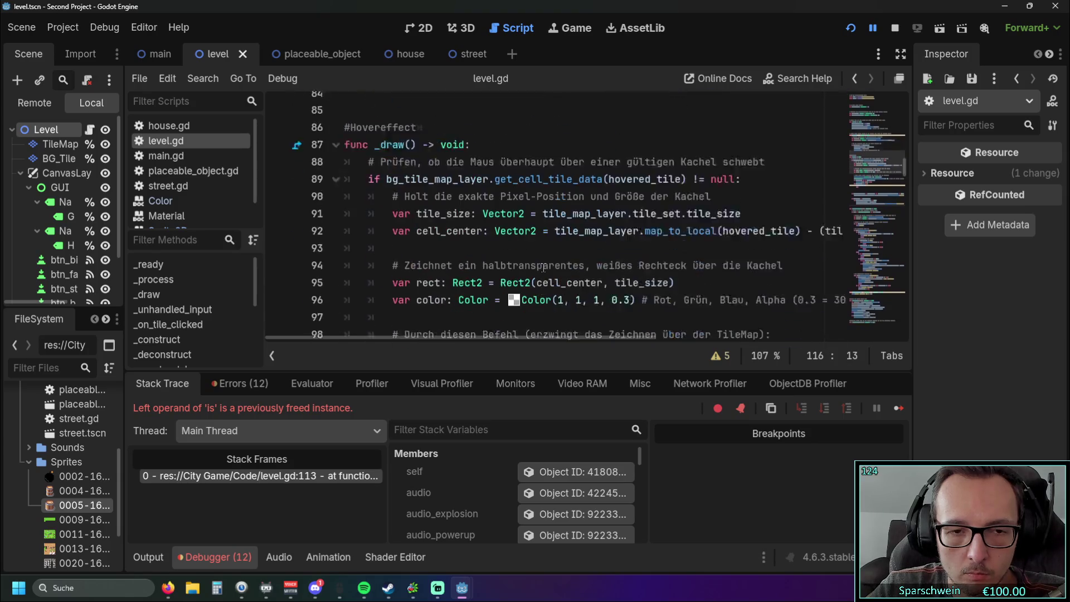
click(503, 279)
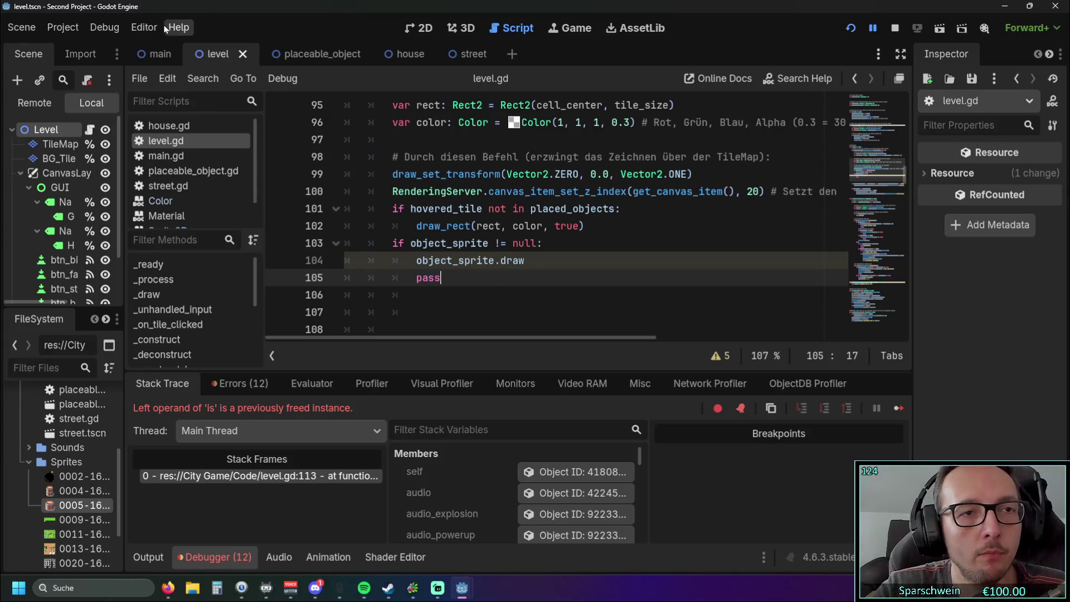
key(F1)
- Search the help for 'draw', browse the matching members and open the CanvasItem class
text(draw)
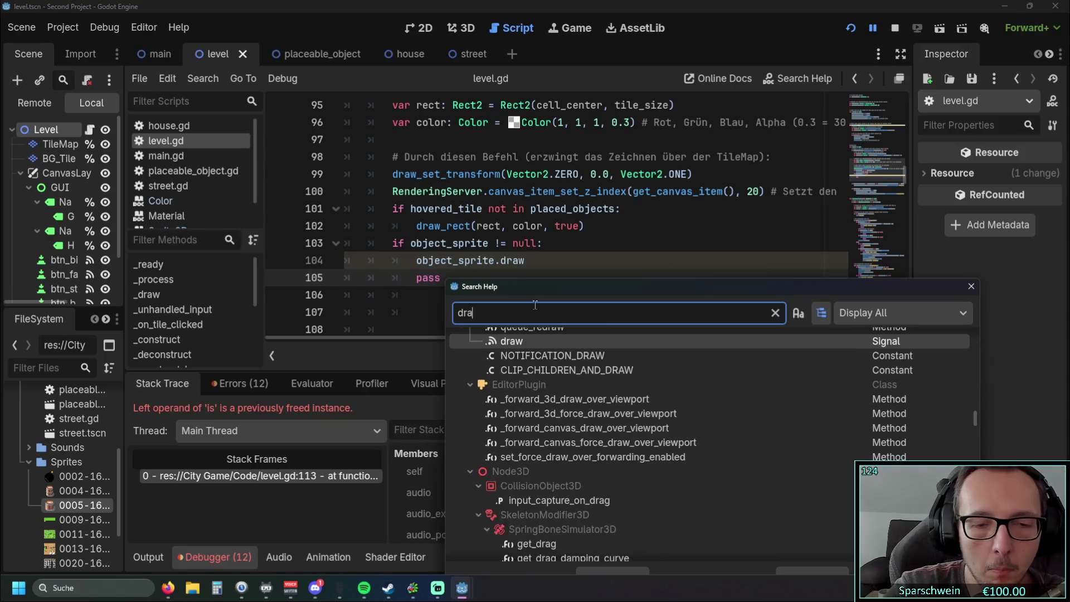
scroll(560, 403, up, 2)
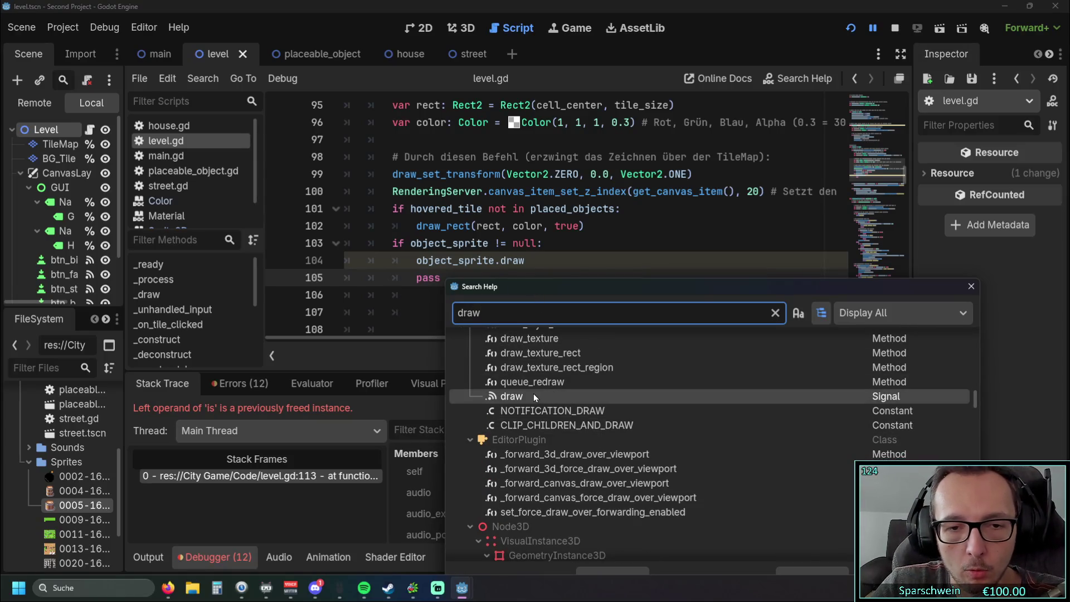
scroll(535, 396, up, 8)
scroll(582, 394, down, 5)
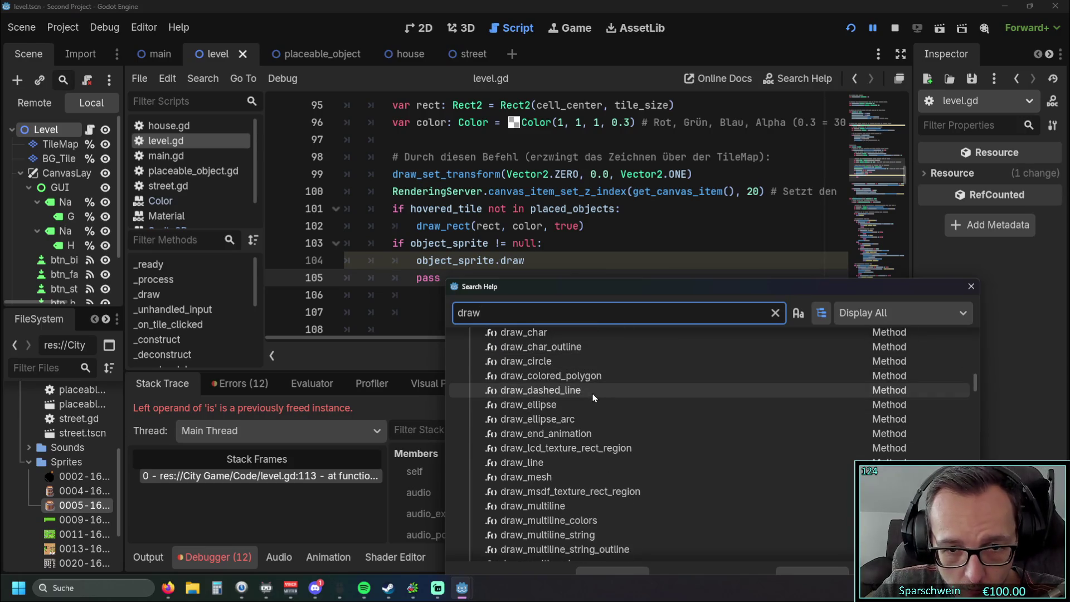
scroll(591, 397, down, 4)
scroll(584, 397, down, 5)
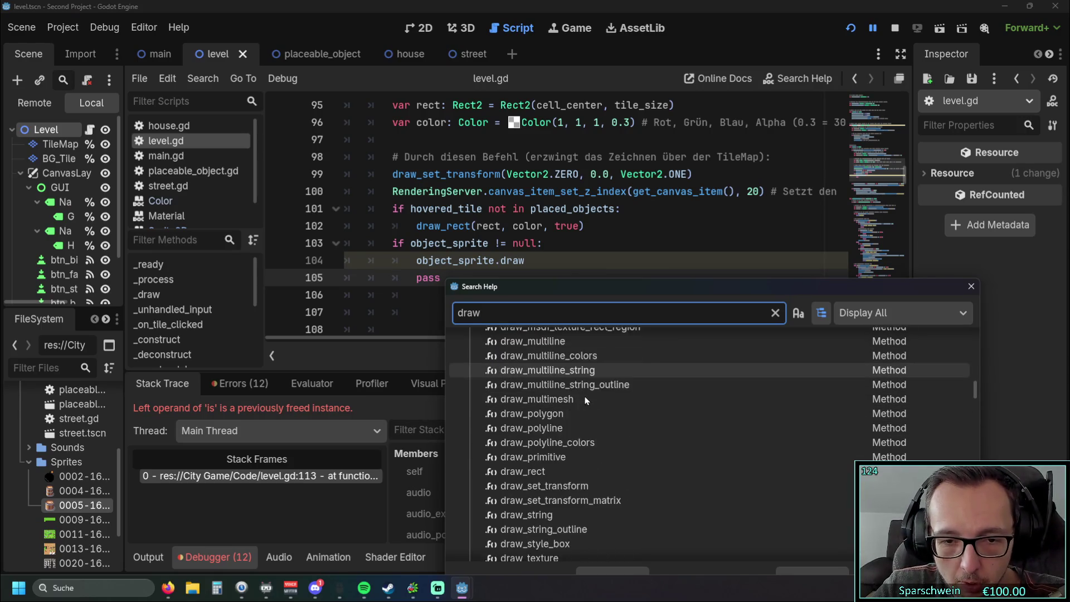
scroll(582, 397, up, 12)
scroll(546, 409, up, 15)
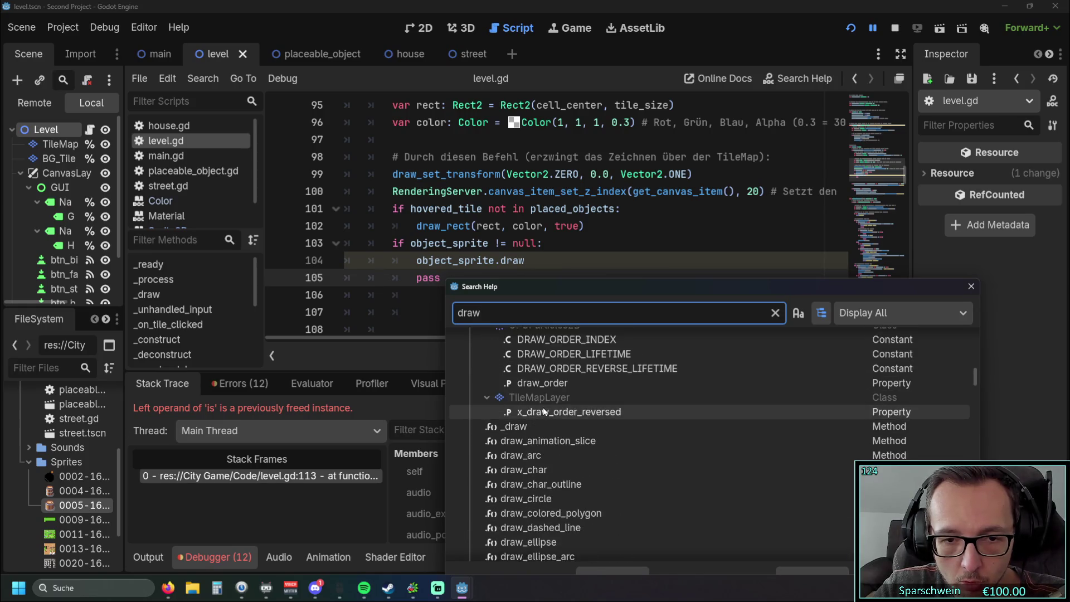
scroll(543, 411, up, 4)
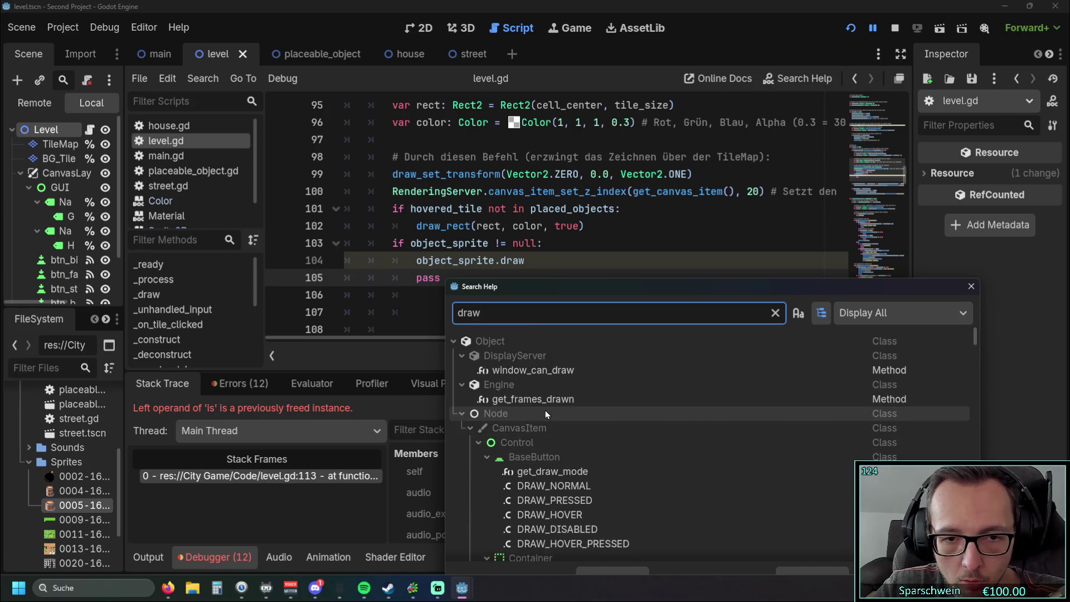
double_click(535, 430)
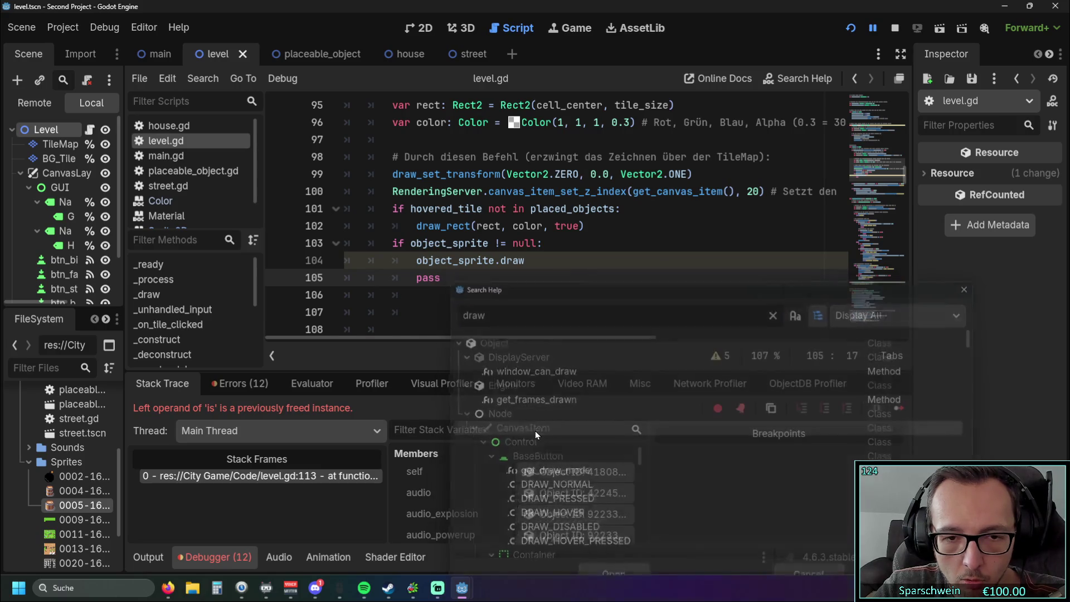
- Scroll the CanvasItem reference to its Methods list and jump to the _draw() description
scroll(493, 310, down, 5)
scroll(479, 257, down, 5)
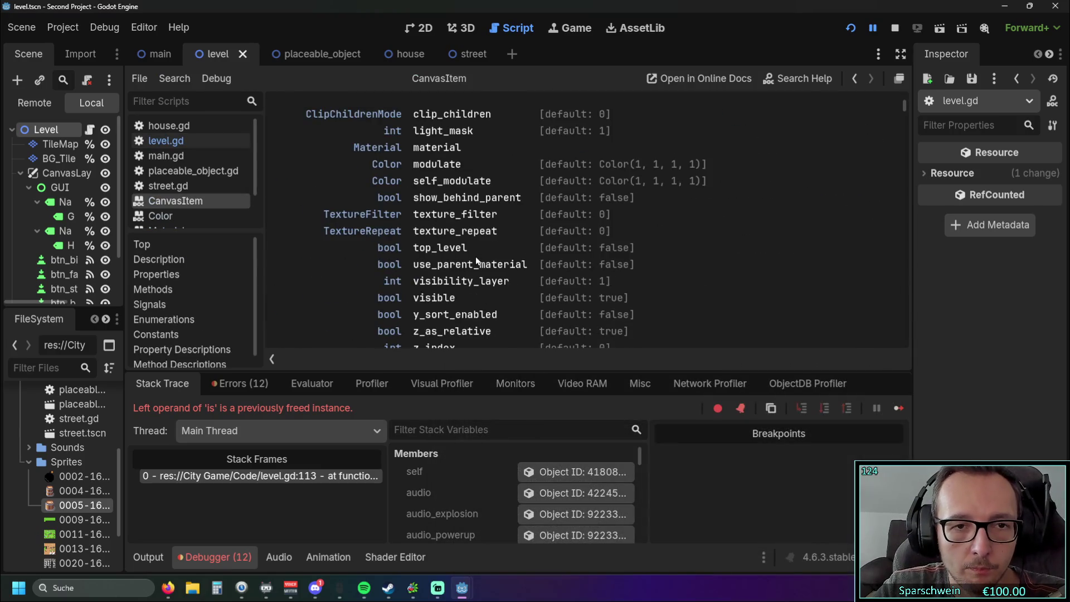
scroll(497, 248, down, 2)
scroll(497, 248, down, 3)
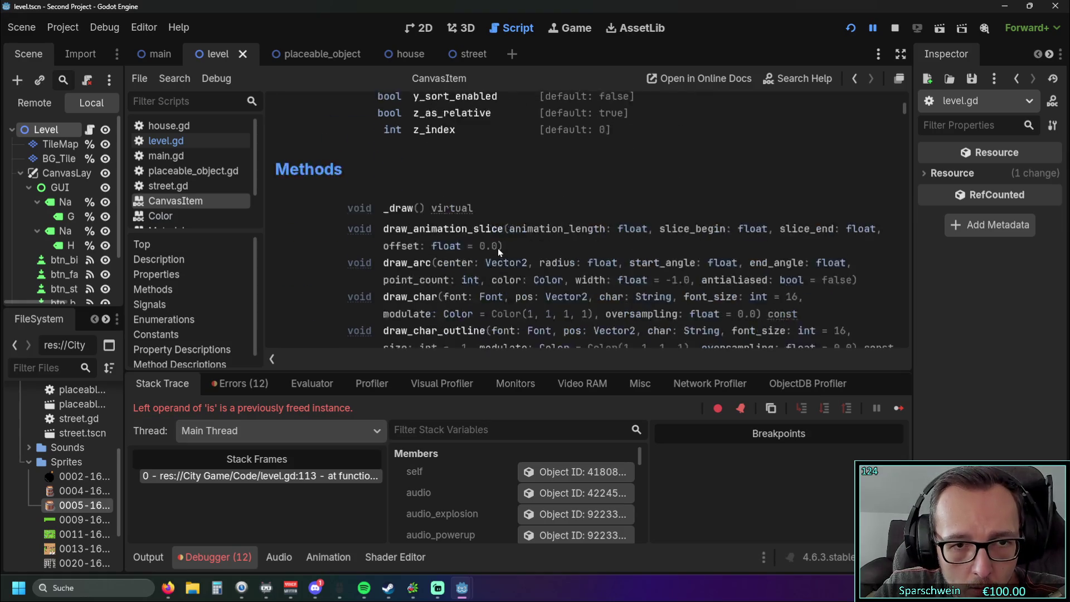
scroll(446, 190, down, 6)
scroll(447, 193, up, 6)
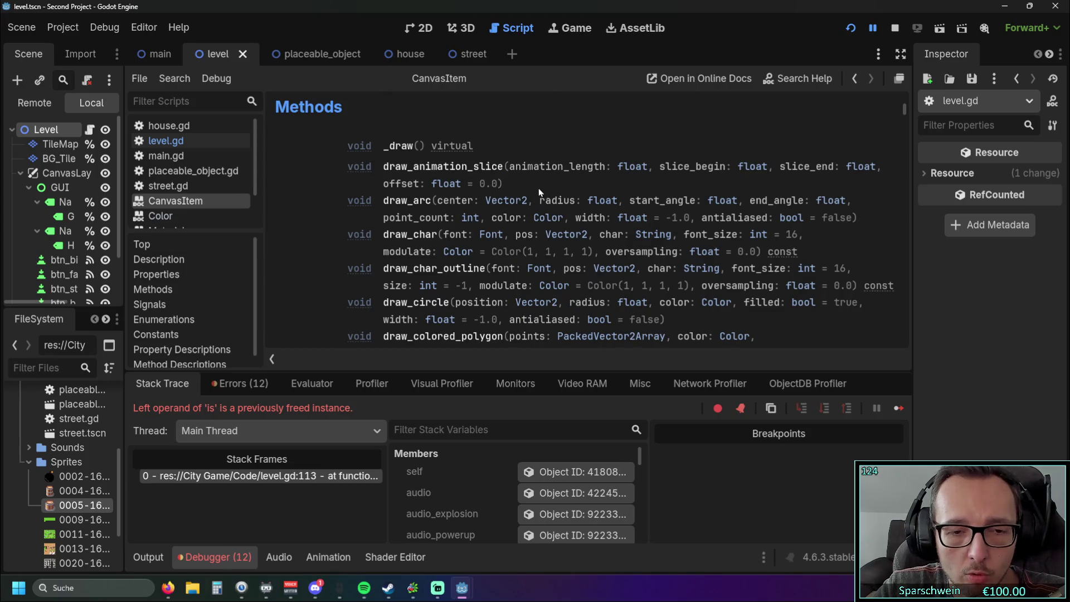
scroll(530, 189, up, 1)
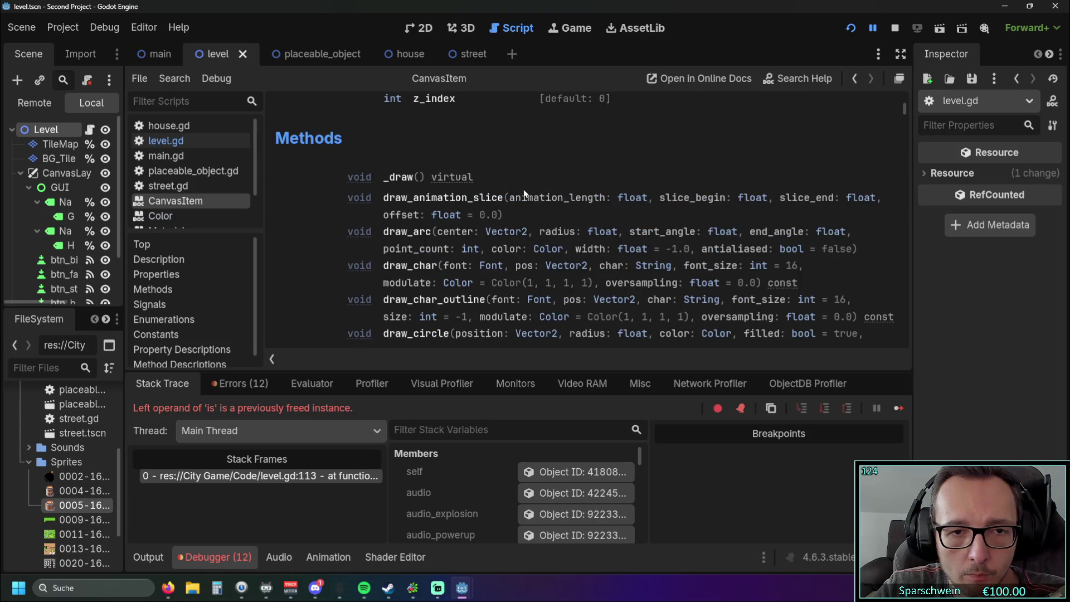
click(396, 178)
- Read through the draw method descriptions, then return to Properties and open visibility_layer
scroll(488, 212, down, 10)
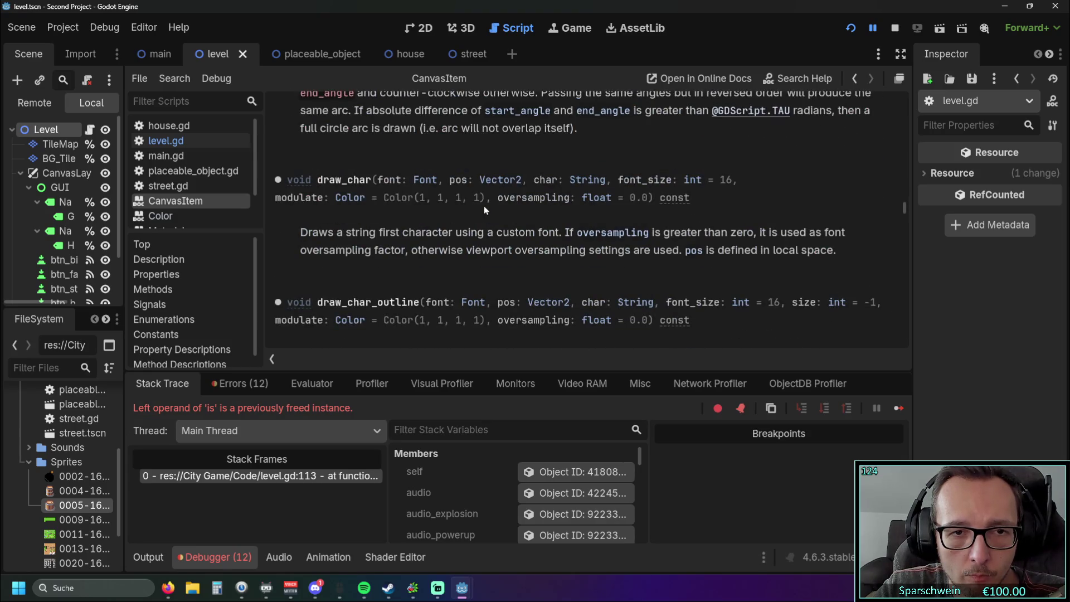
scroll(482, 206, down, 4)
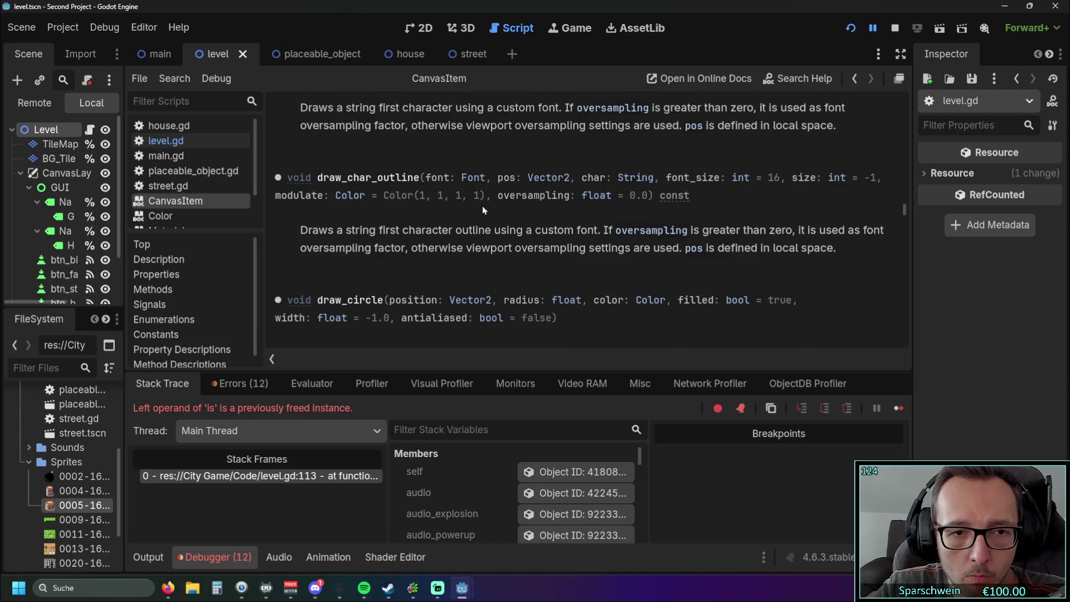
scroll(481, 207, down, 15)
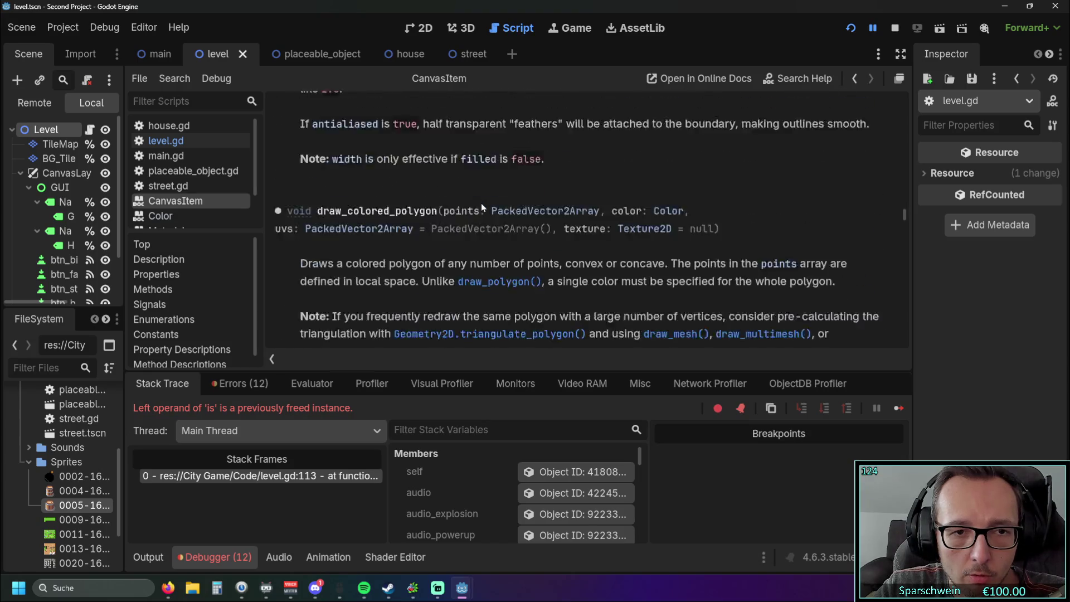
scroll(481, 203, down, 20)
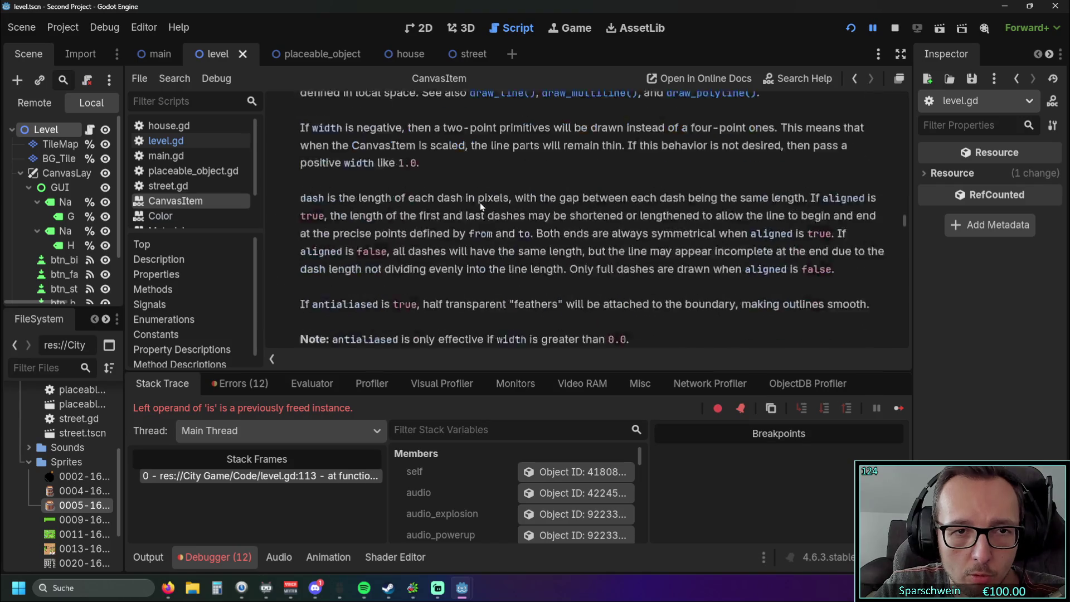
mouse_move(904, 221)
mouse_down()
mouse_move(911, 92)
mouse_move(905, 112)
mouse_move(905, 102)
mouse_move(543, 203)
mouse_move(394, 222)
mouse_up()
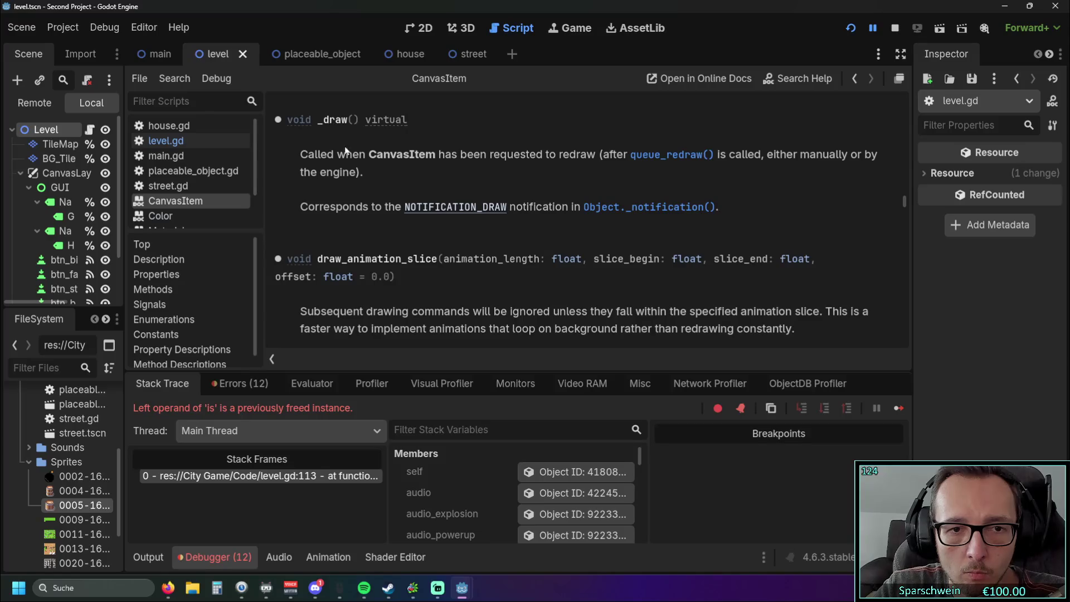
mouse_move(908, 195)
mouse_down()
mouse_move(905, 95)
mouse_move(907, 105)
mouse_up()
scroll(653, 175, down, 3)
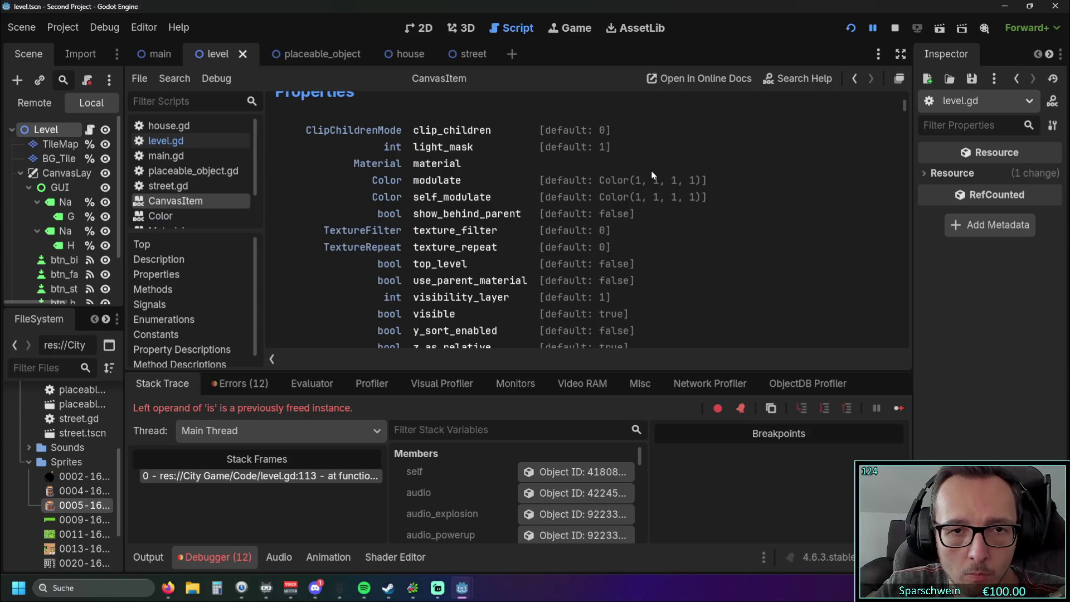
scroll(622, 180, up, 1)
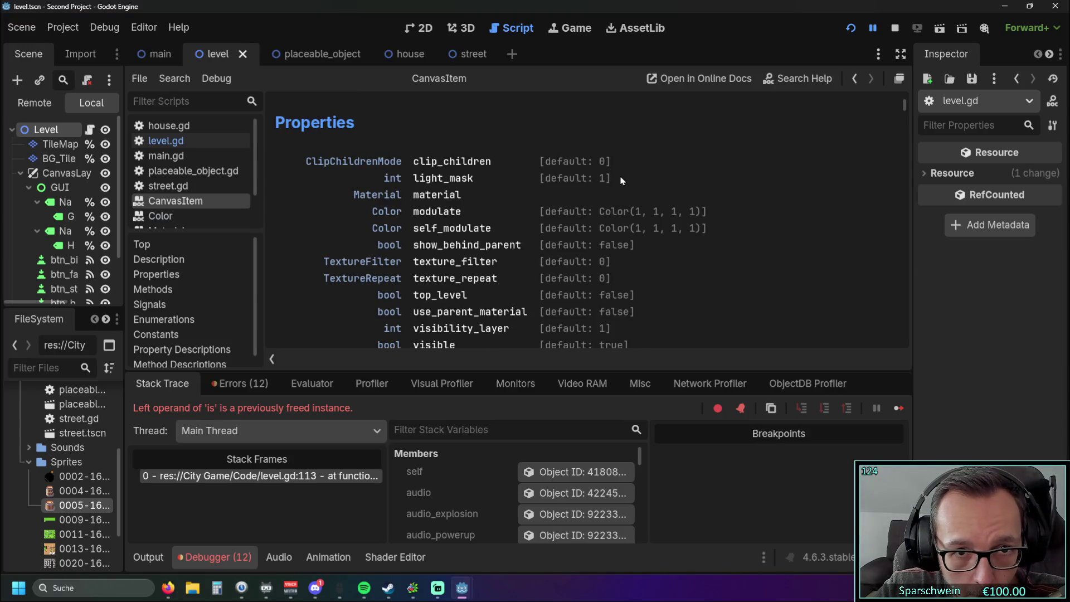
scroll(622, 180, down, 1)
scroll(475, 150, down, 1)
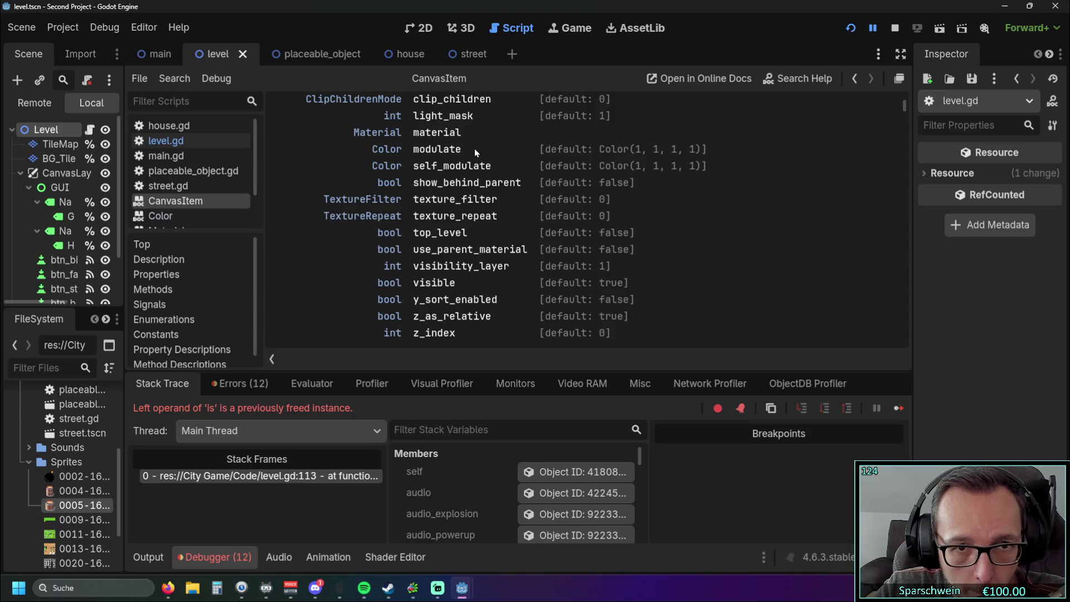
scroll(475, 149, down, 1)
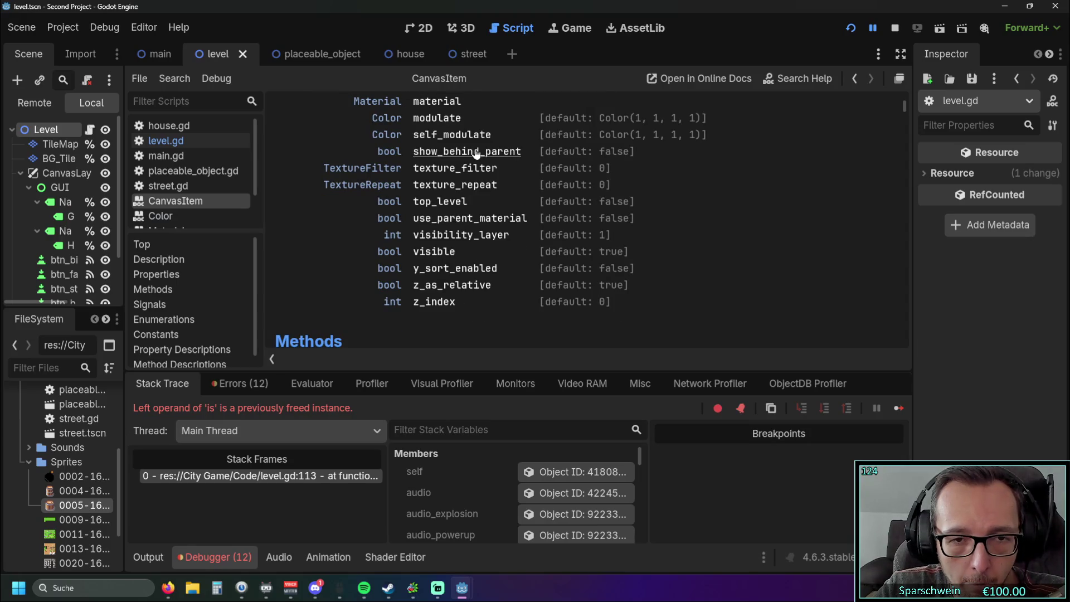
scroll(475, 152, up, 1)
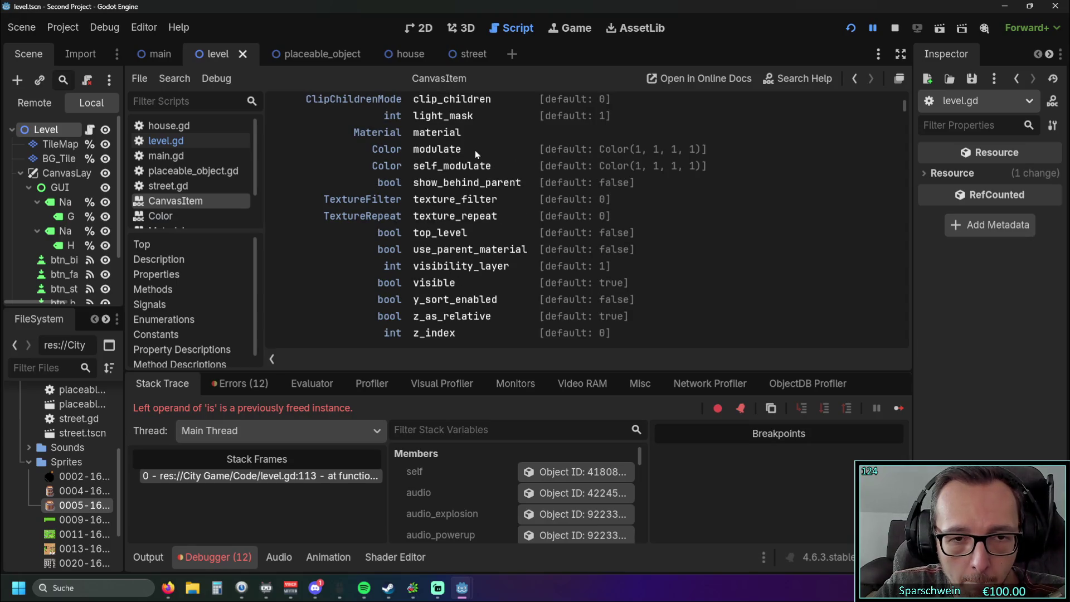
click(450, 266)
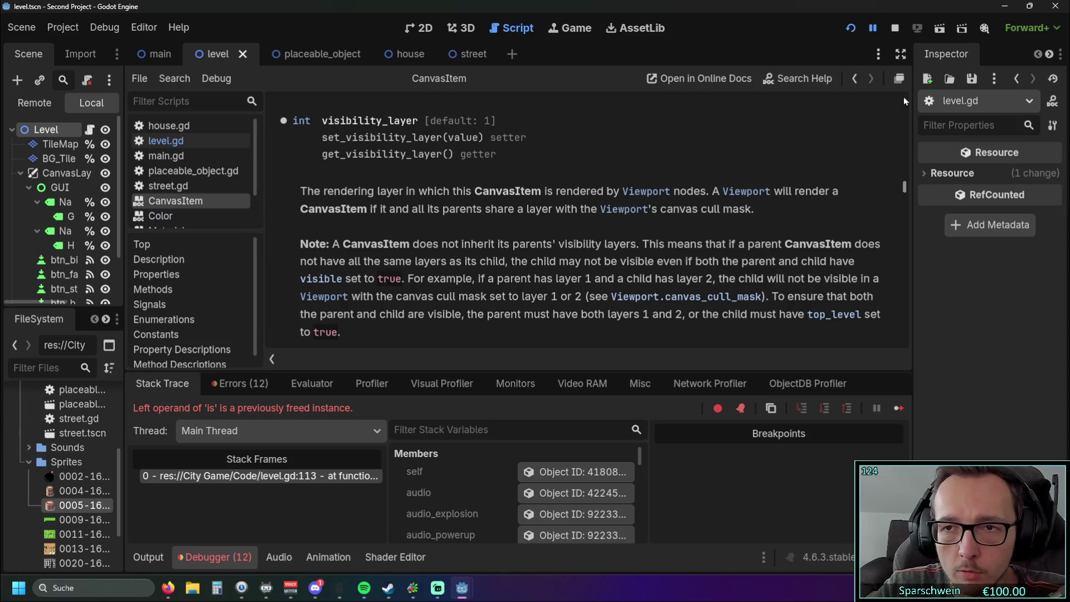
- Scroll the CanvasItem help from Properties down to the draw_texture method and its parameters
drag(904, 183, 905, 80)
scroll(679, 168, down, 10)
scroll(679, 167, down, 3)
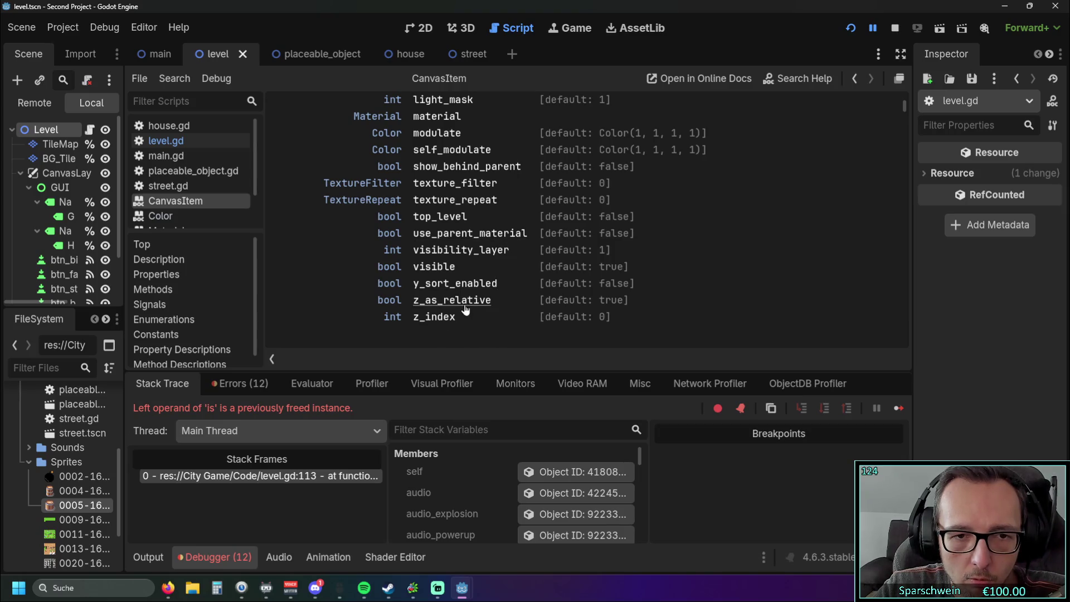
scroll(470, 282, up, 1)
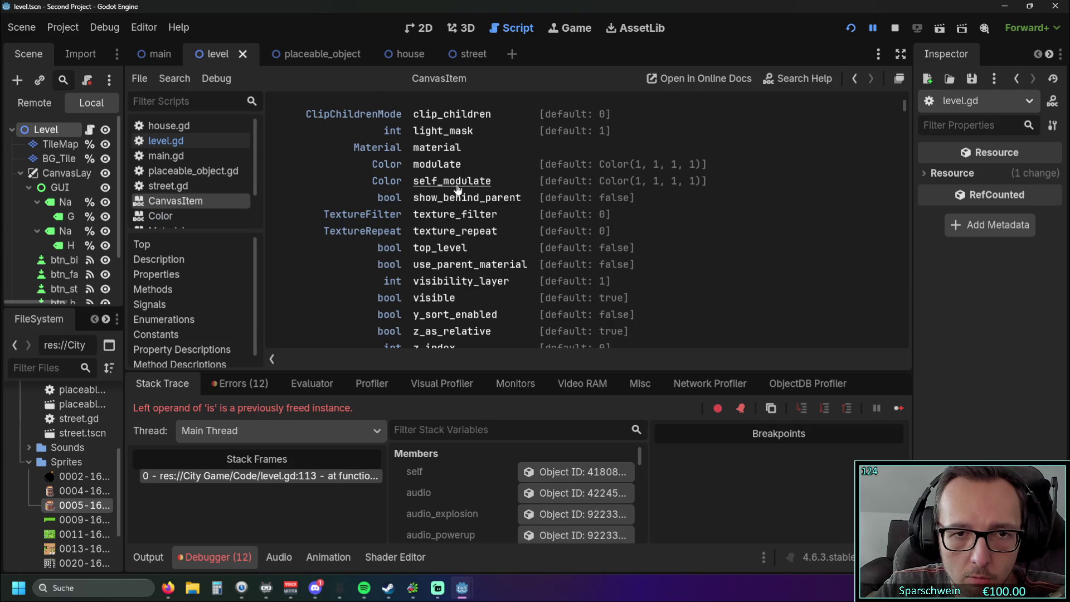
scroll(466, 202, down, 8)
scroll(468, 205, down, 5)
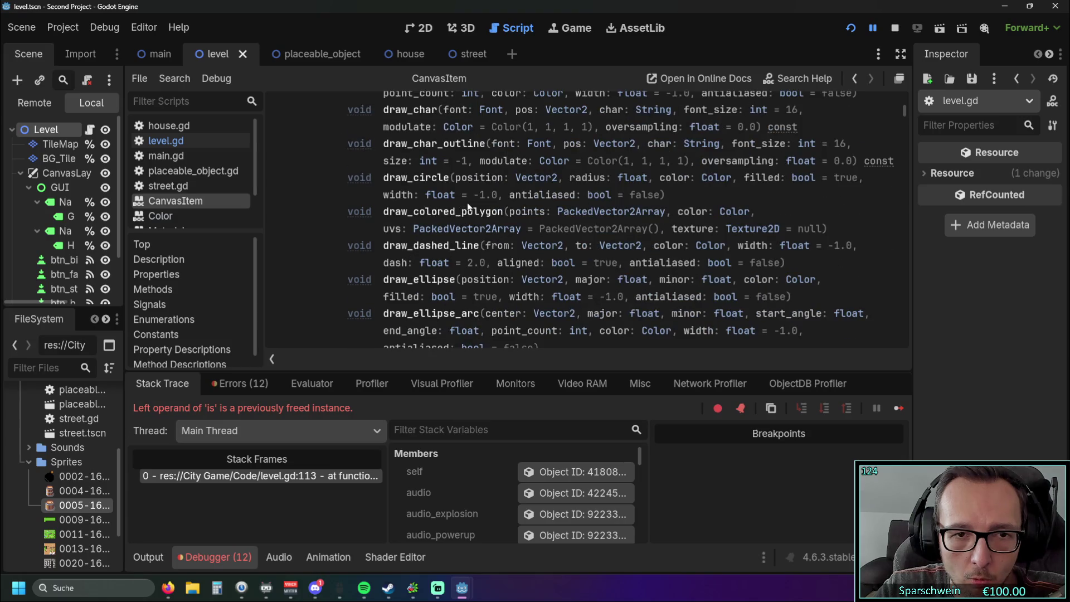
scroll(469, 207, down, 4)
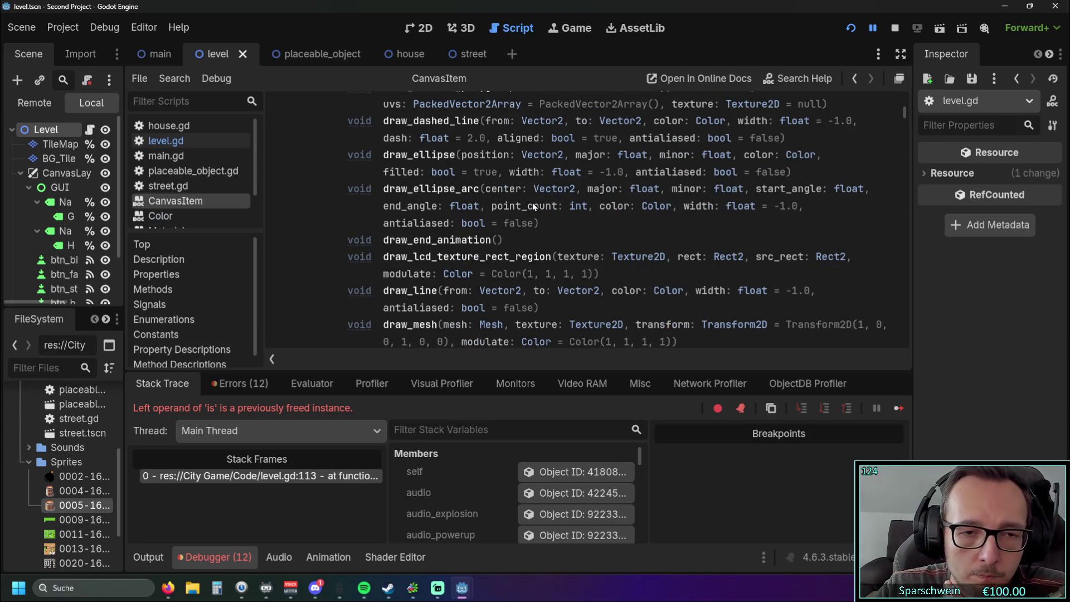
scroll(532, 206, down, 6)
scroll(533, 206, down, 10)
scroll(533, 202, down, 8)
scroll(533, 203, down, 6)
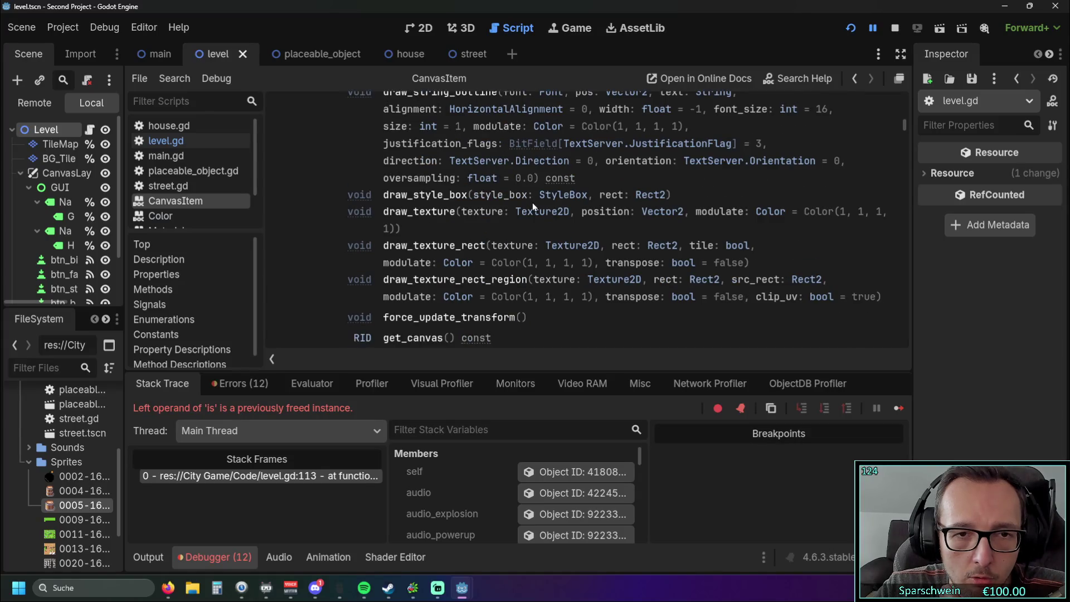
scroll(533, 205, down, 2)
scroll(532, 202, up, 2)
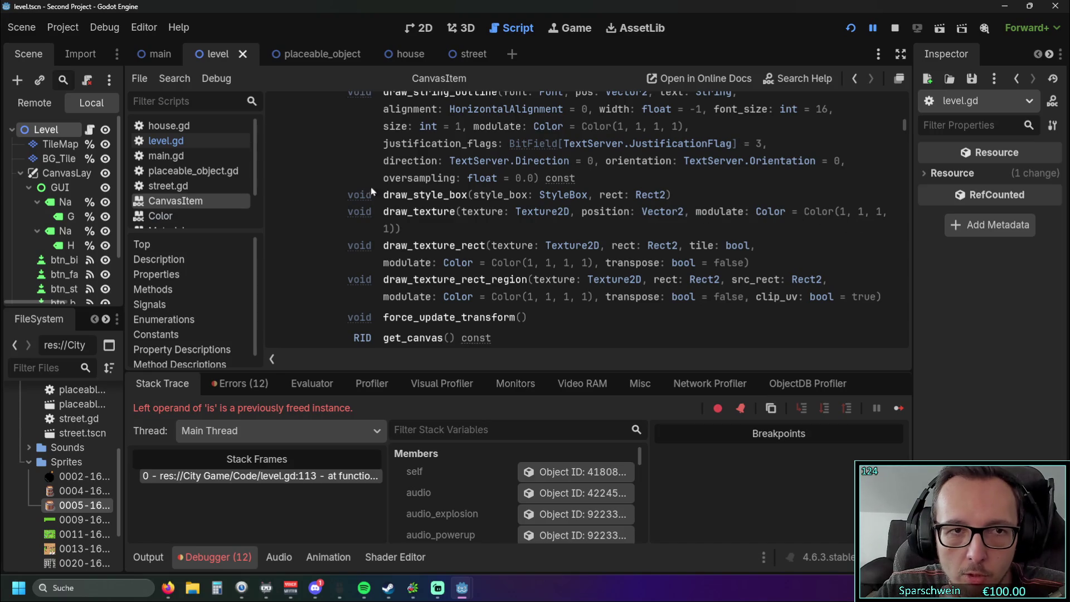
click(321, 54)
- In level.gd, begin line 104 with a draw_texture call via autocomplete
click(392, 54)
click(312, 54)
click(215, 54)
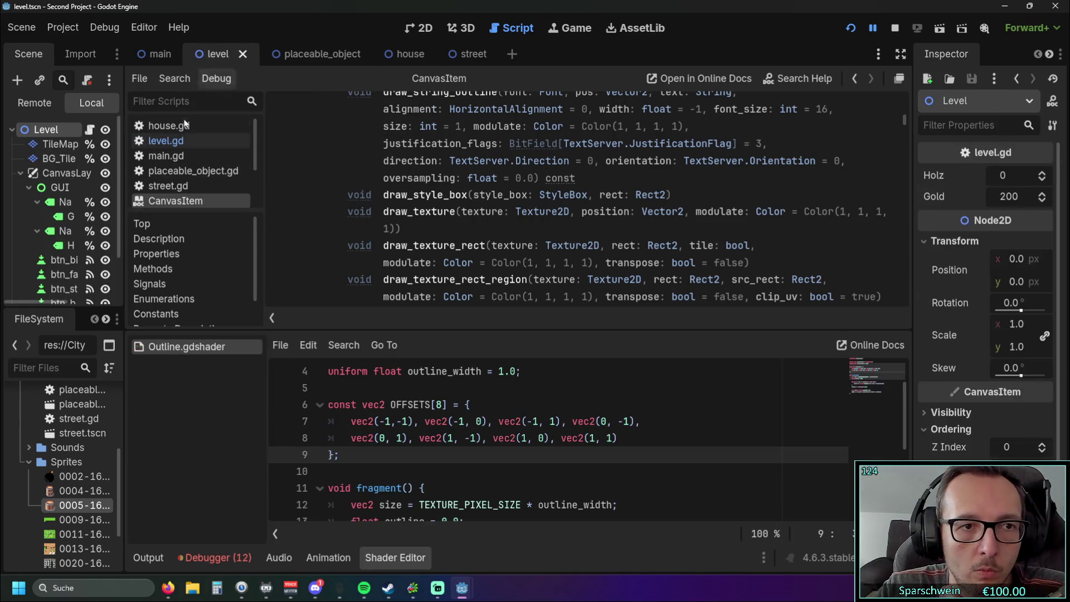
click(166, 141)
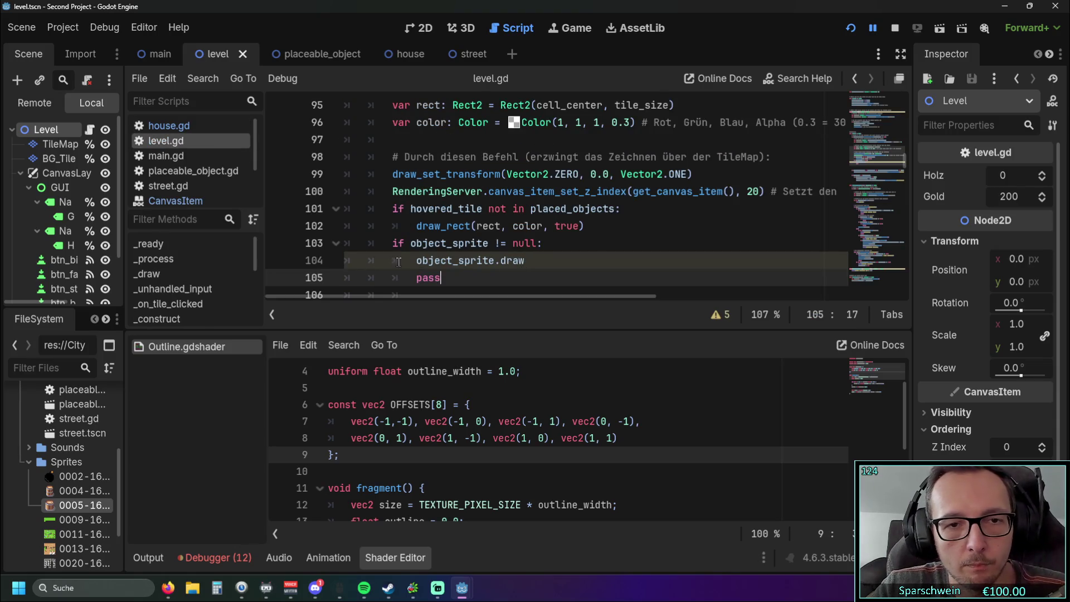
click(418, 265)
text(draw)
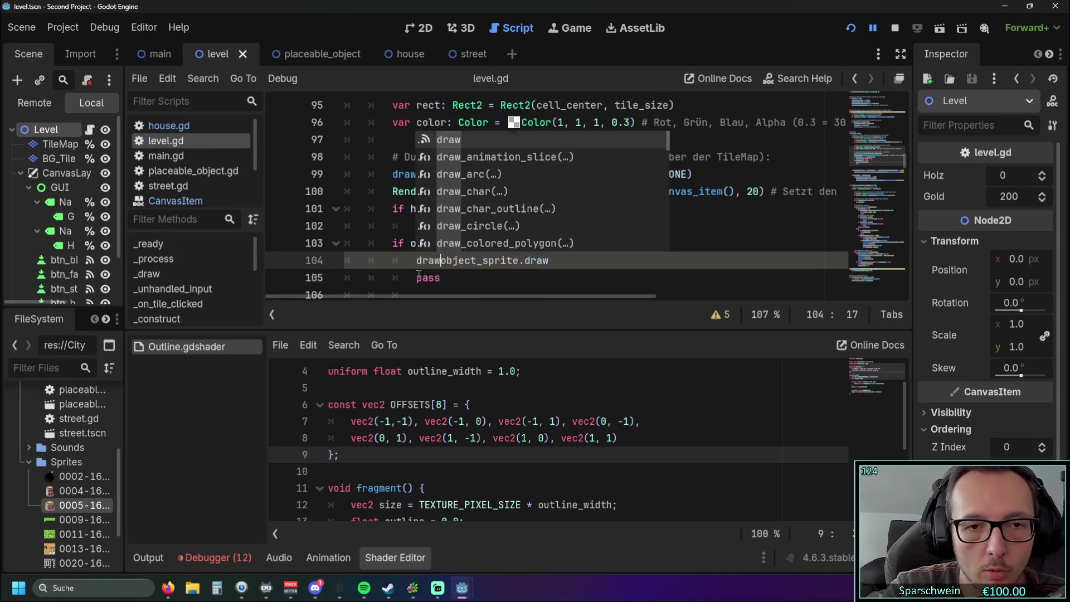
text(_text)
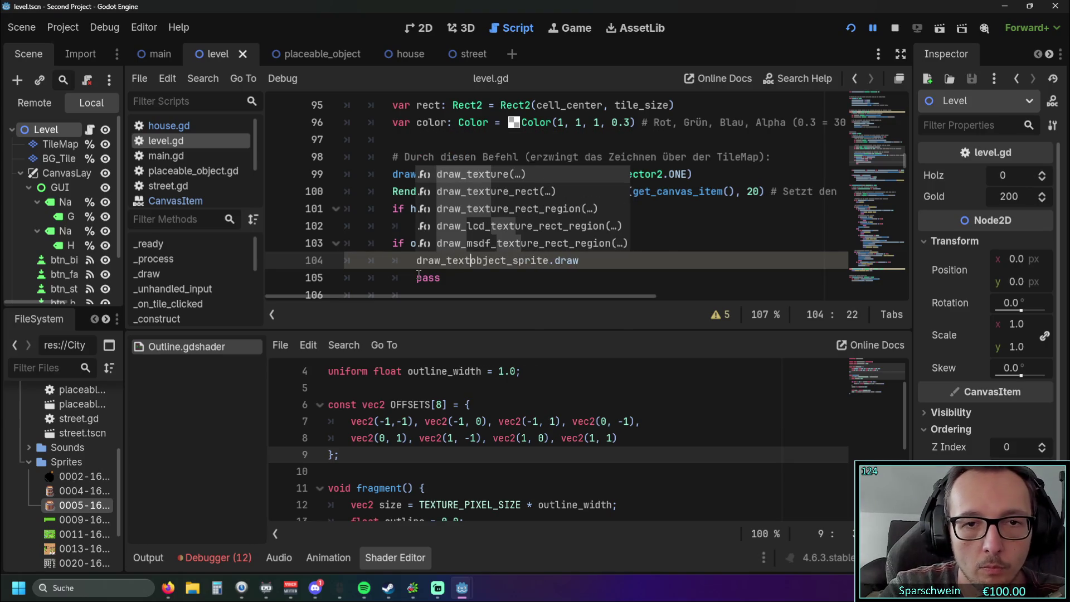
key(Return)
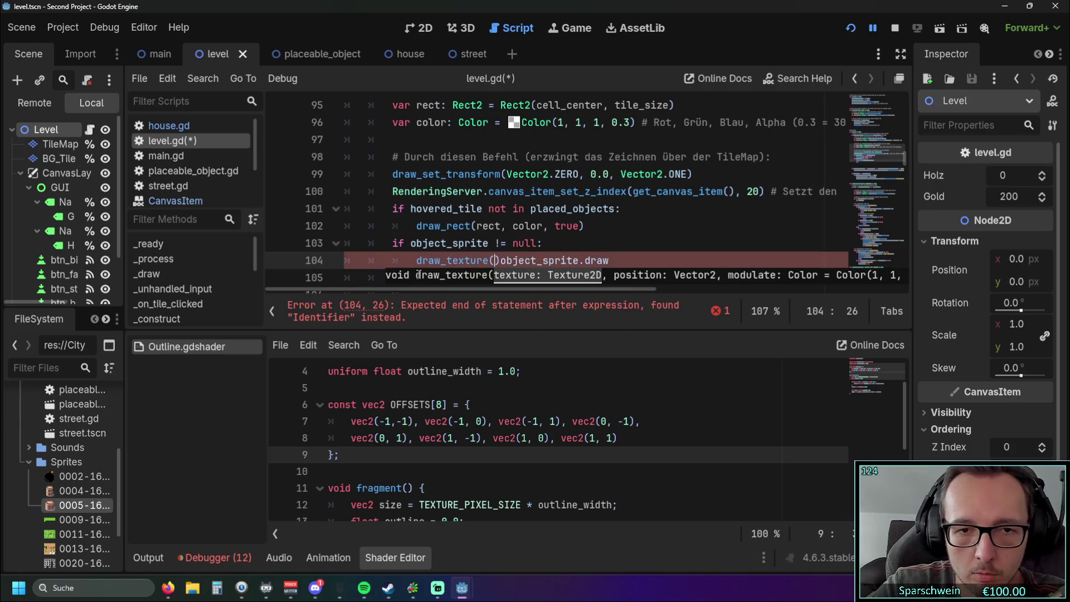
- Pass object_sprite as draw_texture's argument and delete the leftover object_sprite.draw text
drag(501, 260, 578, 260)
key(ctrl+c)
click(497, 261)
key(ctrl+v)
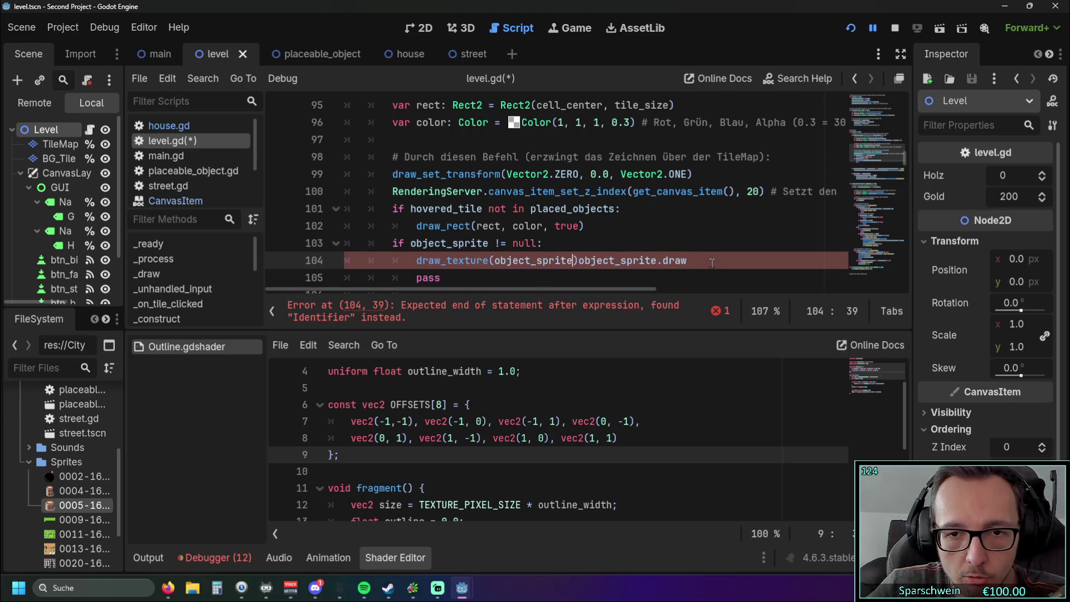
drag(711, 263, 579, 260)
key(BackSpace)
key(Down)
- Replace the argument with sprite_texture, making line 104 draw_texture(sprite_texture)
click(567, 254)
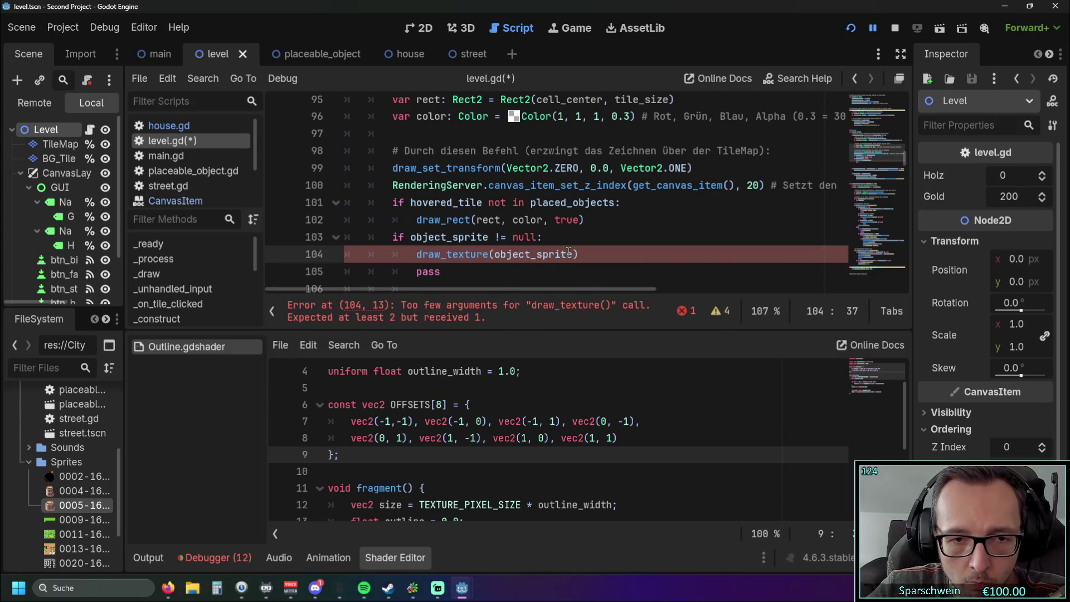
click(526, 255)
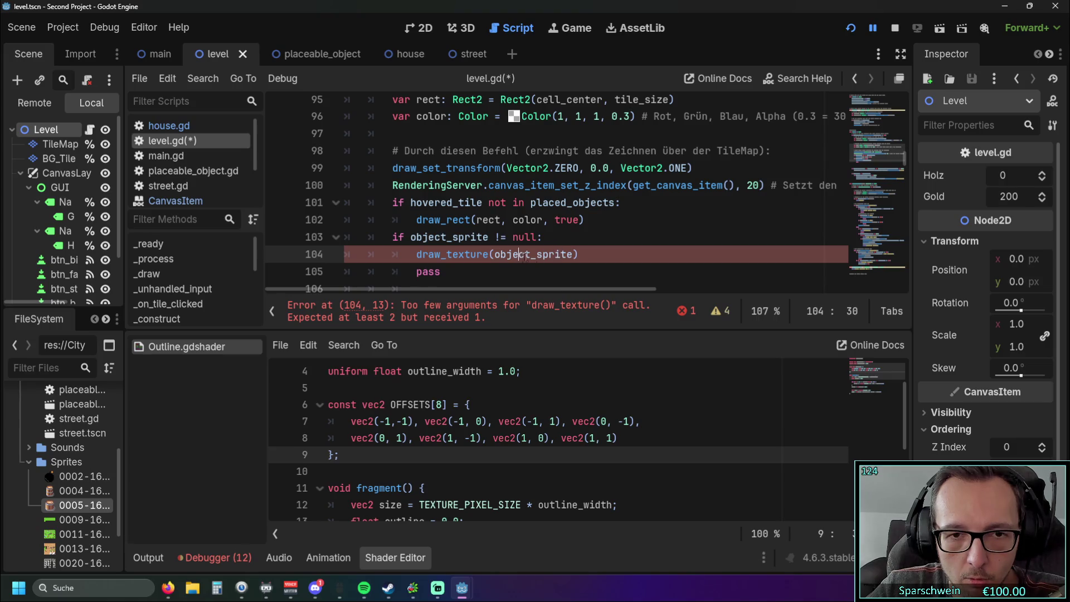
drag(577, 254, 494, 254)
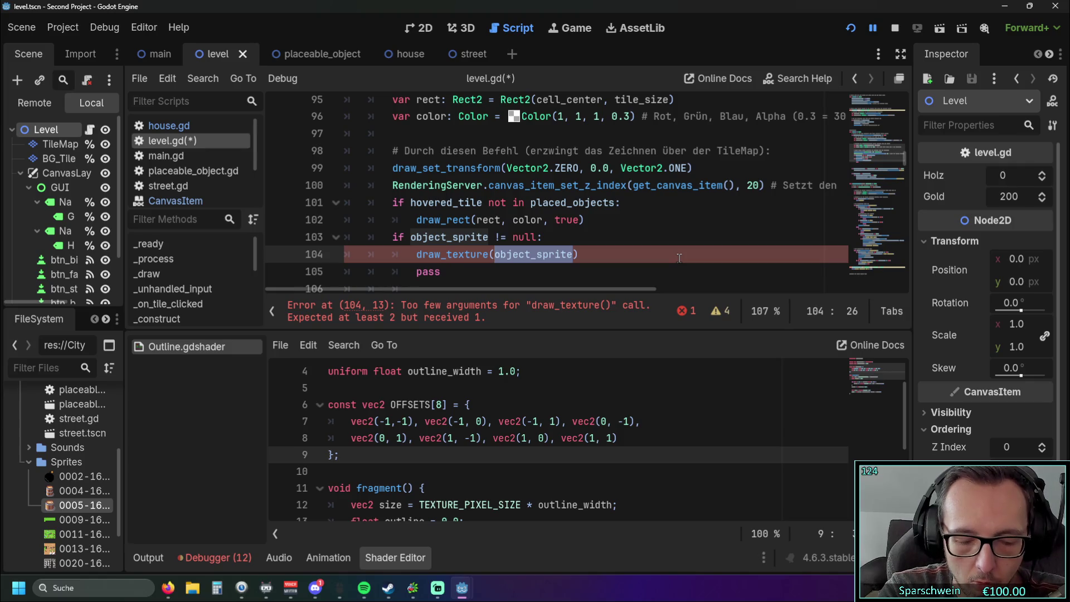
text(sprite)
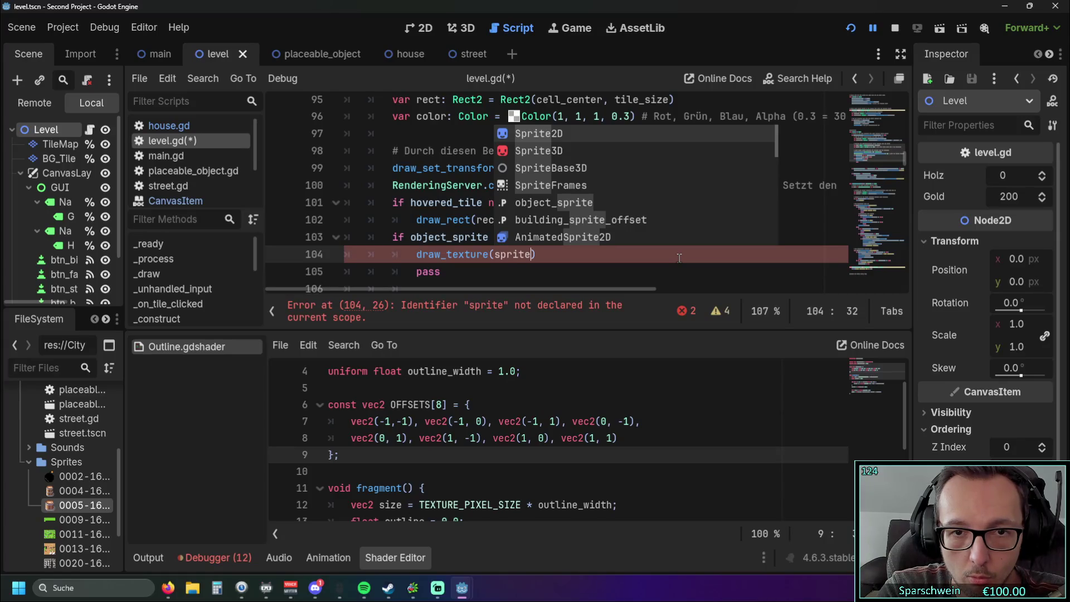
text(_text)
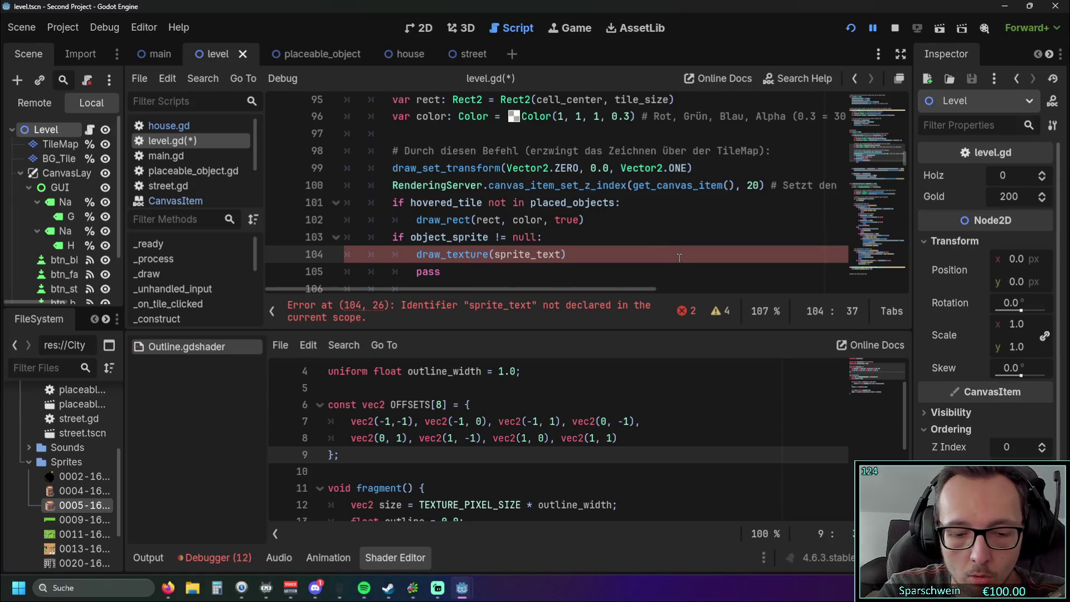
text(ure)
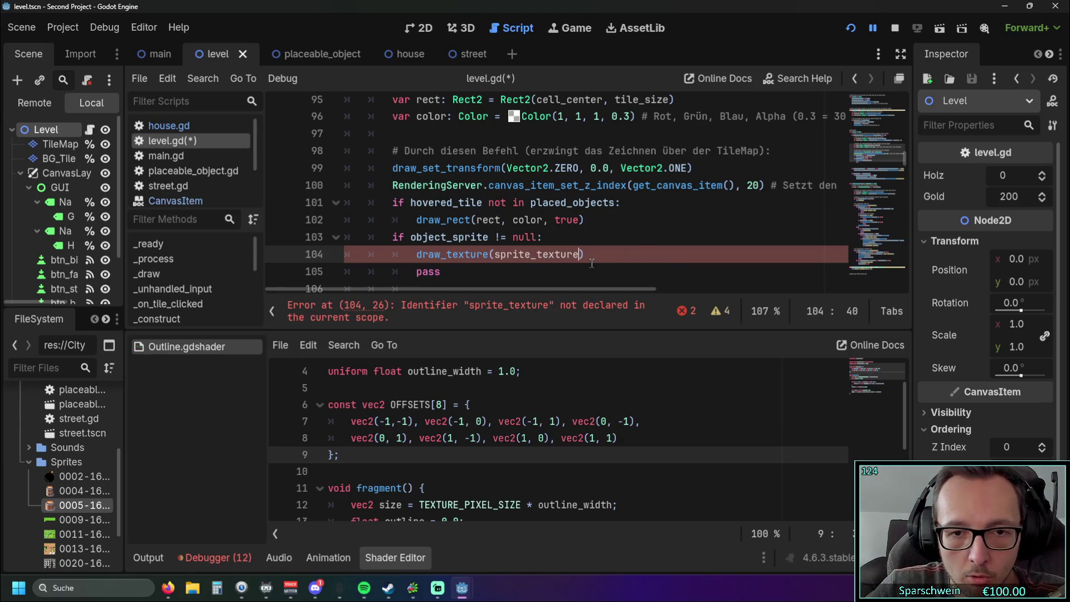
scroll(588, 262, up, 10)
- Change the texture argument to object_sprite via autocomplete, discarding a trial tile_pos argument
scroll(586, 262, up, 8)
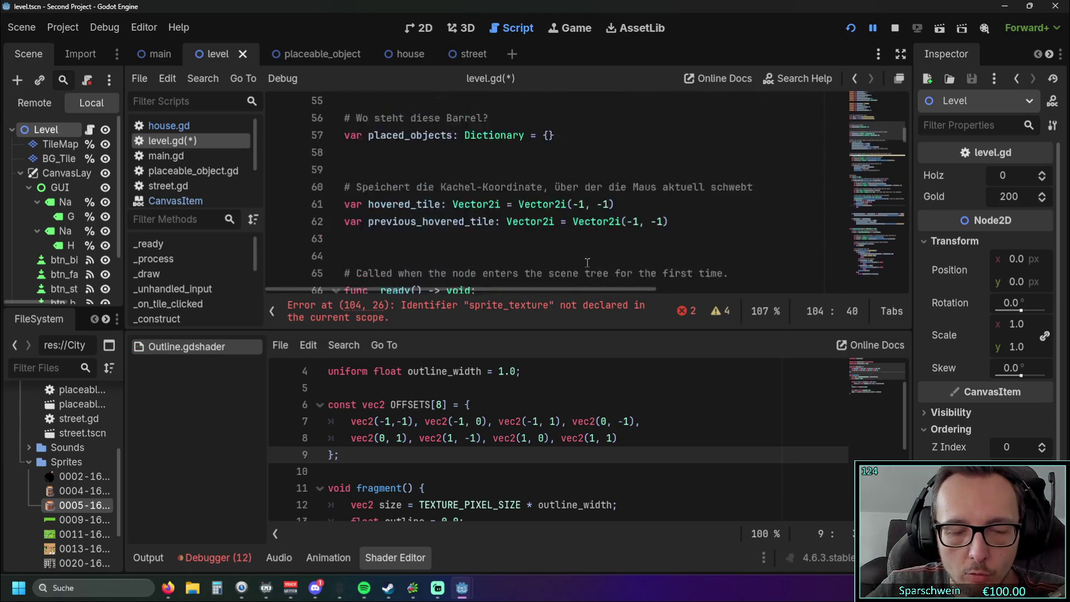
scroll(586, 261, down, 18)
scroll(587, 262, down, 2)
scroll(586, 262, up, 2)
drag(494, 255, 581, 255)
text(objec)
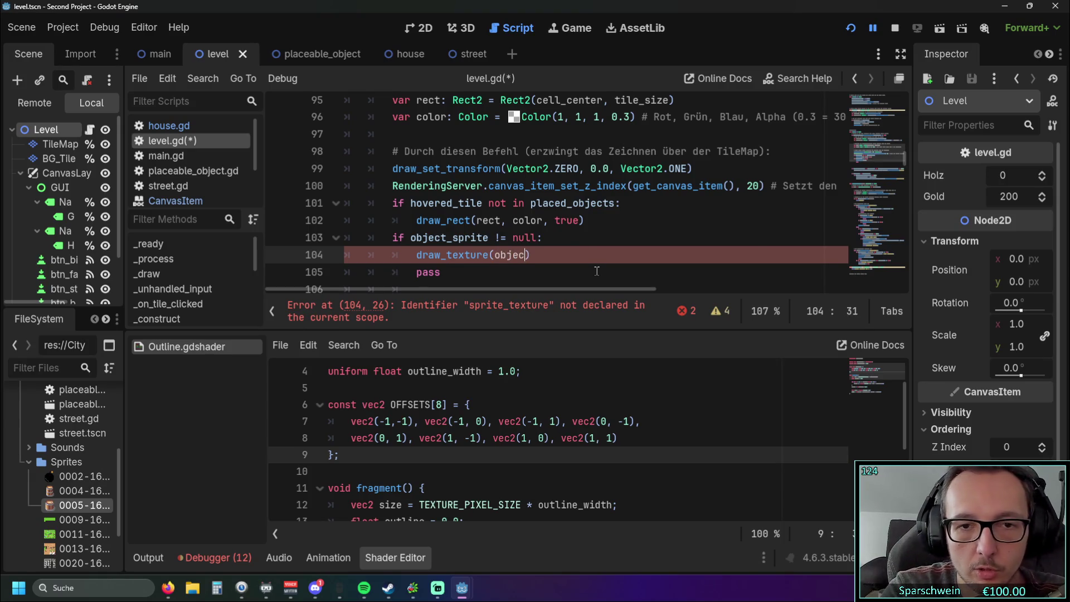
key(Down)
key(Return)
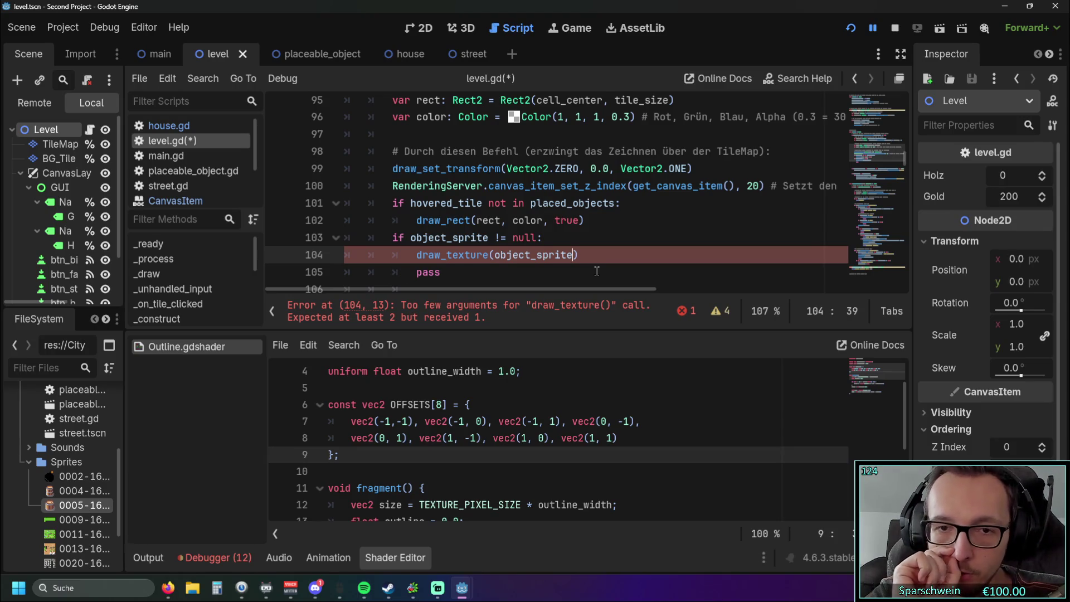
text(, )
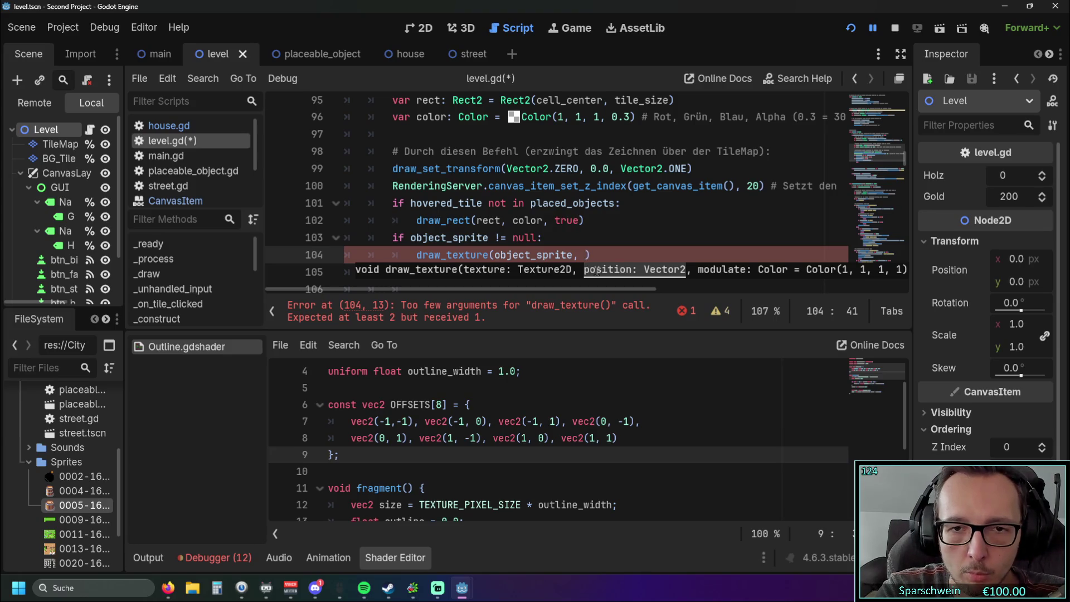
text(tile_pos)
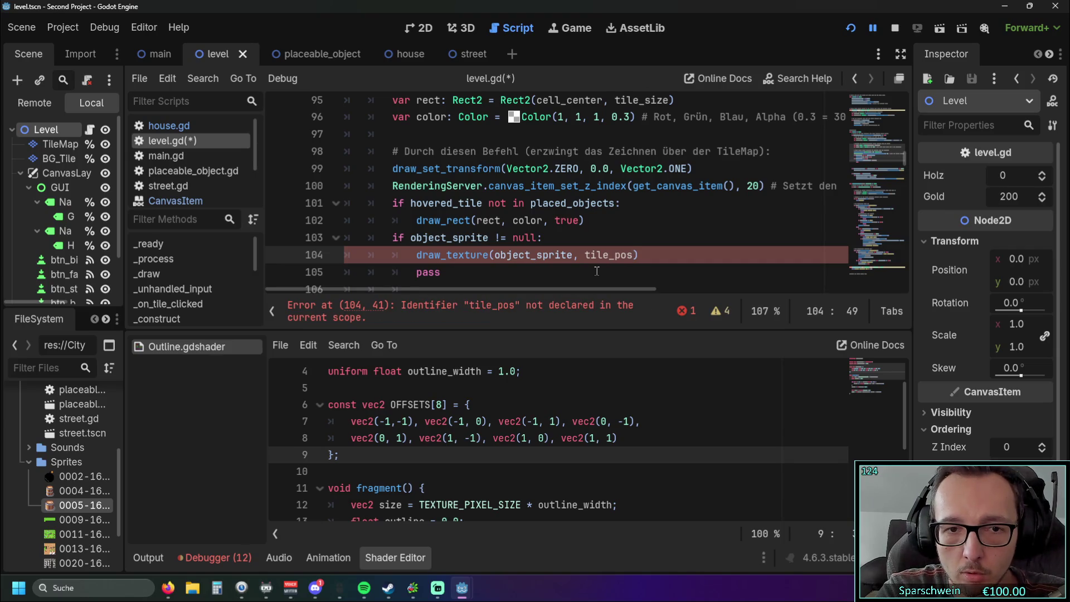
key(BackSpace)
key(BackSpace)
key(BackSpace)
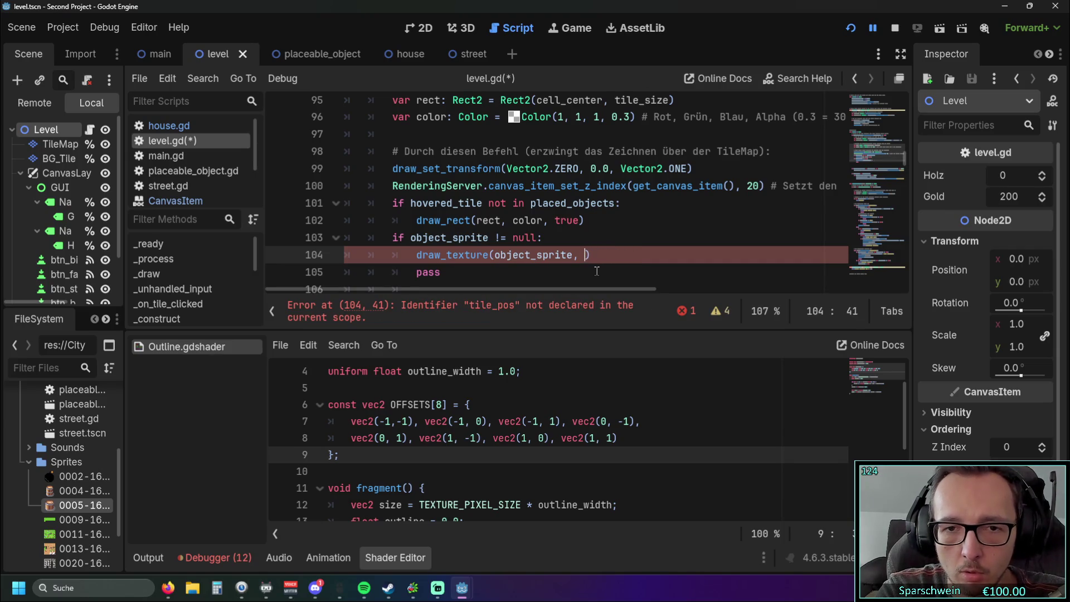
- Copy hovered_tile from line 89 and paste it as the second argument, followed by a comma
scroll(557, 223, up, 4)
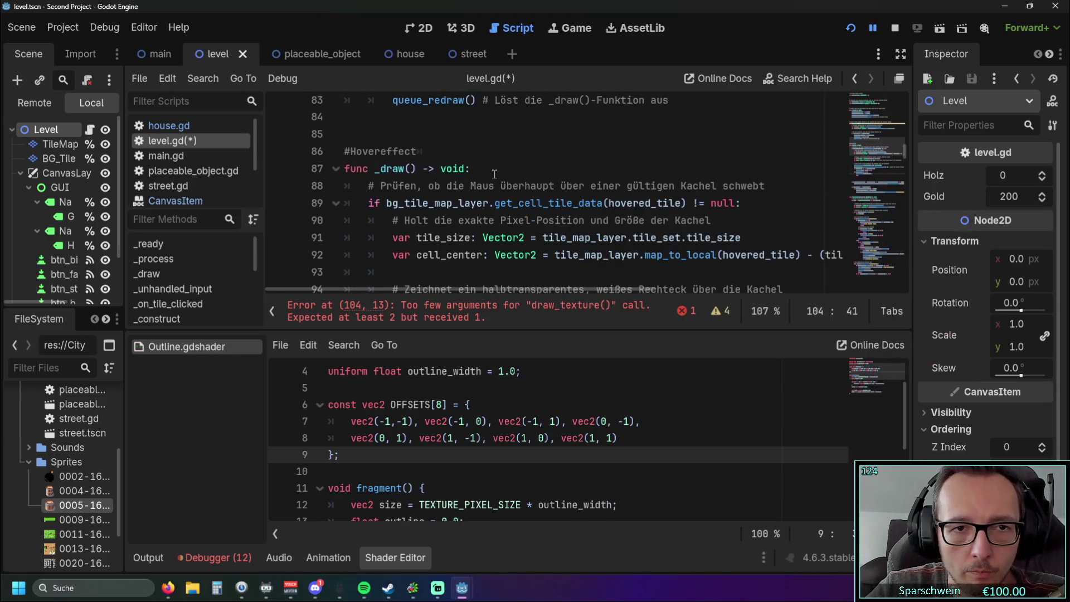
scroll(514, 178, down, 1)
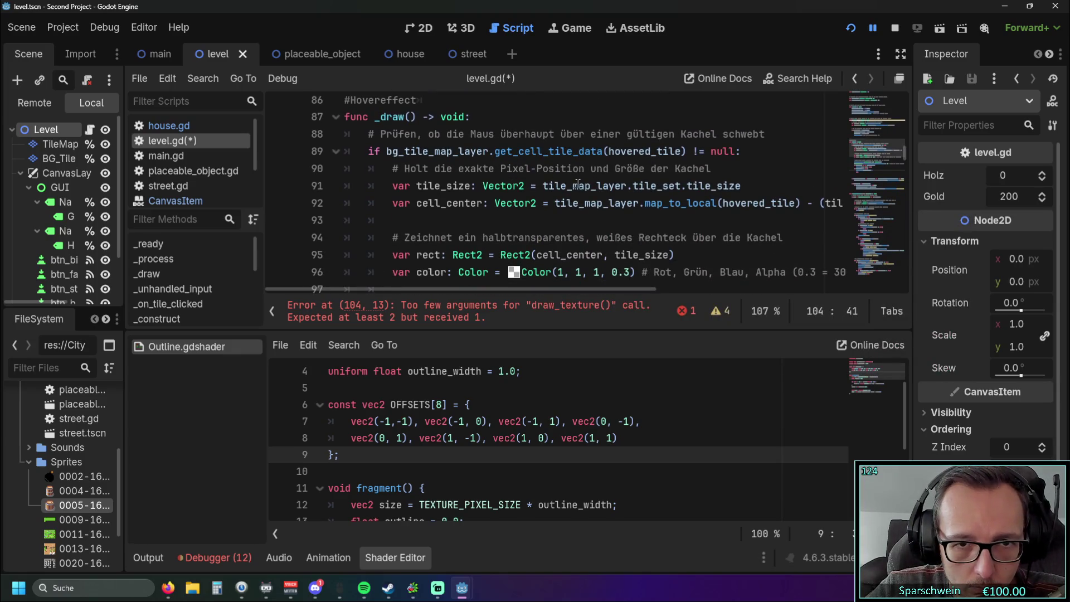
double_click(663, 152)
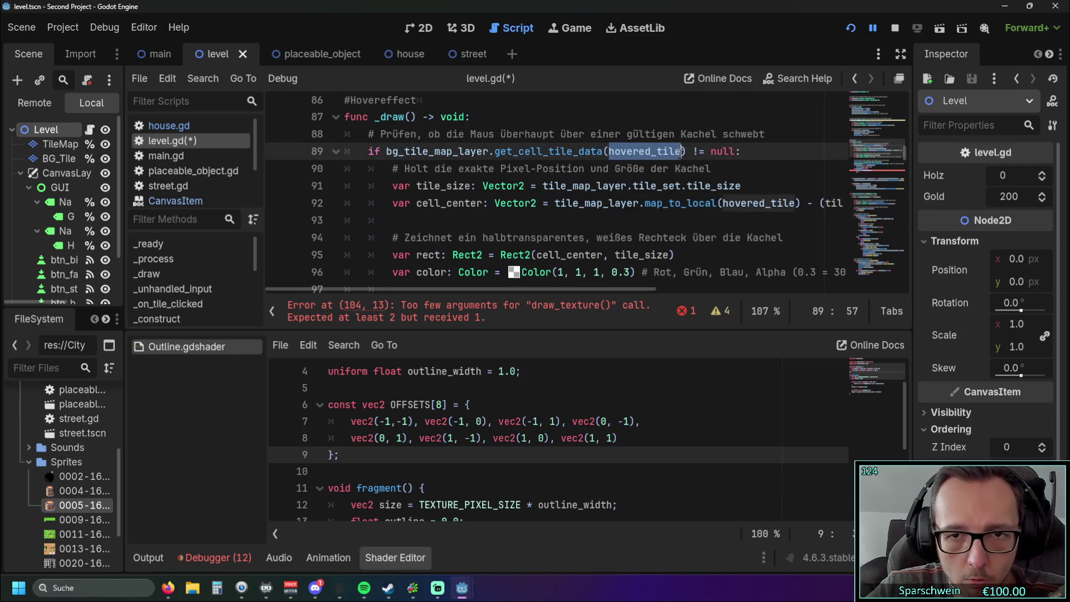
key(ctrl+c)
scroll(667, 168, down, 3)
click(582, 254)
key(ctrl+v)
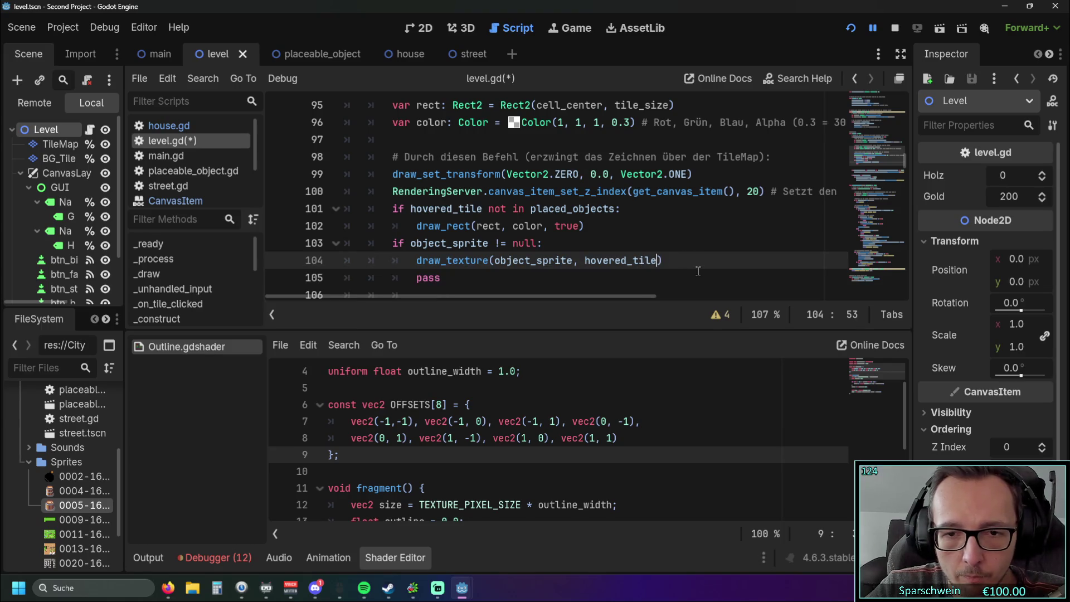
text(,)
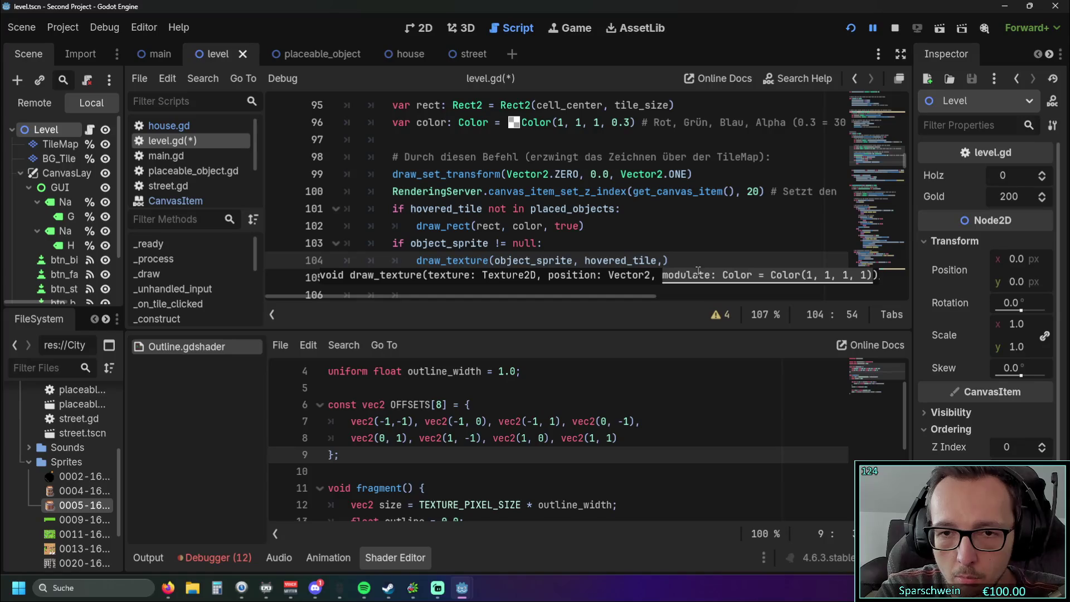
scroll(619, 198, up, 1)
scroll(619, 198, down, 1)
mouse_move(506, 296)
mouse_down()
mouse_move(576, 304)
mouse_move(528, 298)
mouse_move(541, 295)
mouse_up()
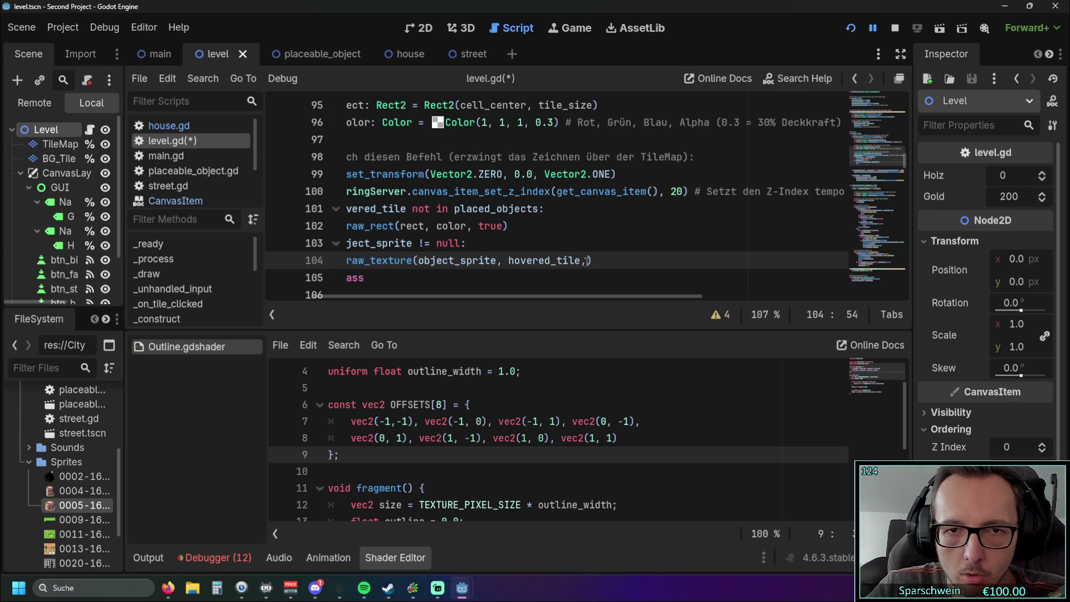
- Copy Color(1, 1, 1, 0.3) from line 96 and paste it as draw_texture's third argument
drag(558, 123, 431, 122)
key(ctrl+c)
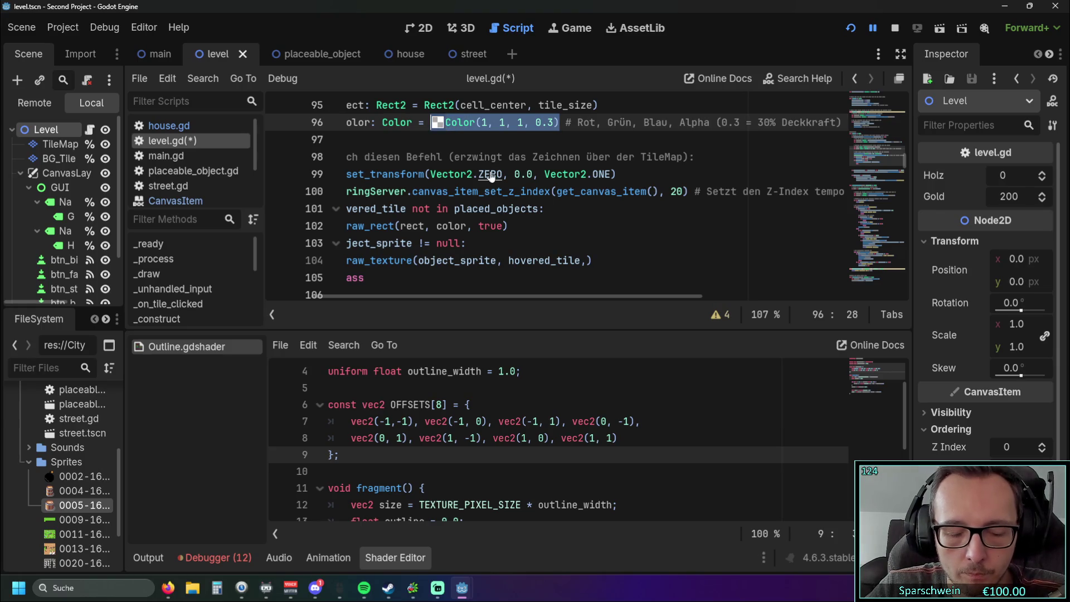
click(587, 261)
key(ctrl+v)
- Delete the leftover pass line and run the game again
click(626, 279)
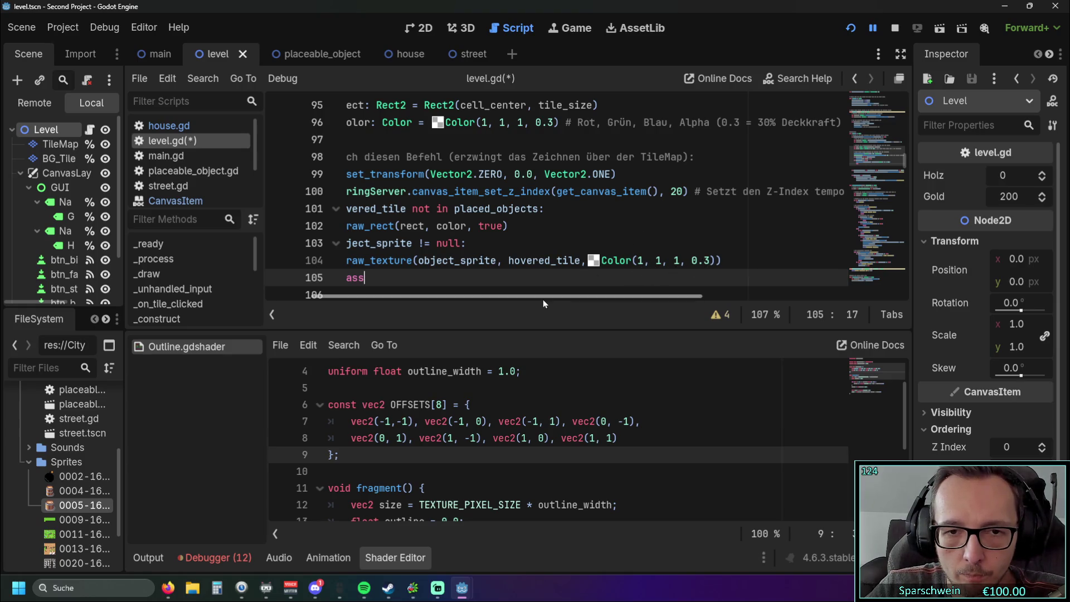
drag(578, 297, 417, 299)
key(shift+Home)
key(shift+Home)
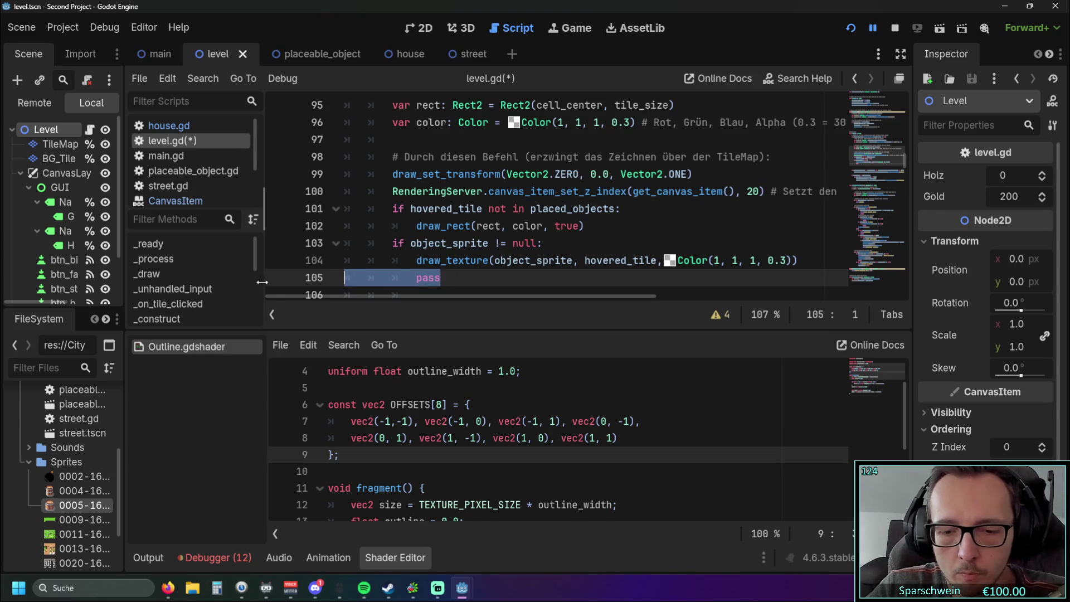
key(BackSpace)
key(BackSpace)
click(853, 29)
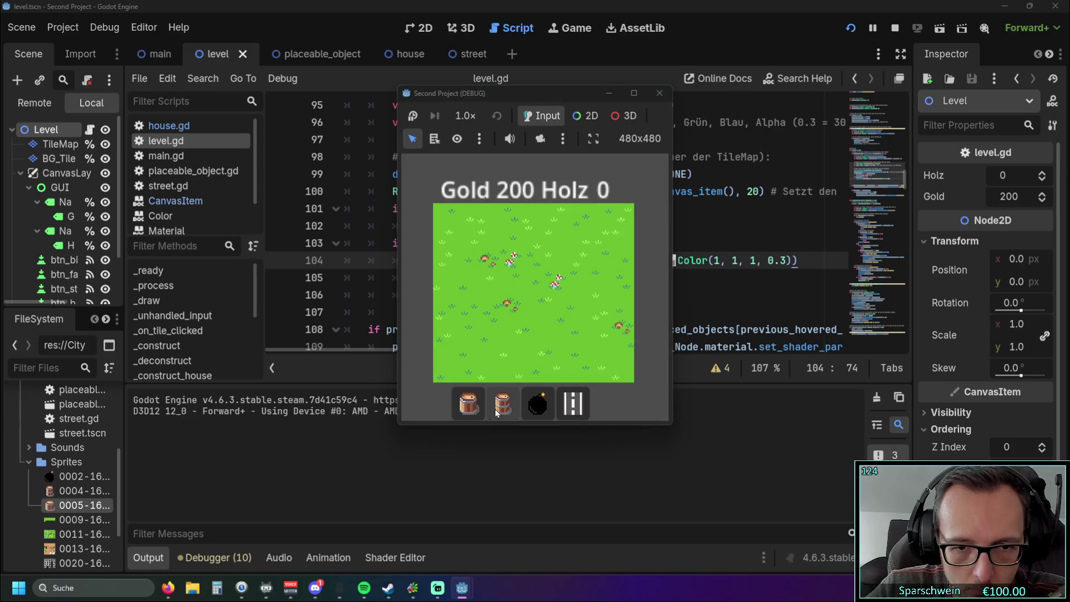
- Pick the barrel in two test runs, see the preview stuck at the top-left tile, and stop the game
click(502, 404)
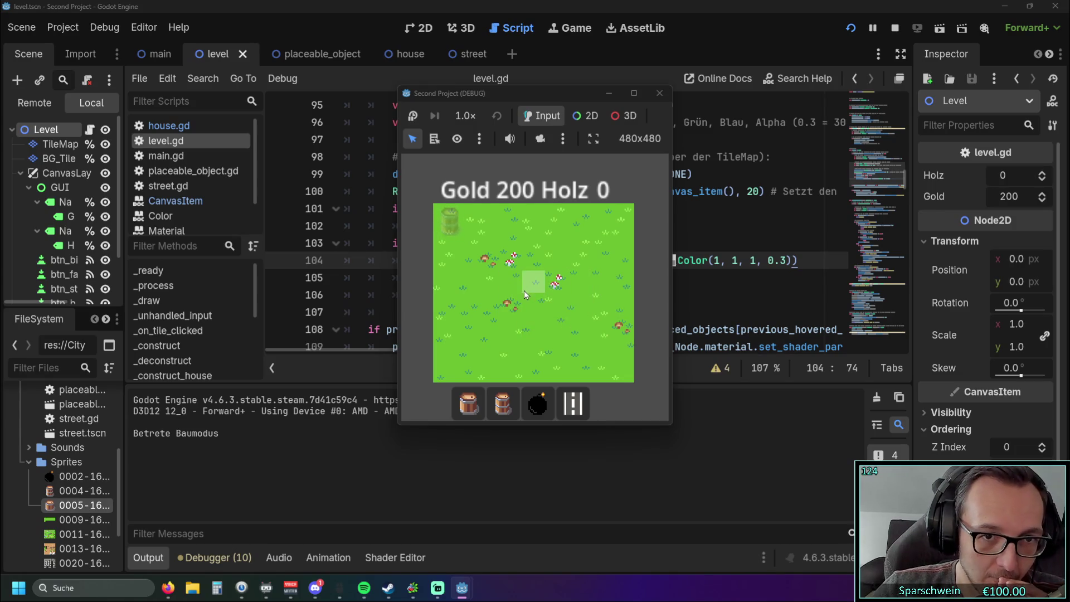
click(660, 93)
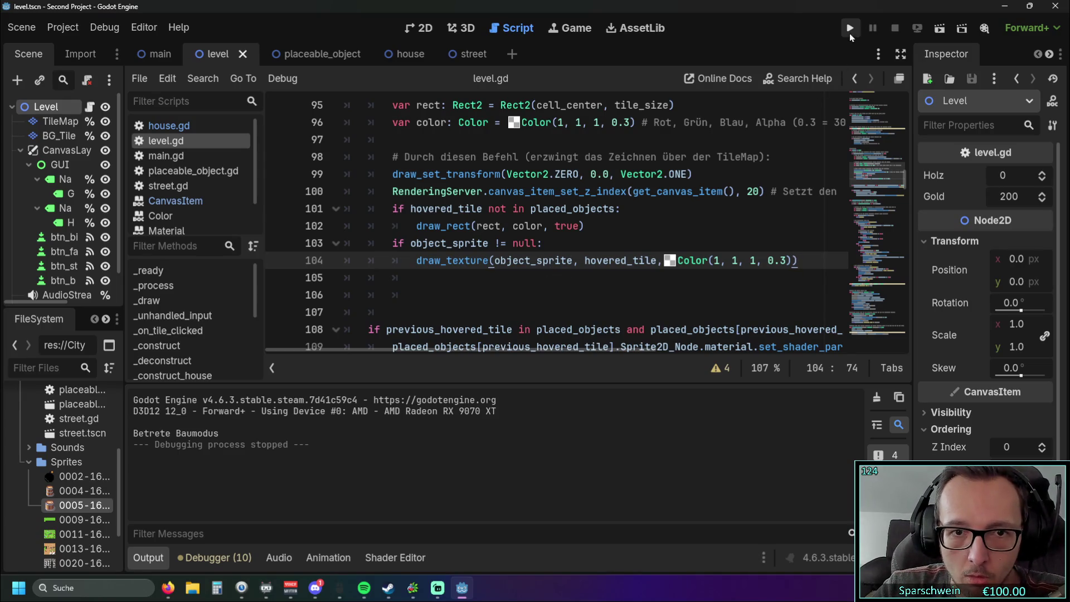
click(849, 29)
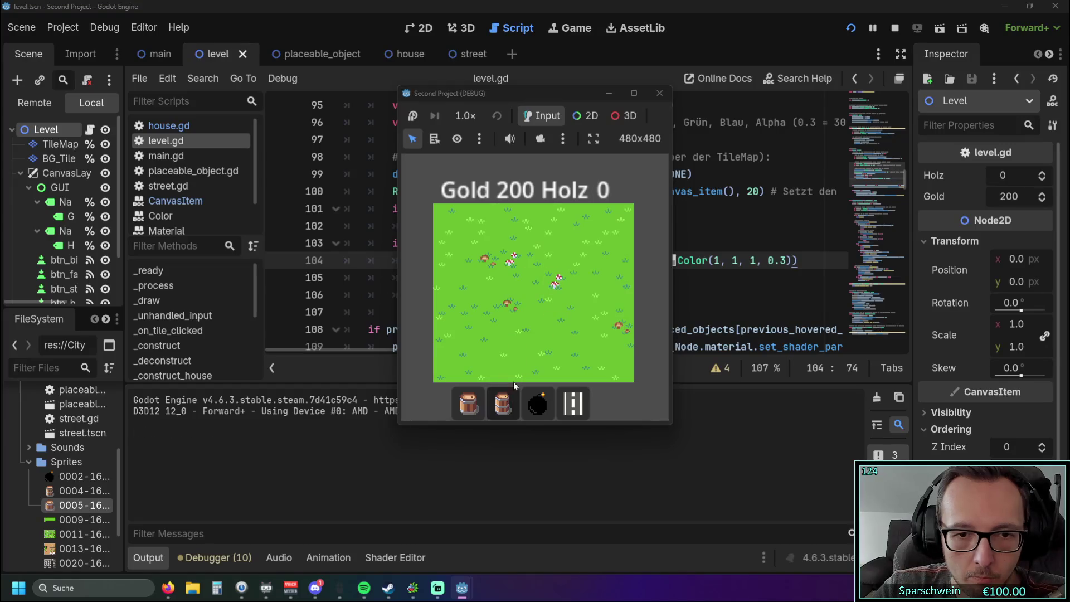
click(513, 387)
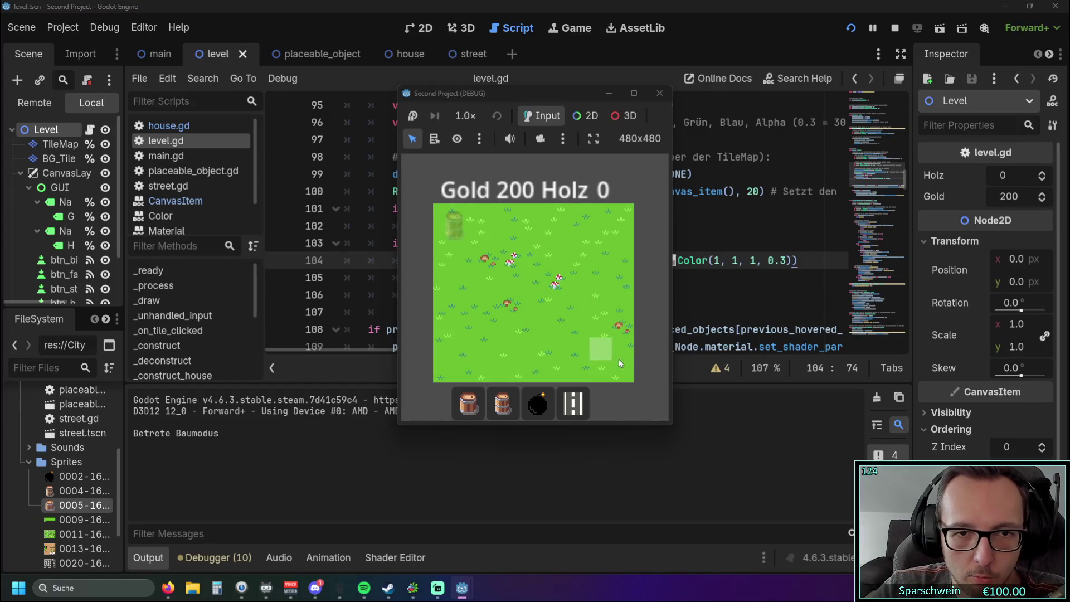
click(443, 224)
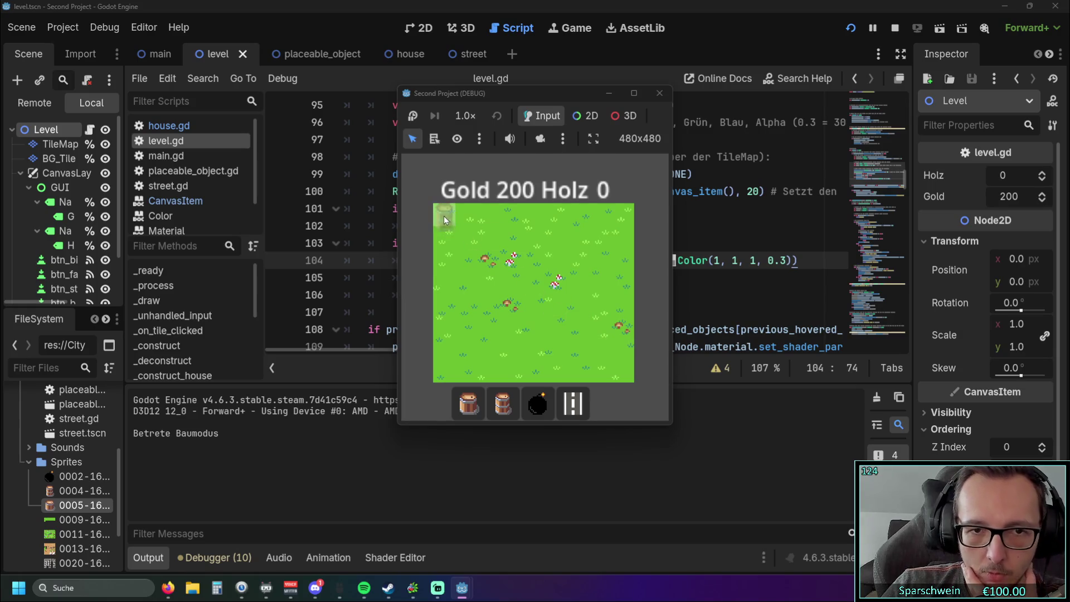
click(659, 94)
click(570, 260)
click(589, 260)
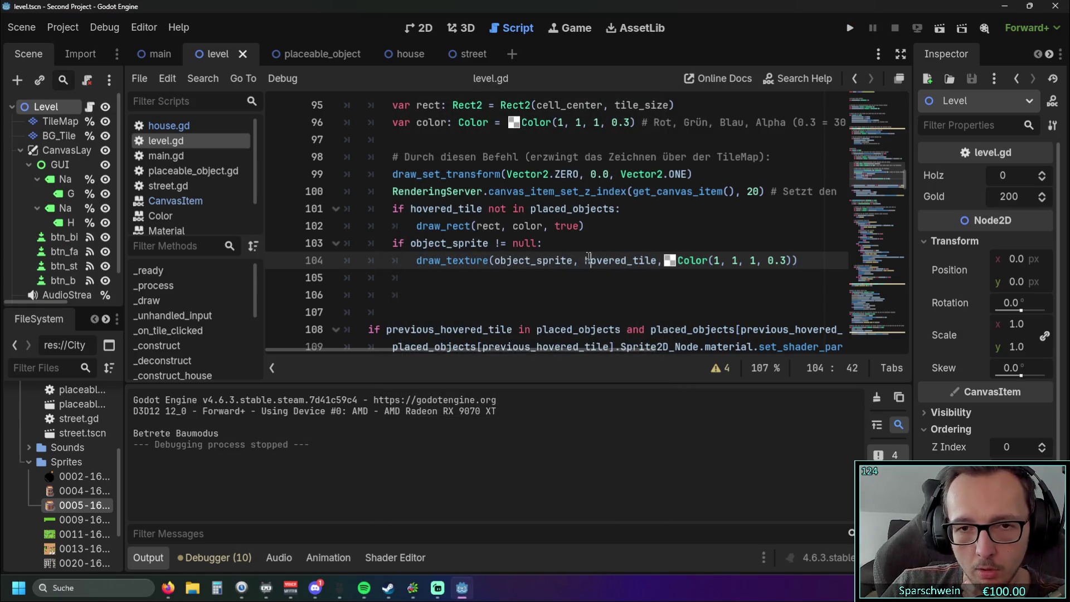
- Find and select current_tile where it is used further up in level.gd
mouse_move(590, 260)
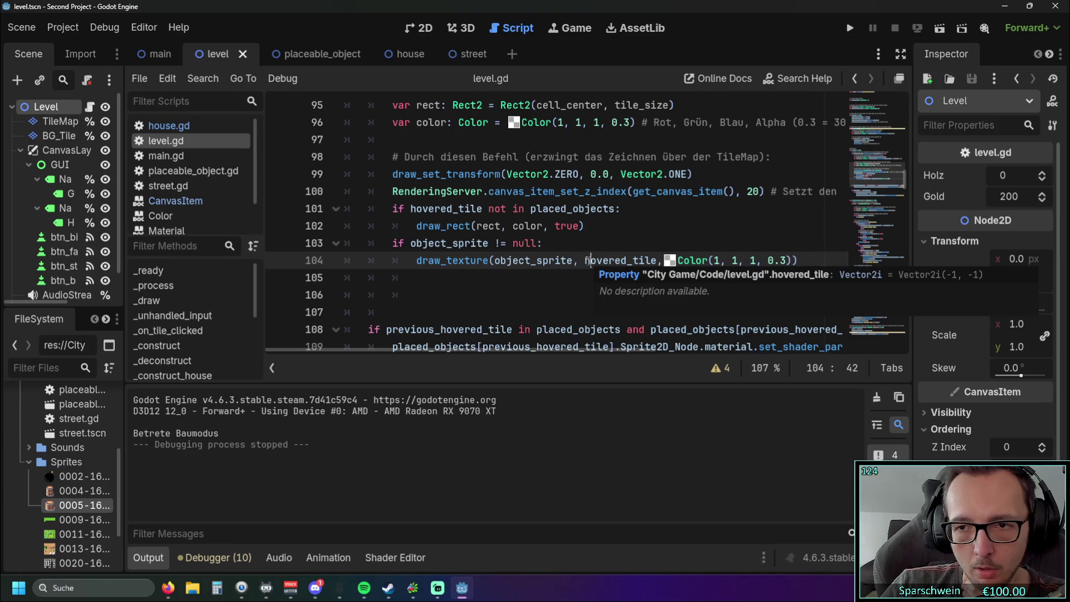
scroll(625, 266, up, 6)
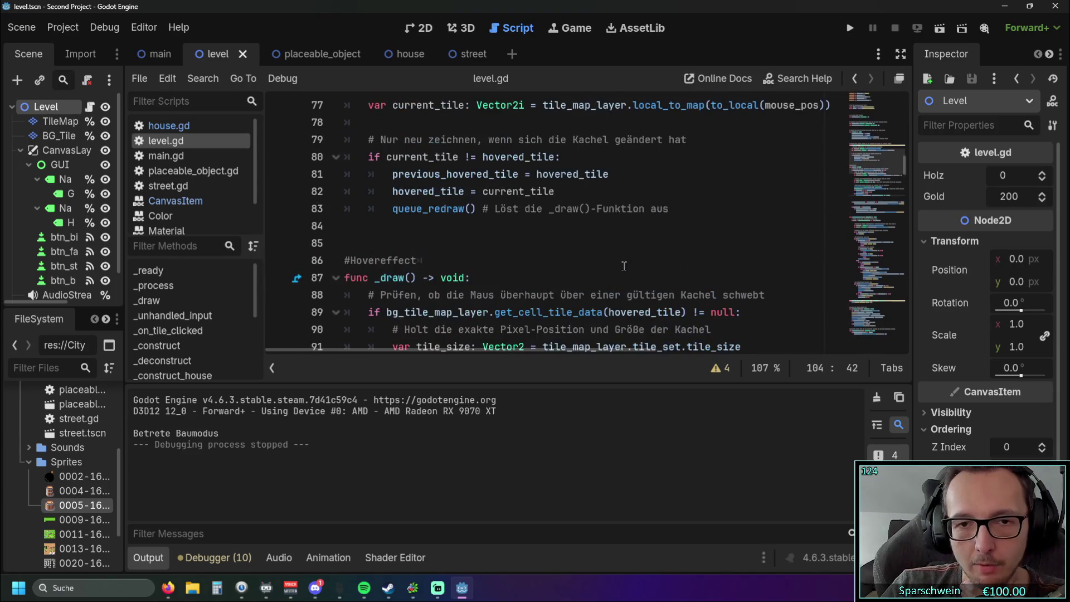
scroll(624, 266, up, 3)
scroll(624, 266, up, 6)
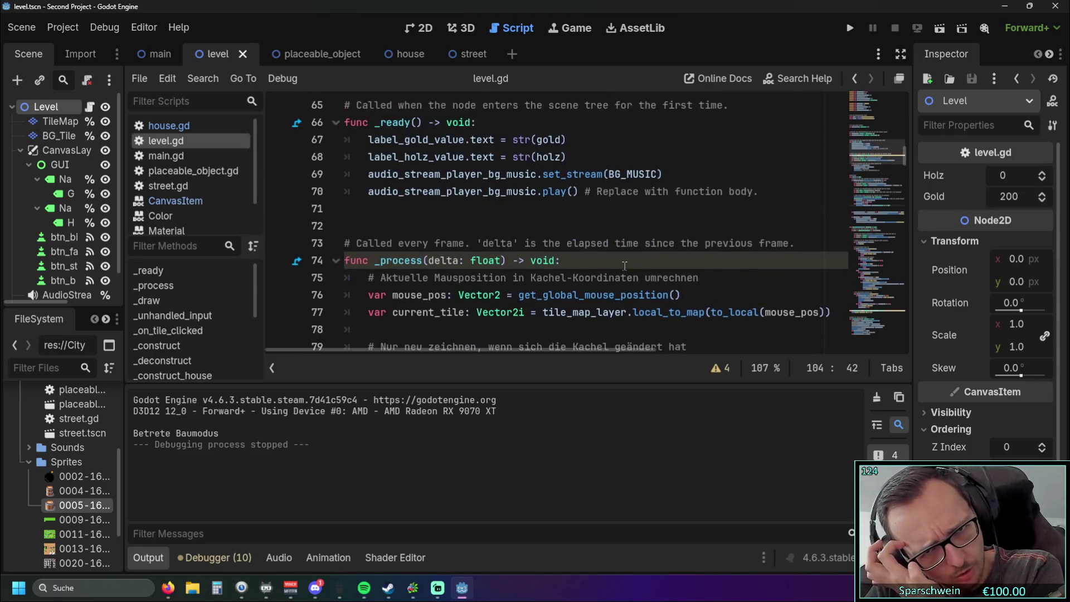
scroll(551, 248, up, 2)
scroll(557, 242, down, 6)
scroll(557, 242, down, 4)
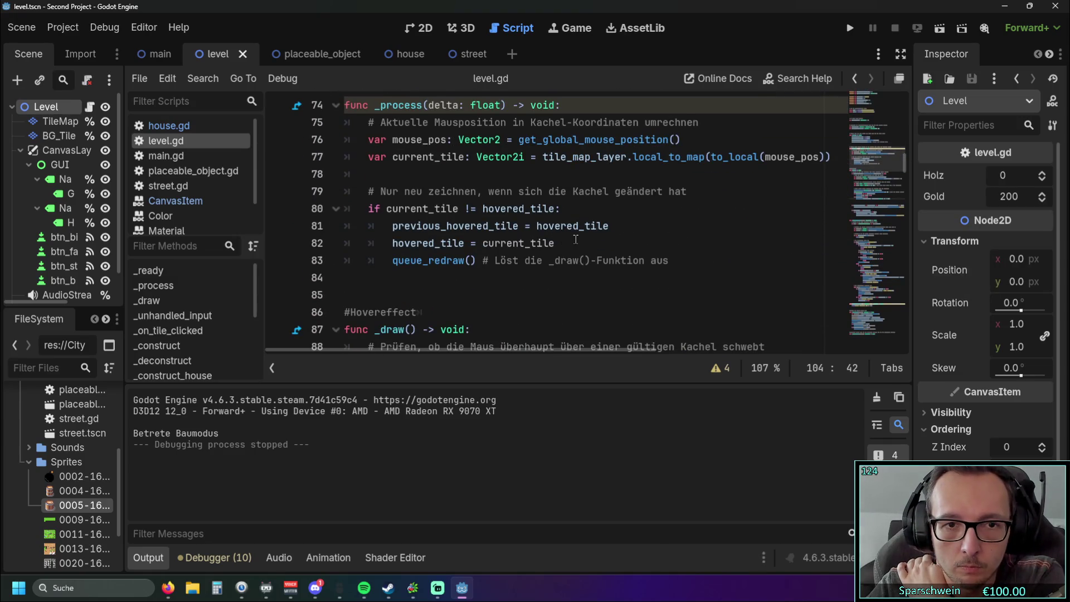
scroll(574, 239, up, 1)
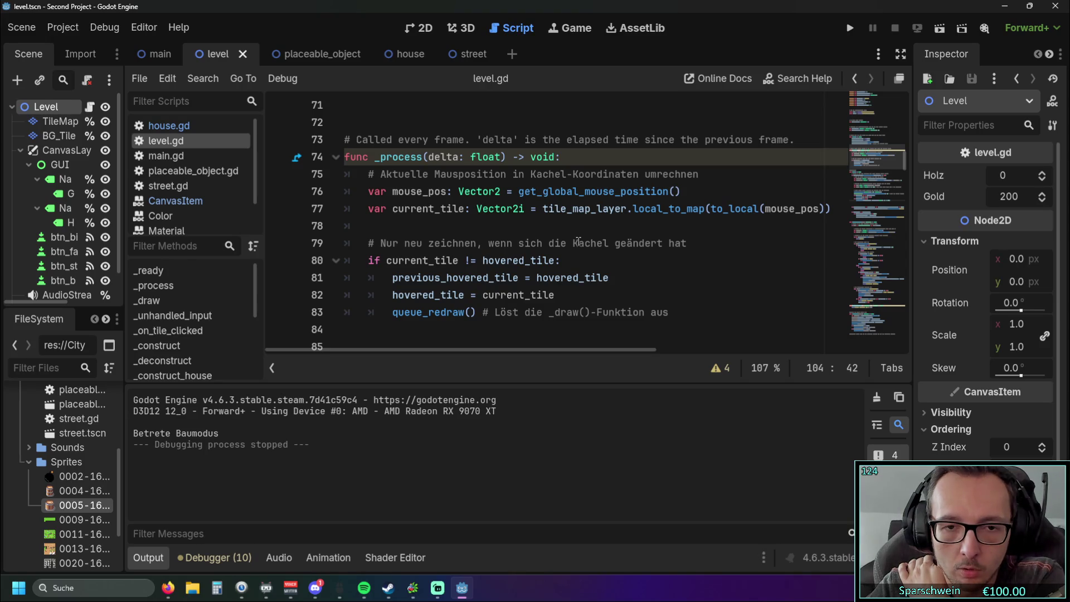
drag(483, 295, 555, 294)
key(ctrl+c)
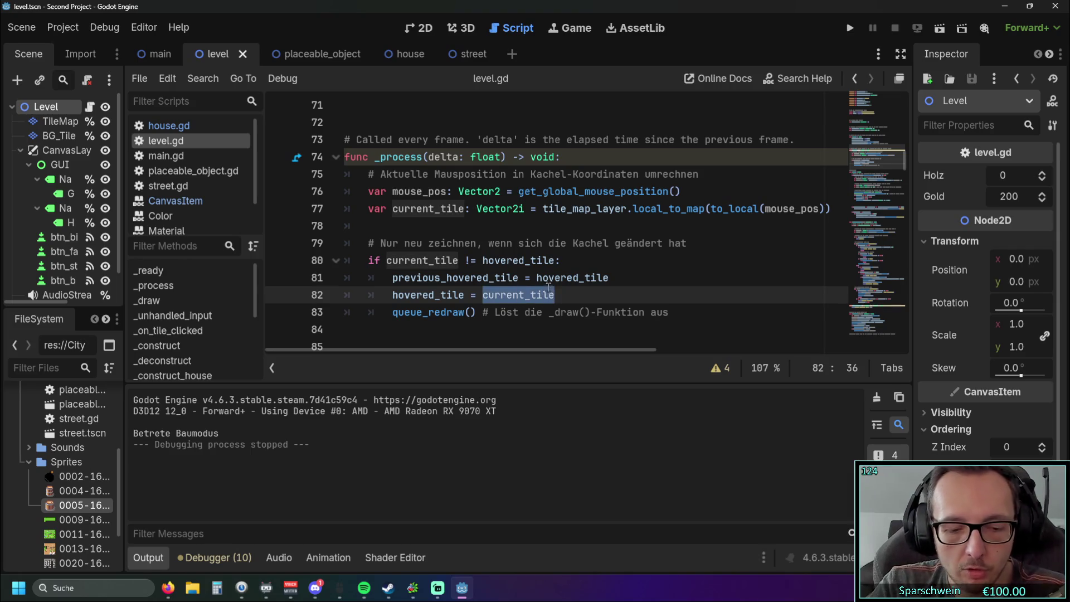
scroll(575, 246, down, 7)
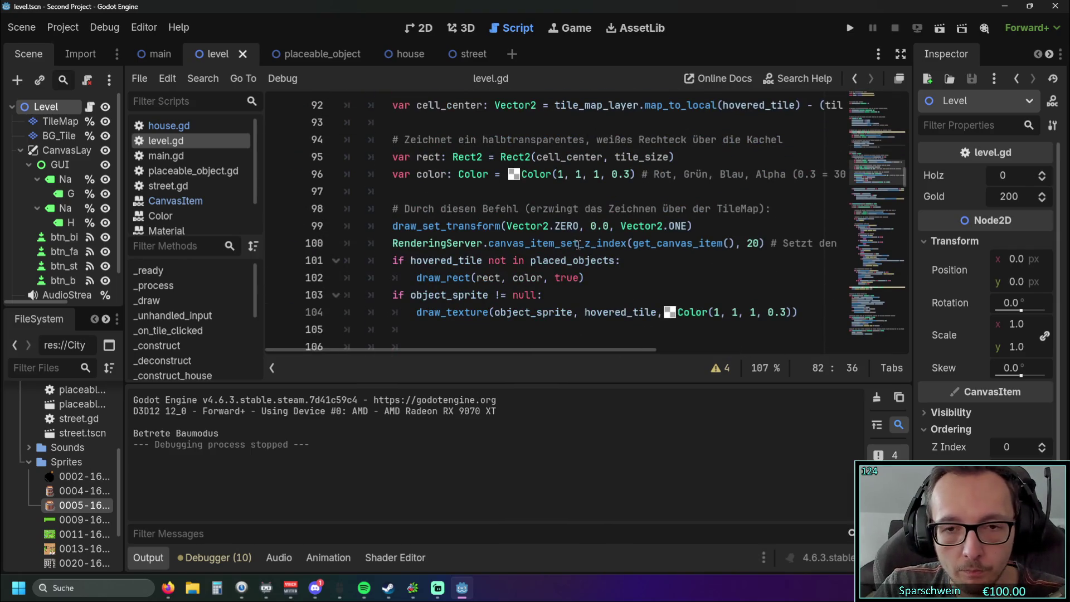
scroll(585, 223, down, 2)
- Replace hovered_tile with current_tile on line 104 and run, hitting the undeclared-identifier parser error
double_click(589, 212)
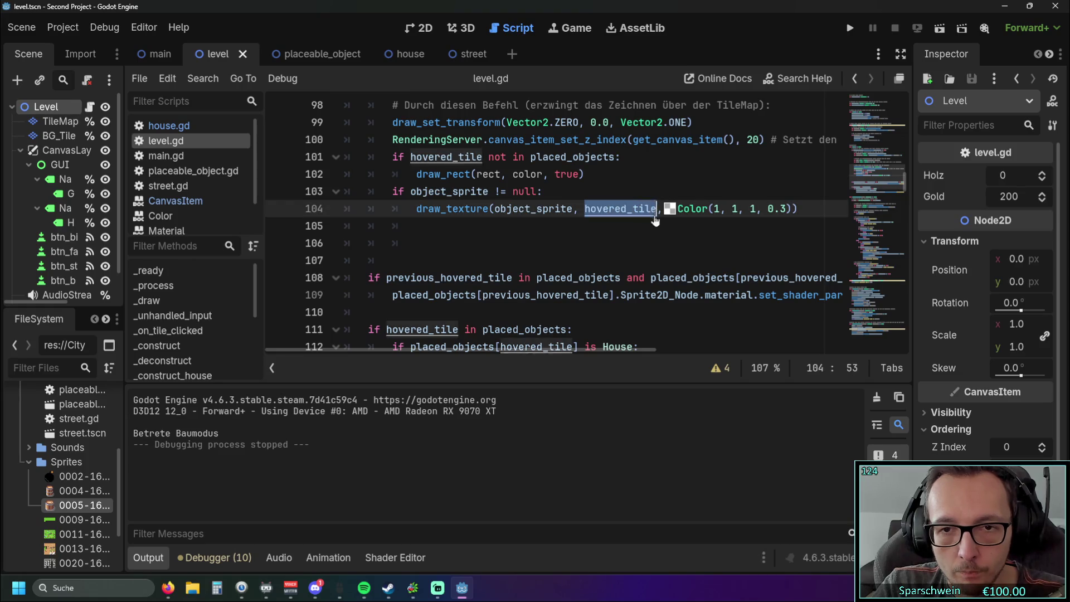
key(ctrl+v)
click(606, 228)
click(850, 28)
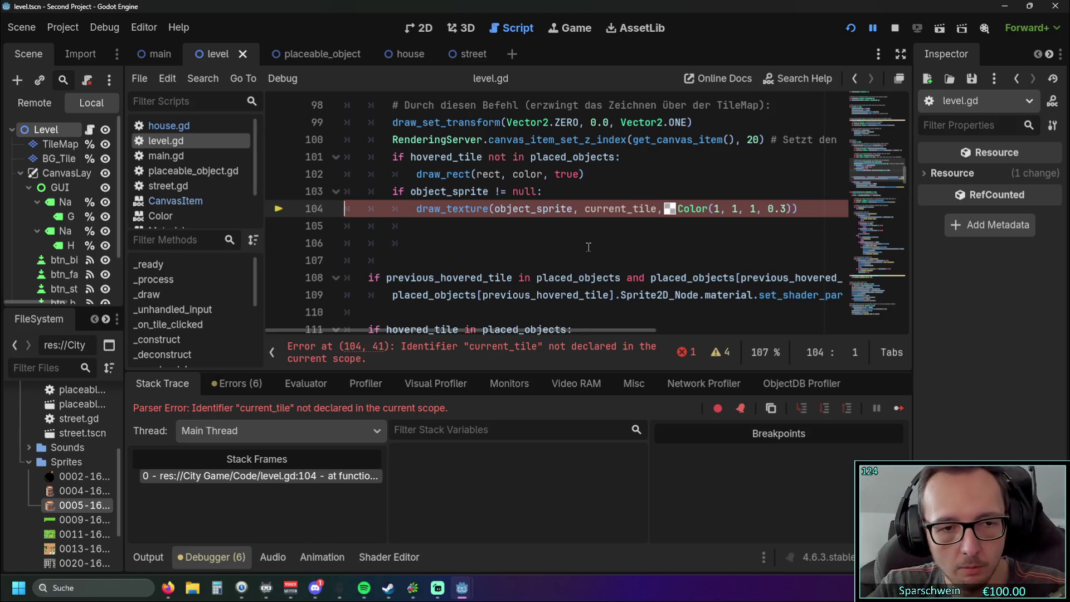
- Undo to restore hovered_tile on line 104 and review the surrounding code
key(ctrl+z)
click(579, 247)
scroll(578, 250, up, 8)
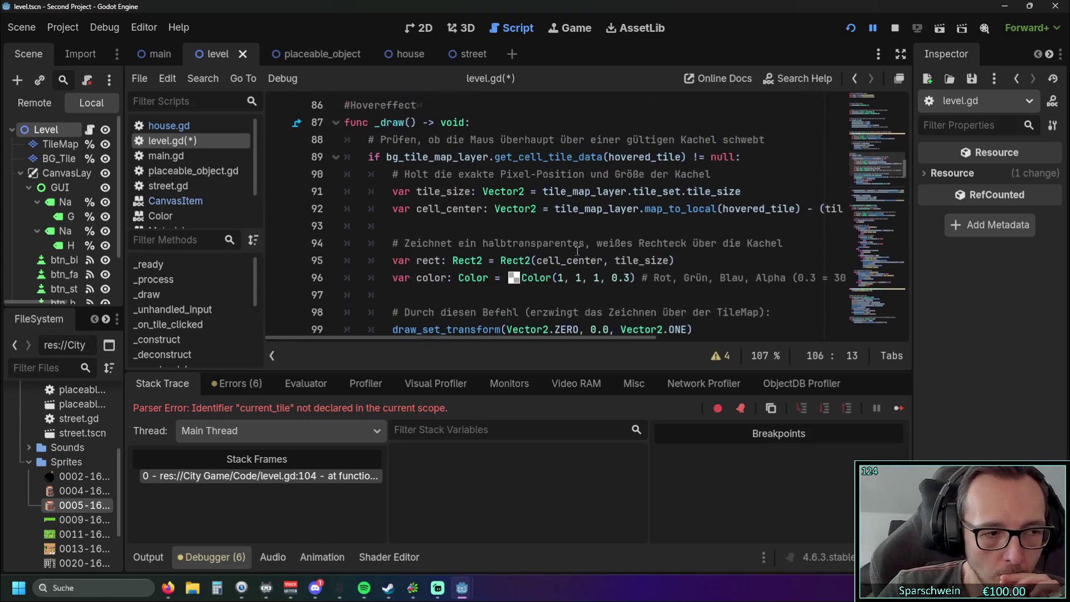
scroll(576, 251, up, 1)
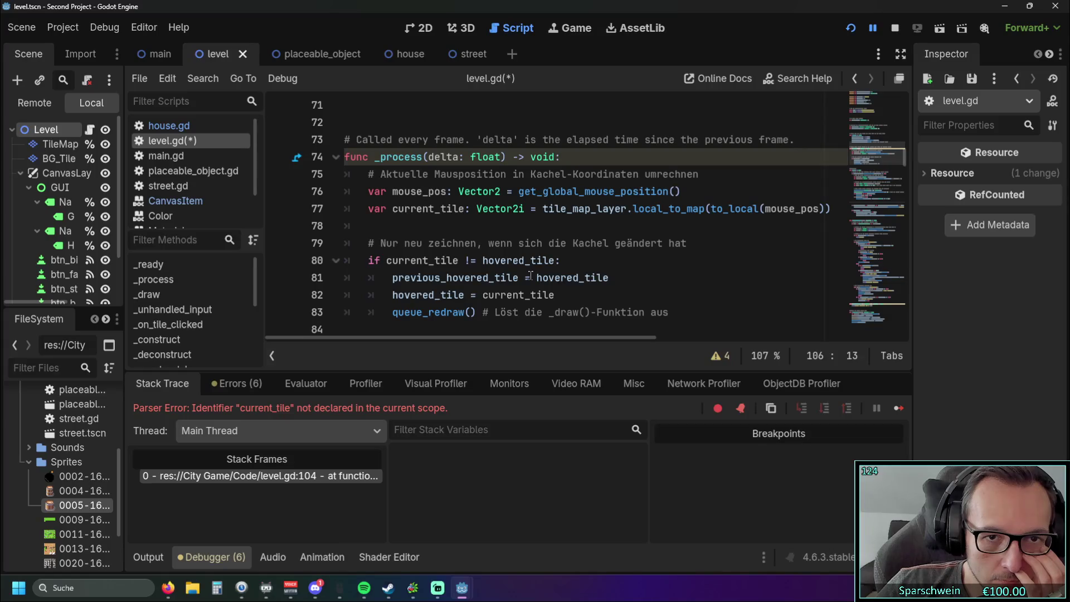
scroll(530, 275, up, 1)
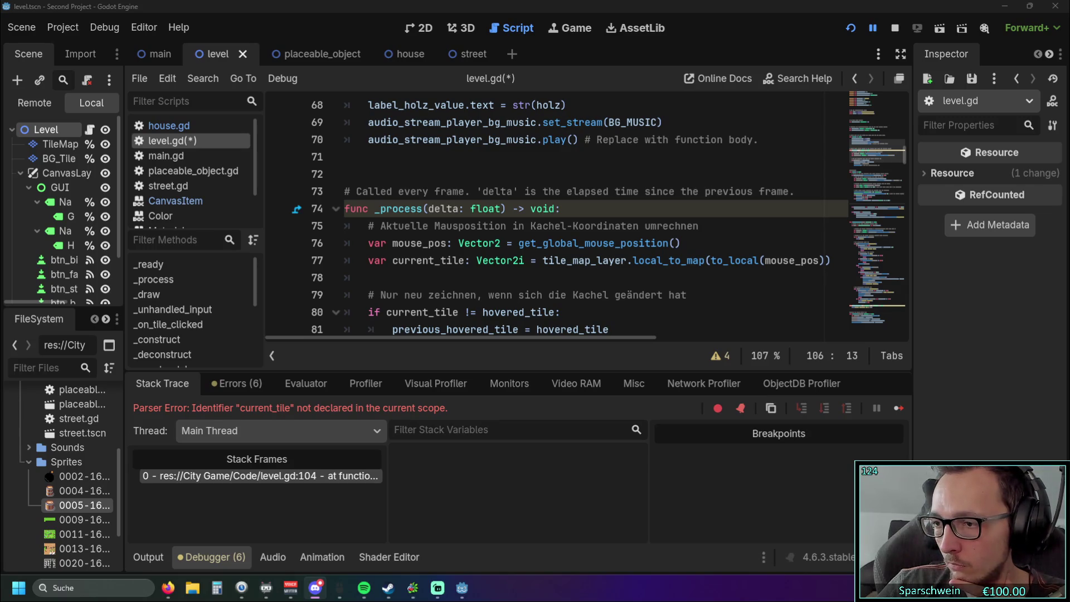
key(alt+Tab)
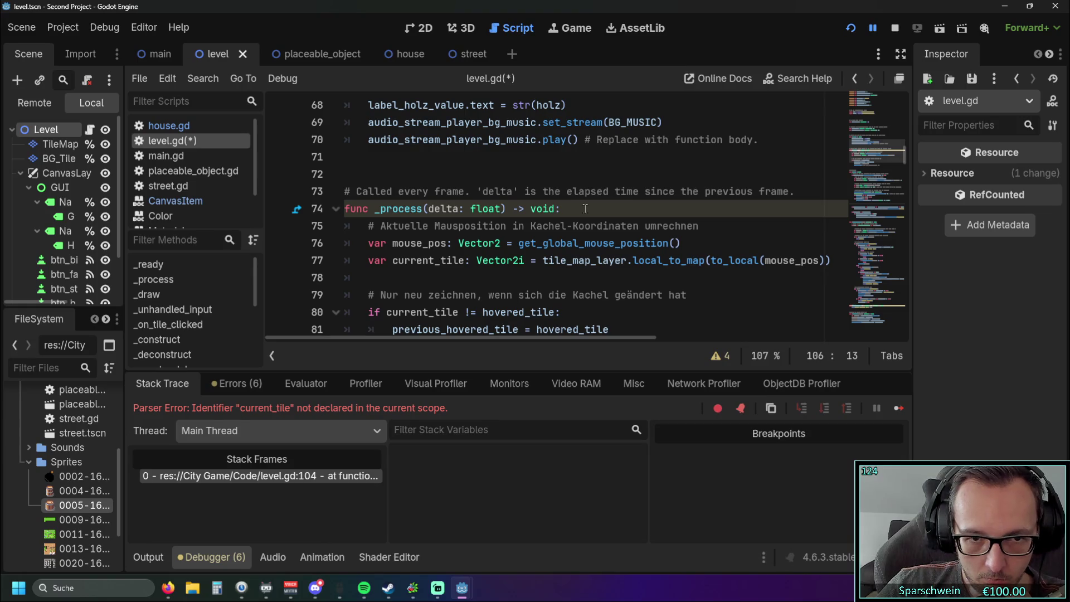
scroll(585, 209, down, 1)
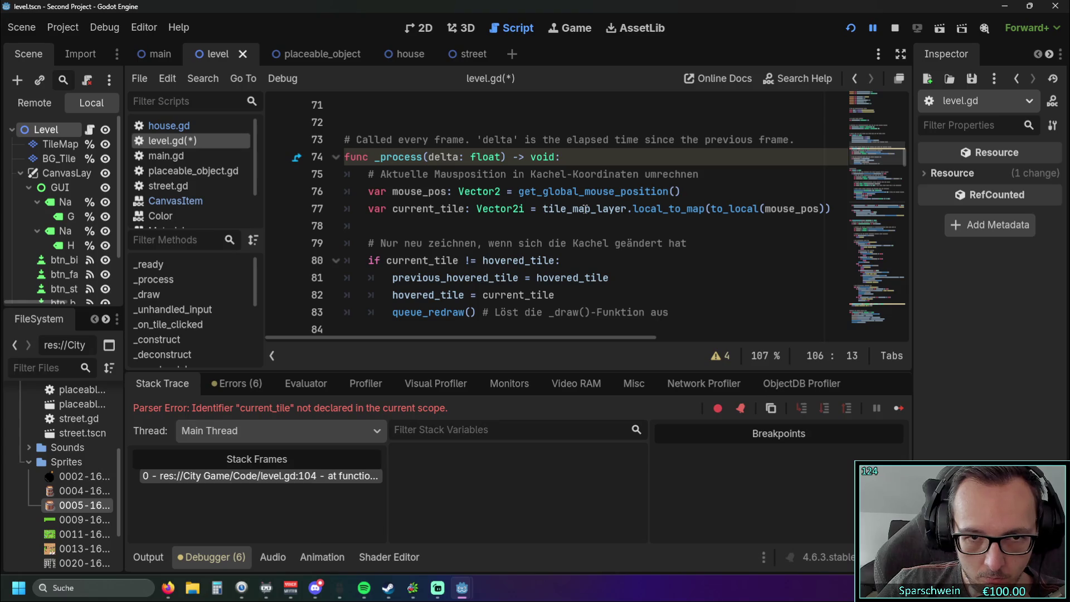
scroll(573, 219, up, 1)
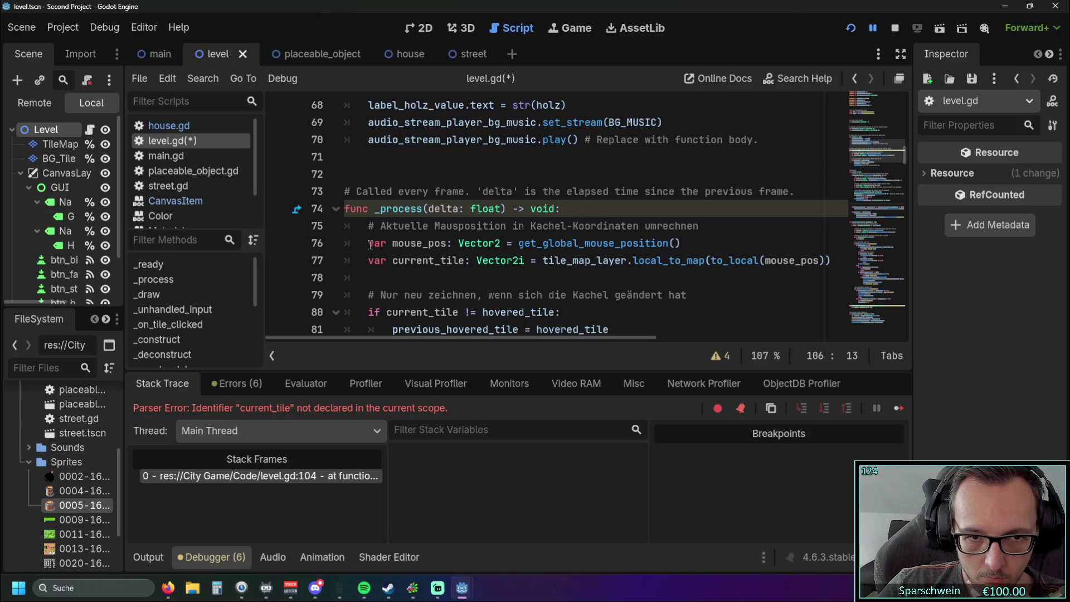
- Declare a script-level 'var mouse_pos: Vector2' below the hovered-tile comment at line 61
drag(369, 244, 501, 245)
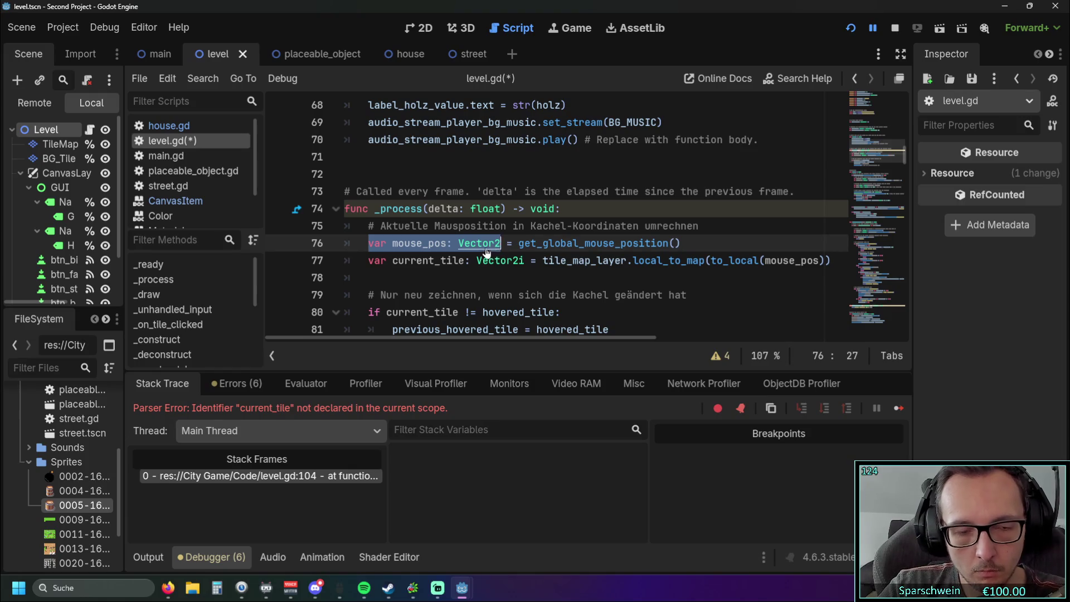
scroll(470, 241, up, 8)
scroll(491, 248, down, 1)
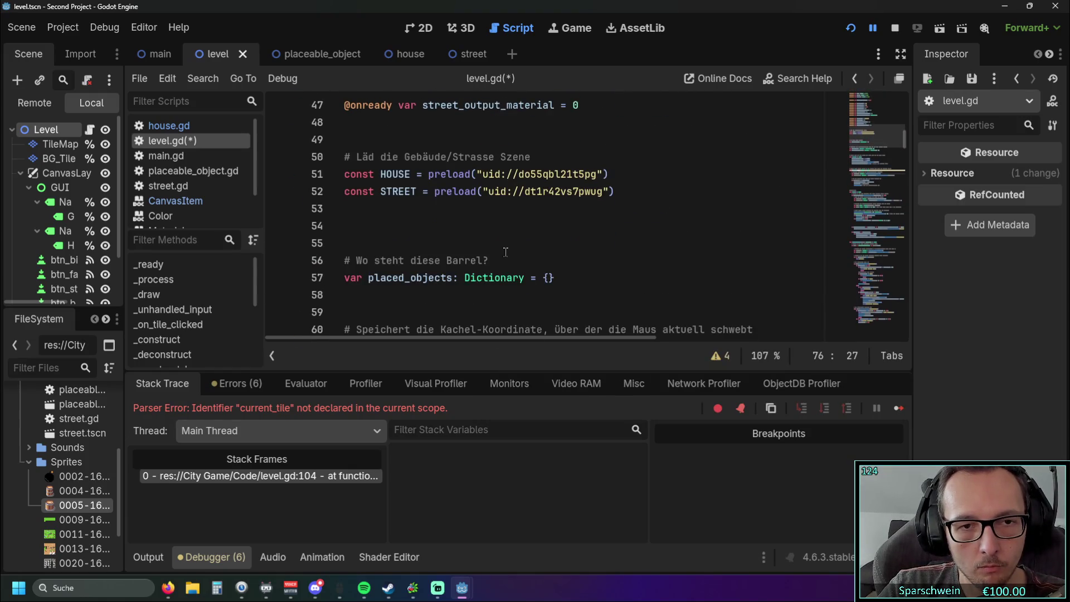
scroll(564, 252, up, 10)
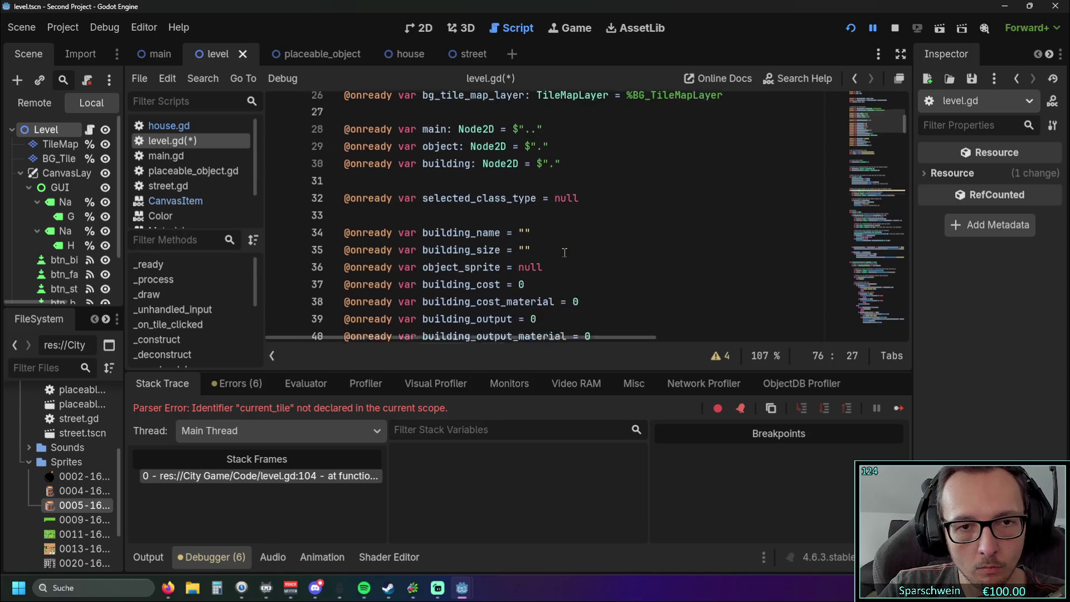
scroll(564, 253, up, 1)
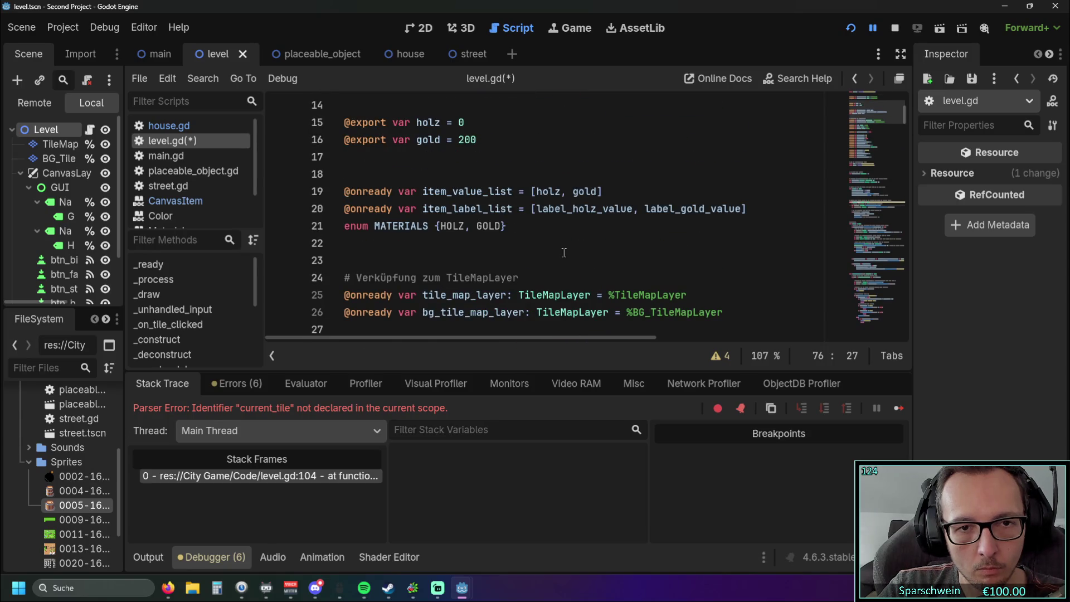
scroll(564, 253, up, 4)
scroll(586, 246, down, 4)
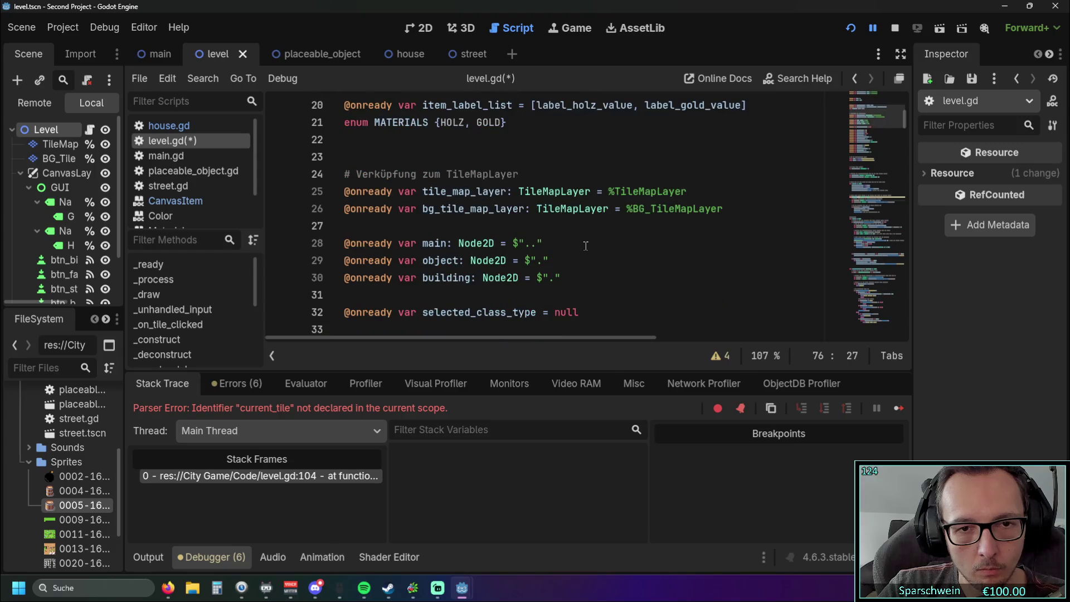
scroll(593, 240, up, 1)
scroll(593, 240, down, 6)
scroll(593, 241, down, 4)
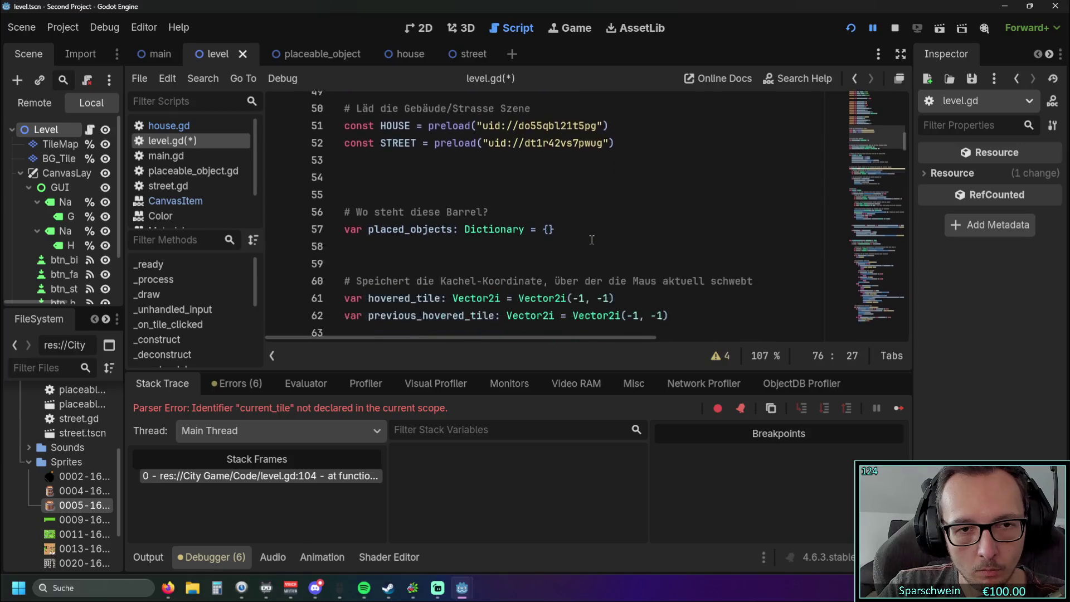
click(758, 176)
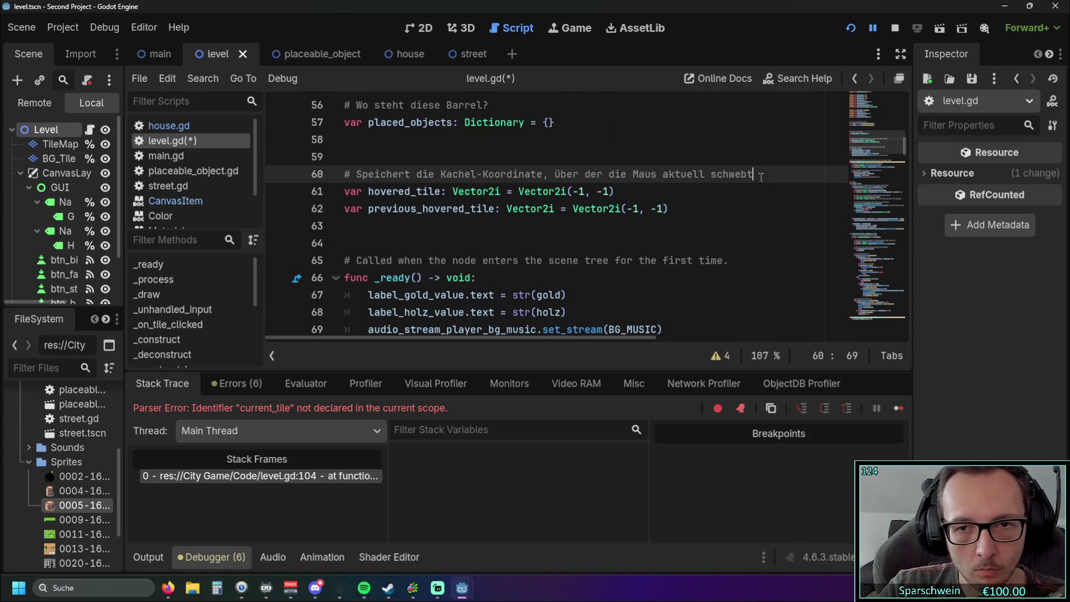
key(Return)
text(var mouse_pos: Vector2)
click(518, 244)
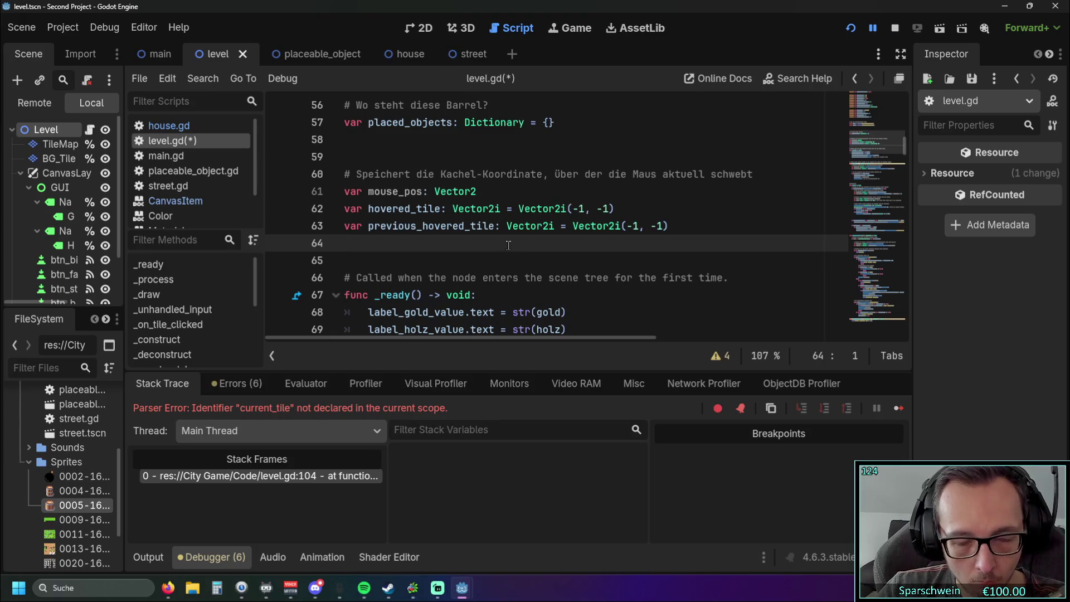
- Try removing 'var' from the local mouse_pos line in _process, then undo the change
mouse_move(368, 191)
mouse_down()
mouse_move(421, 192)
mouse_move(365, 209)
mouse_up()
scroll(446, 201, down, 5)
click(396, 243)
key(BackSpace)
click(413, 243)
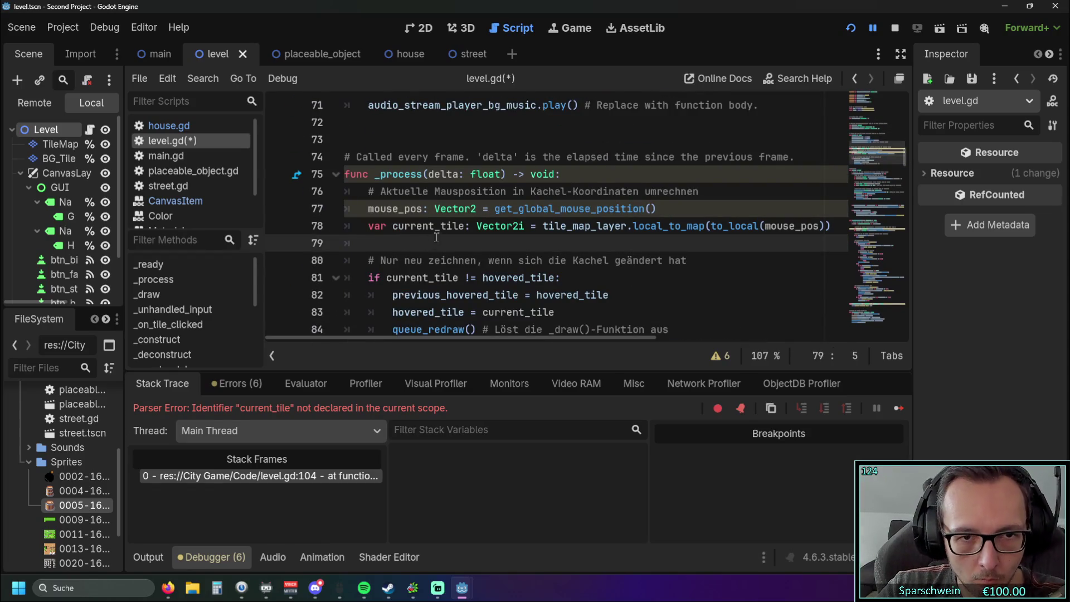
key(ctrl+z)
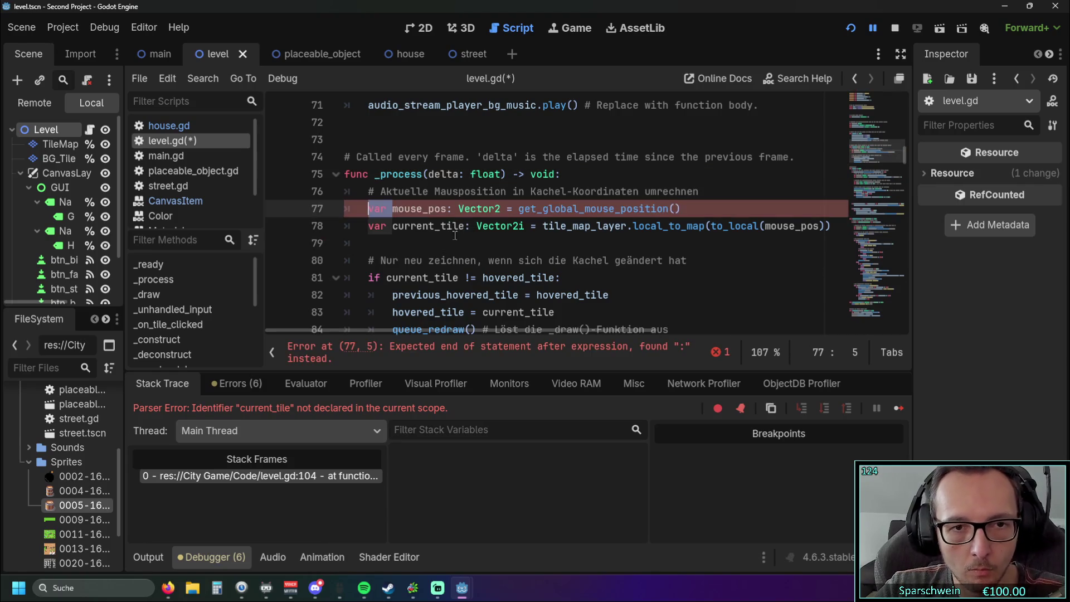
- Replace hovered_tile with mouse_pos in the draw_texture call on line 105 and run the project
scroll(474, 223, down, 10)
scroll(498, 224, up, 2)
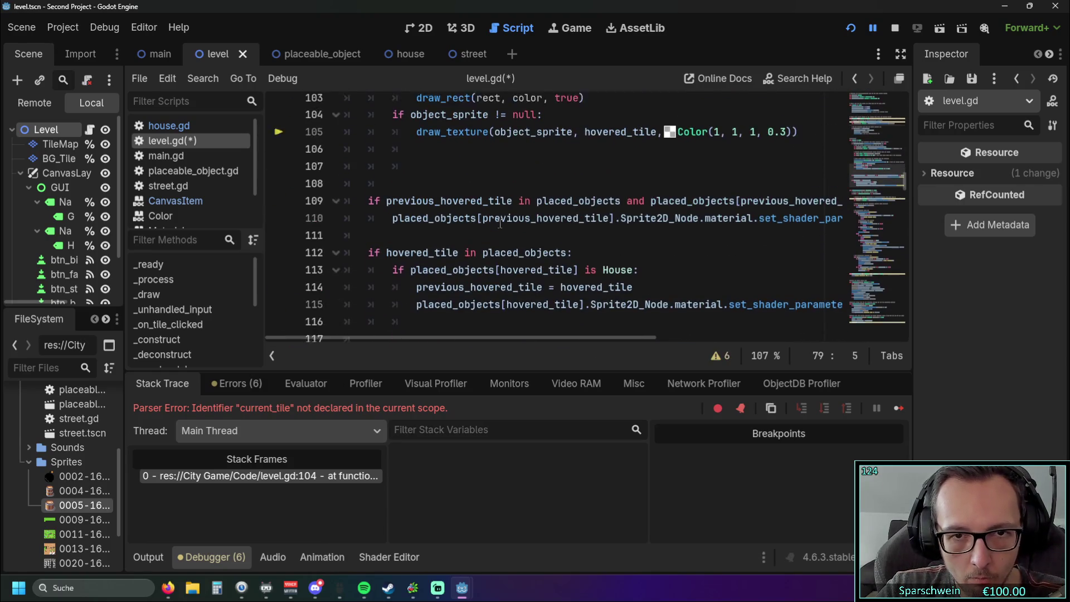
double_click(651, 175)
click(595, 200)
double_click(619, 175)
text(mouse_pos)
click(596, 198)
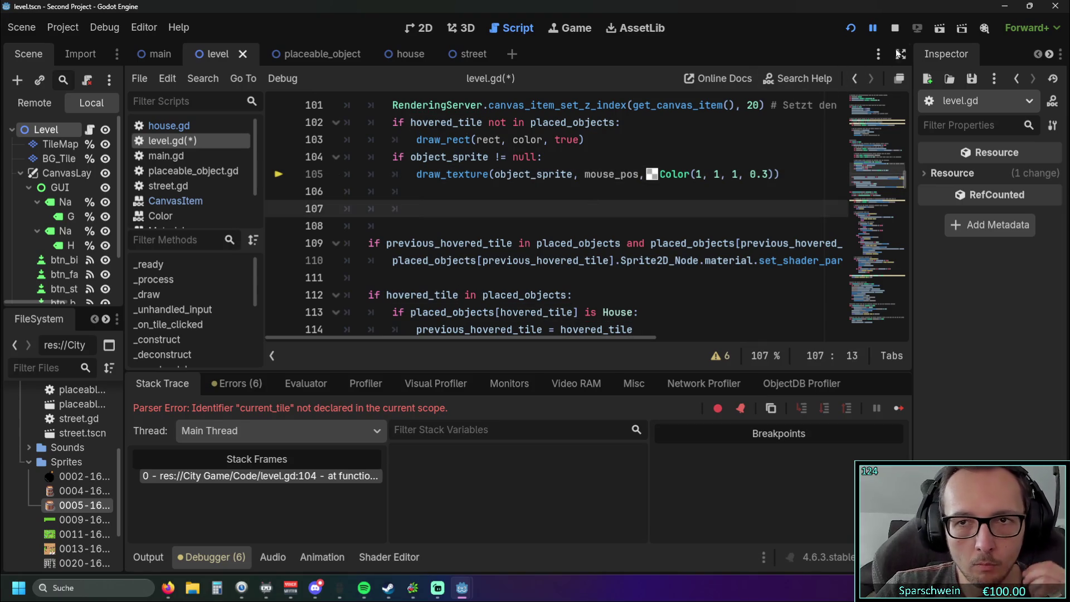
click(851, 28)
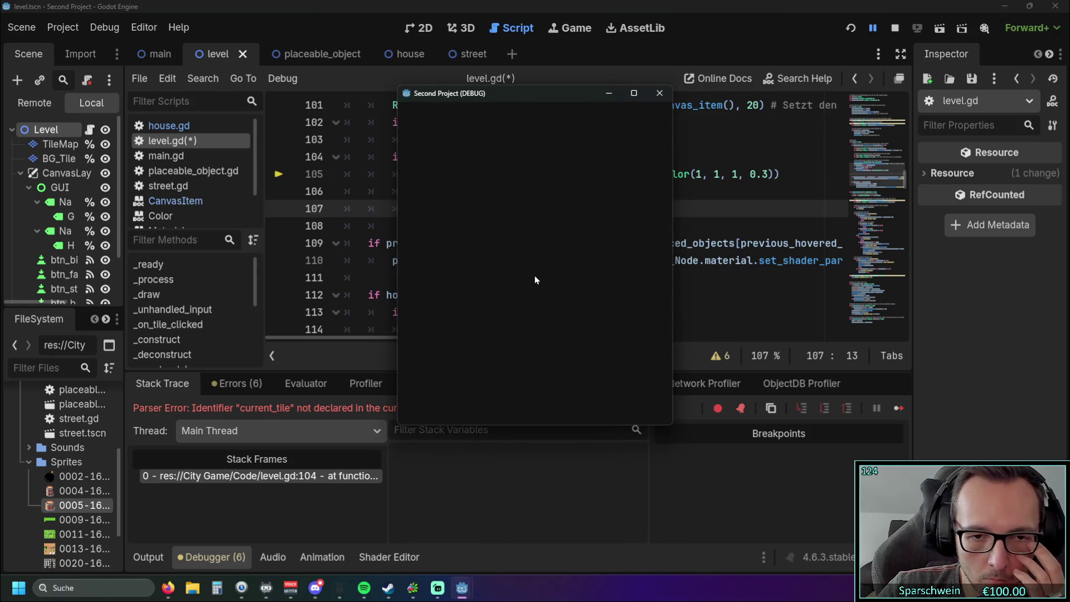
- Enter build mode in the running game, then close the game window
click(504, 404)
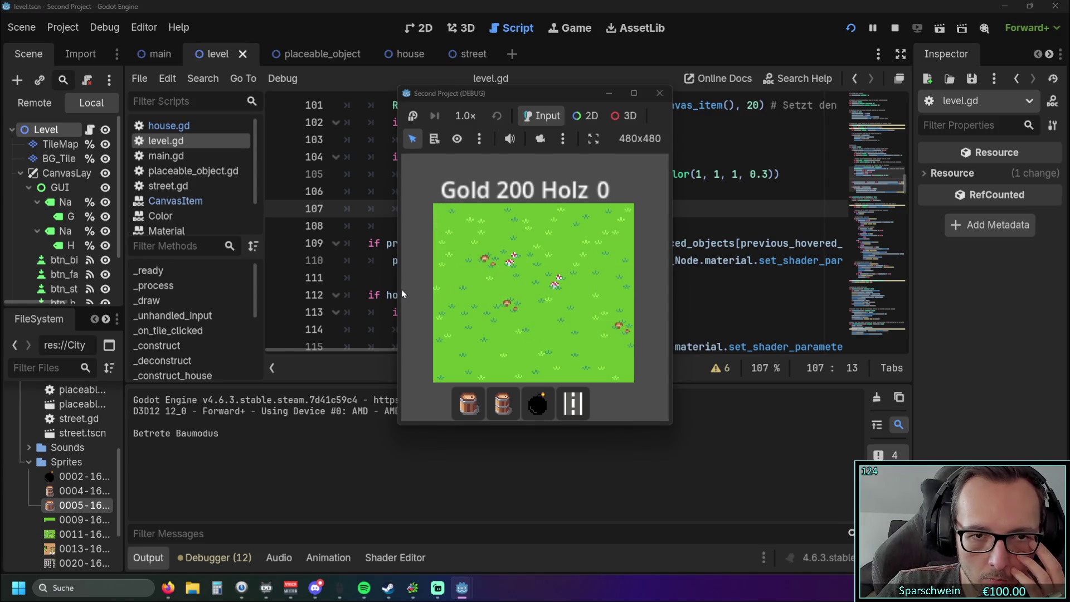
click(659, 93)
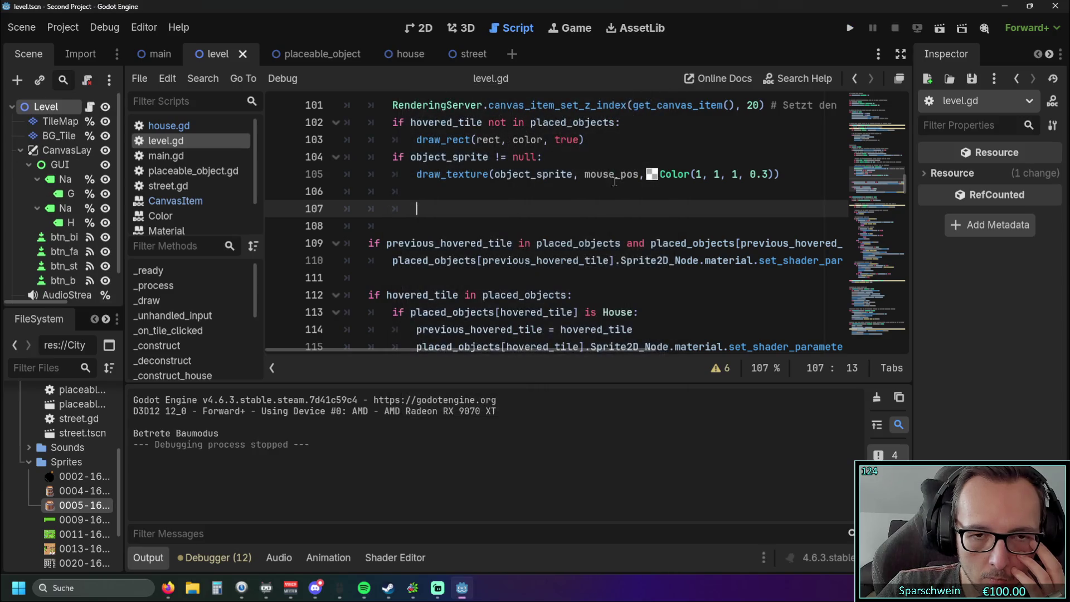
scroll(581, 223, up, 2)
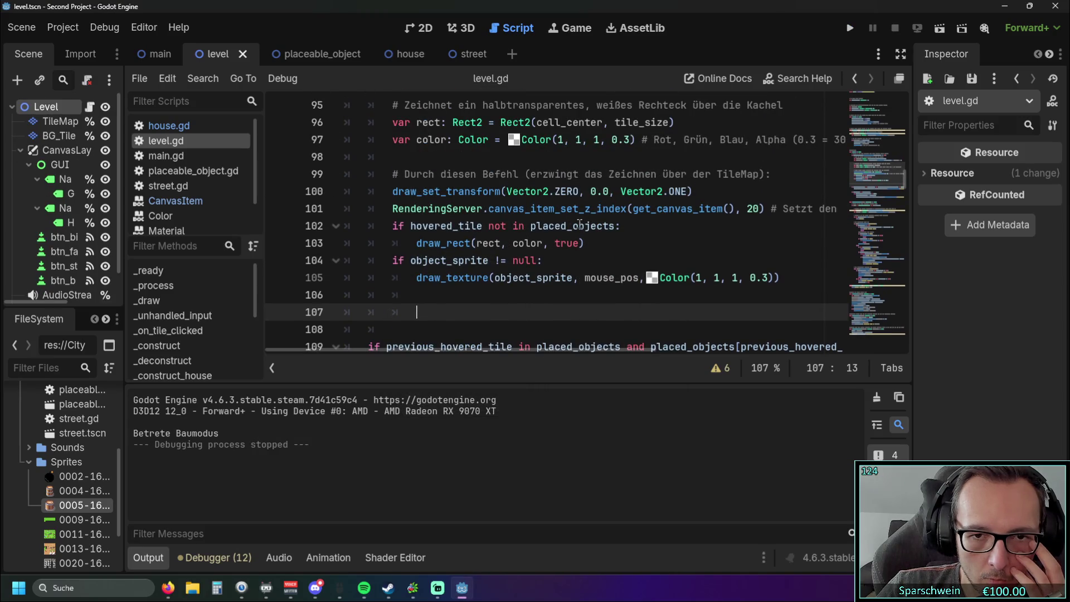
scroll(579, 224, up, 10)
scroll(580, 224, up, 1)
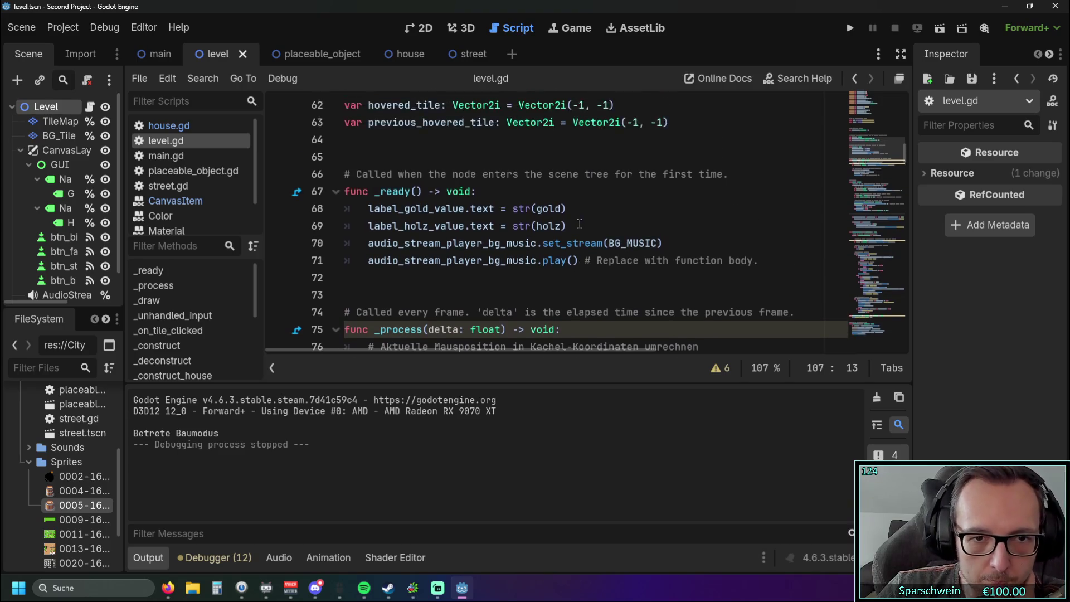
scroll(580, 224, down, 2)
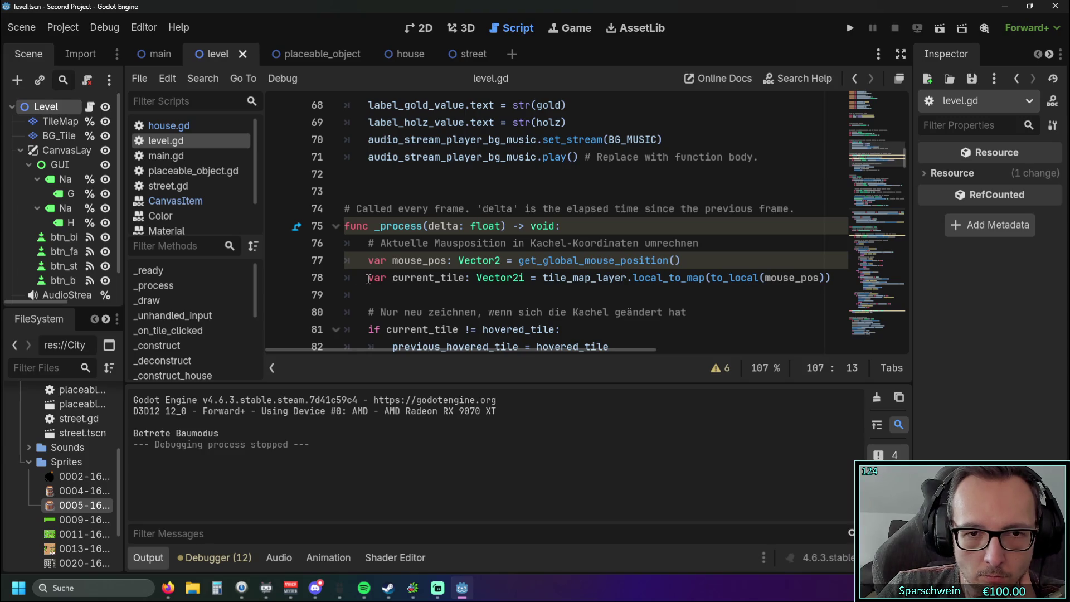
- Select the local 'var current_tile: Vector2i' declaration on line 78
drag(368, 279, 524, 277)
key(ctrl+c)
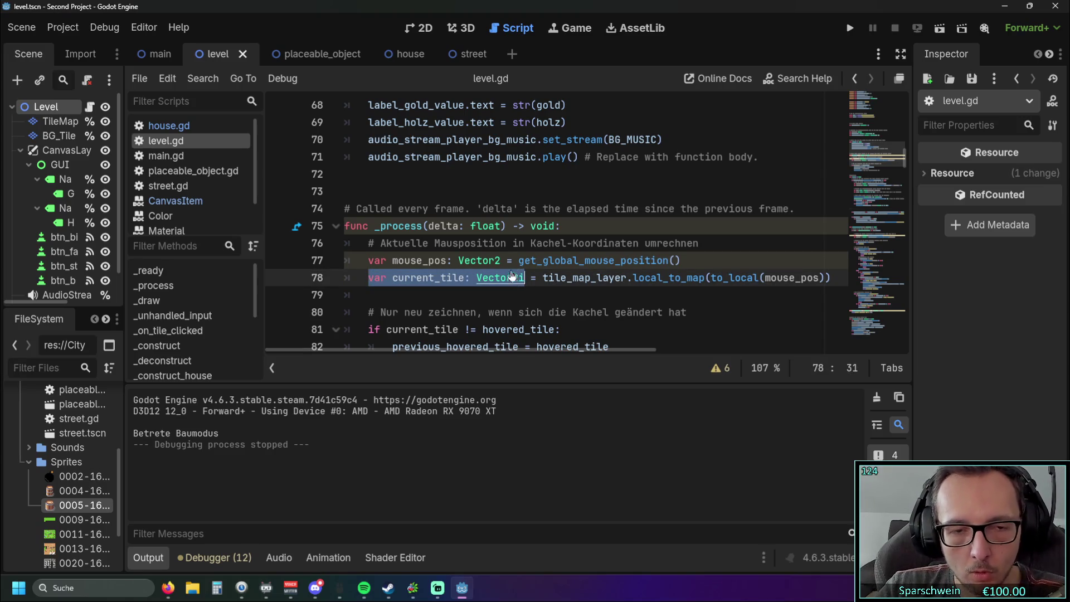
scroll(510, 270, up, 13)
scroll(510, 256, down, 9)
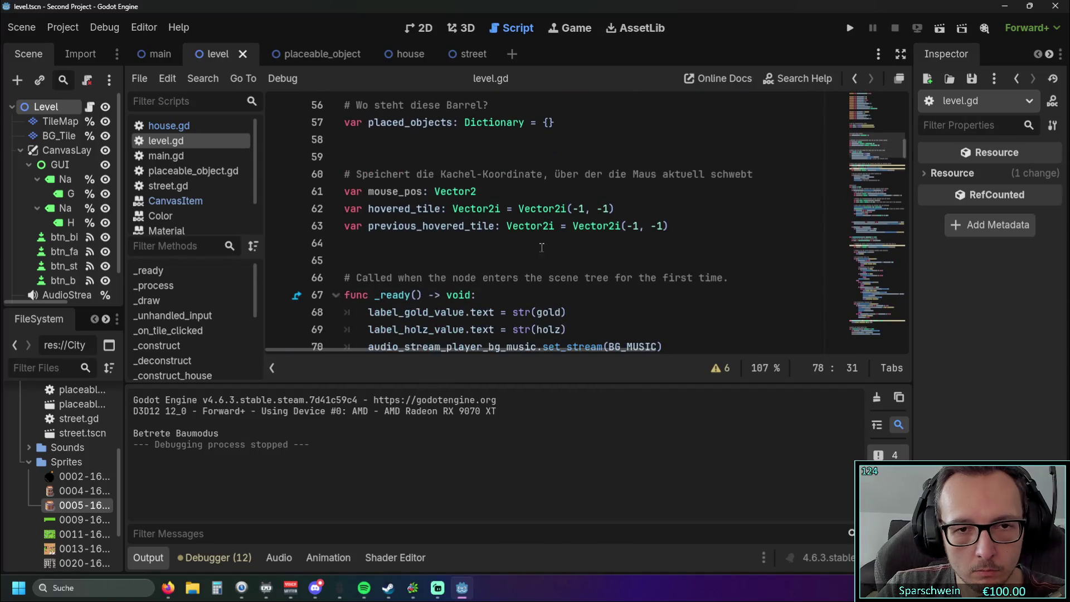
- Paste 'var current_tile: Vector2i' as a new script-level line 62 below mouse_pos
click(530, 192)
key(Return)
key(ctrl+v)
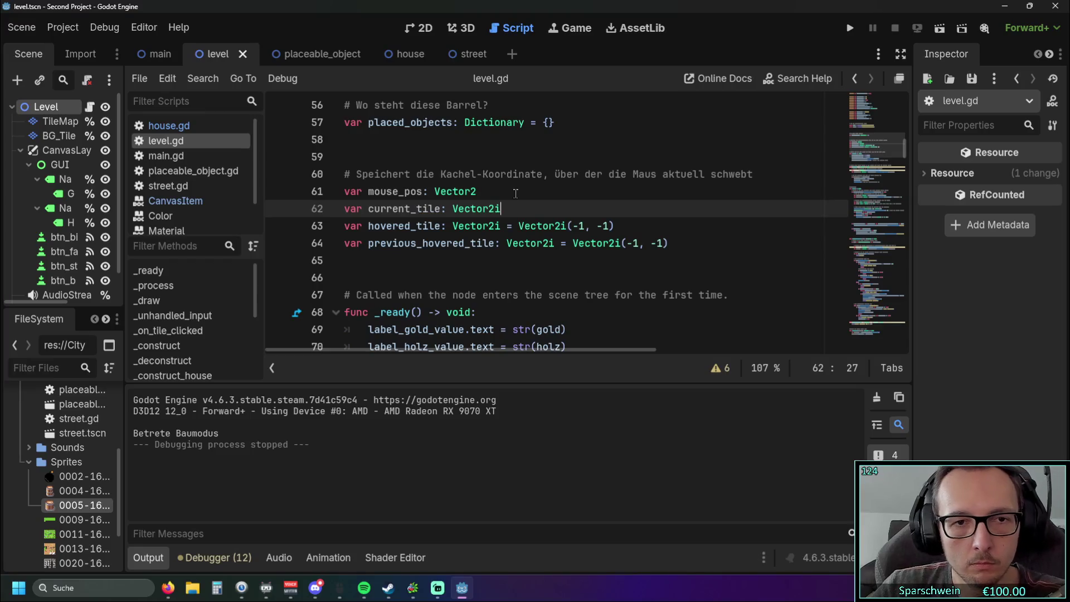
click(512, 262)
drag(369, 209, 447, 208)
scroll(552, 220, down, 12)
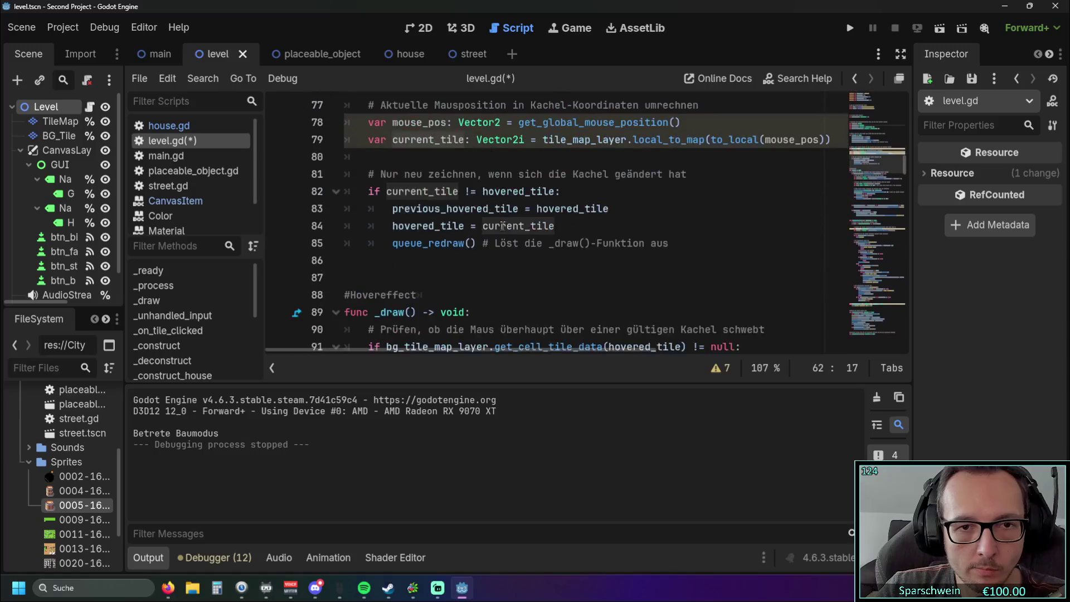
scroll(552, 220, down, 9)
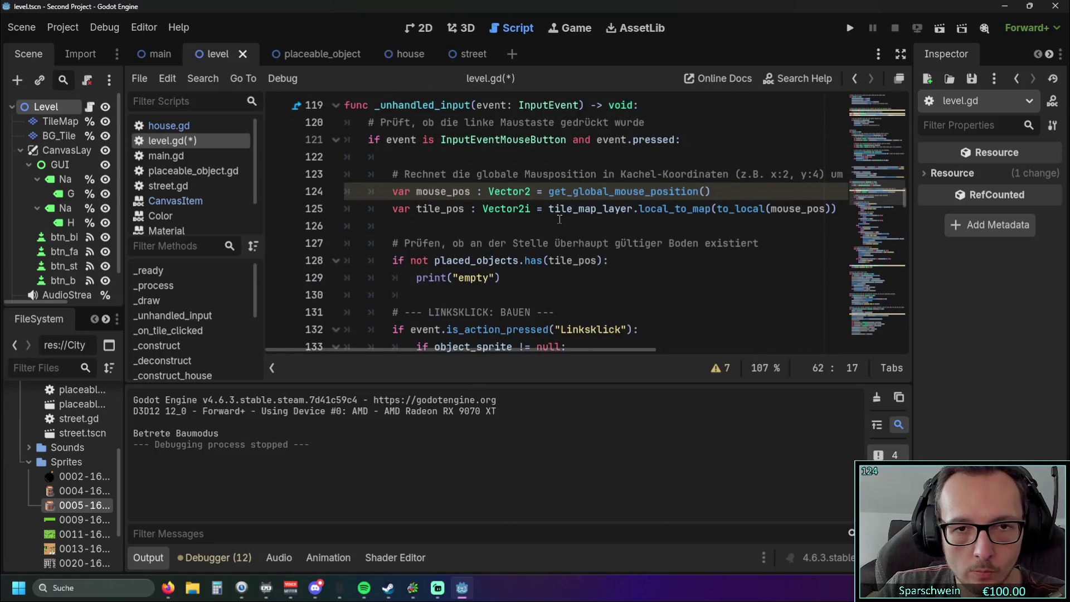
scroll(559, 219, up, 1)
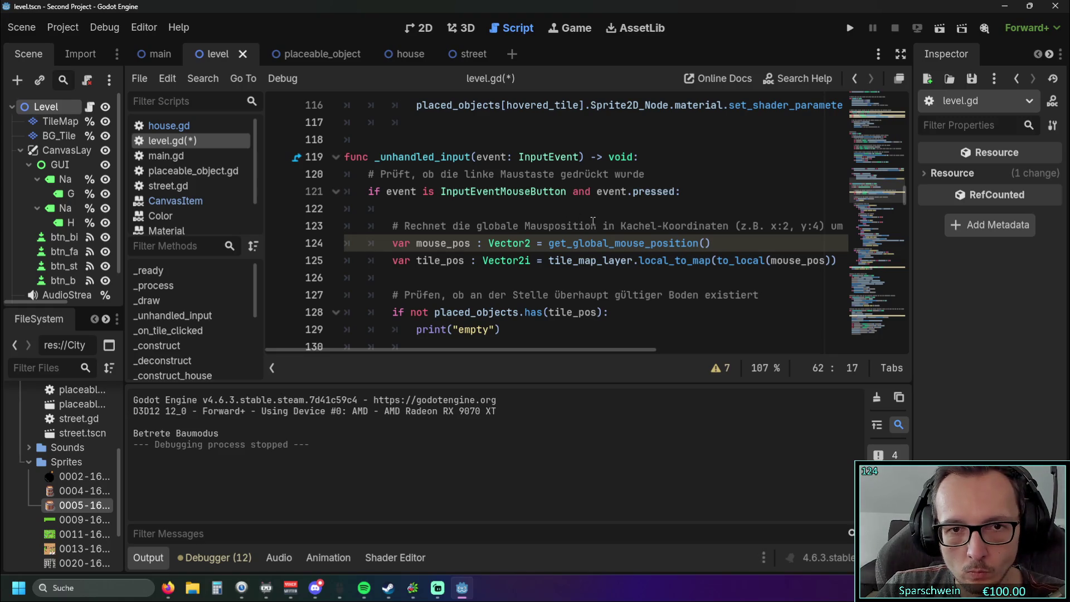
scroll(593, 221, down, 1)
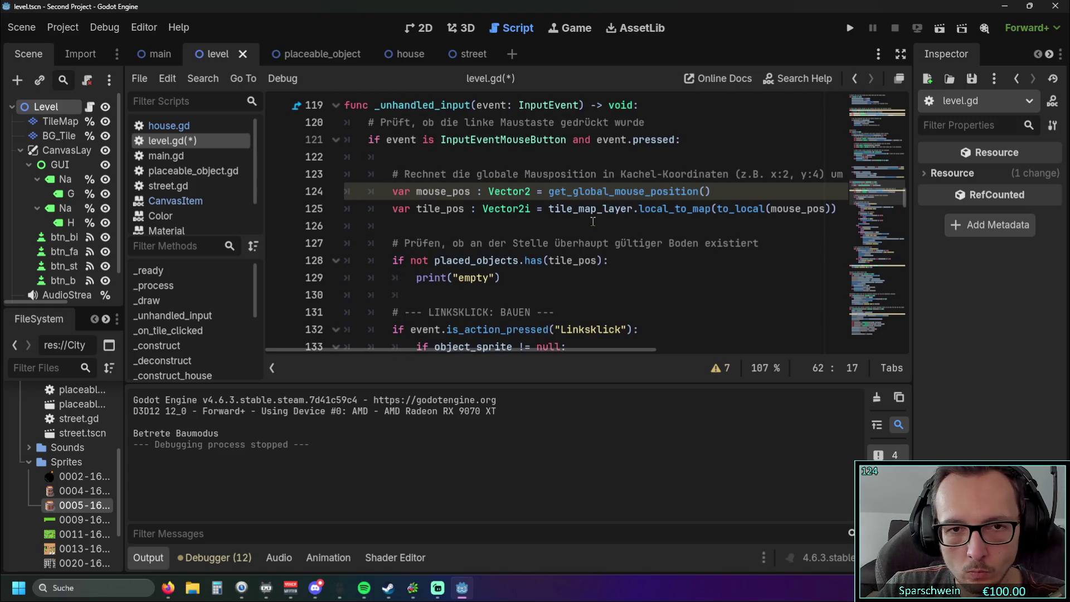
- Remove 'var' from the tile_pos declaration line, then type it back
click(417, 209)
key(BackSpace)
key(BackSpace)
key(BackSpace)
key(Up)
key(Right)
key(Right)
key(Right)
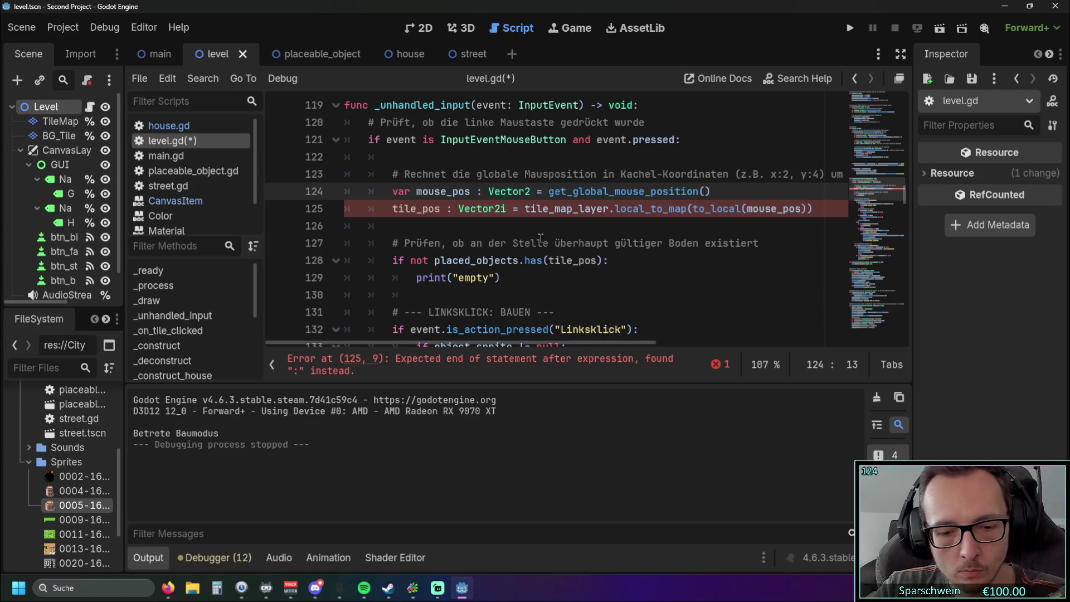
key(Down)
key(Home)
text(var)
key(Down)
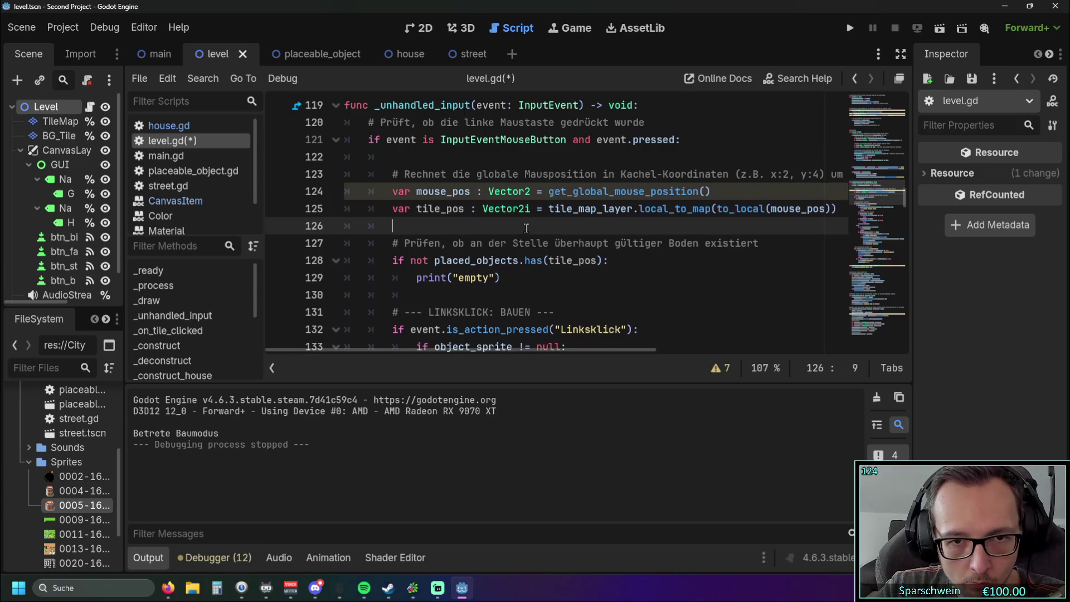
scroll(526, 228, down, 3)
scroll(681, 209, up, 1)
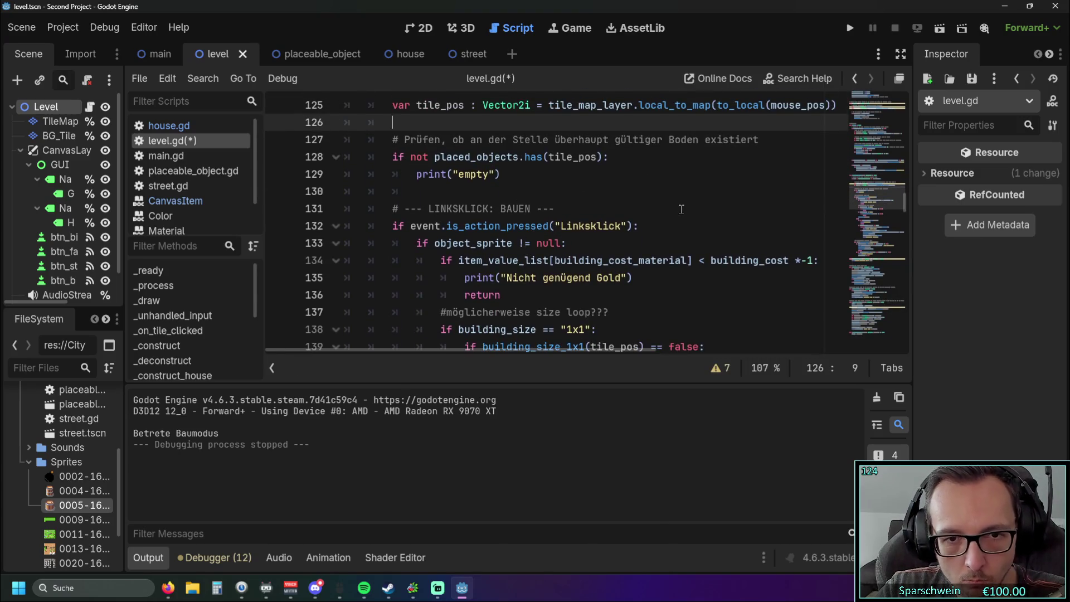
scroll(676, 212, down, 1)
scroll(666, 217, up, 4)
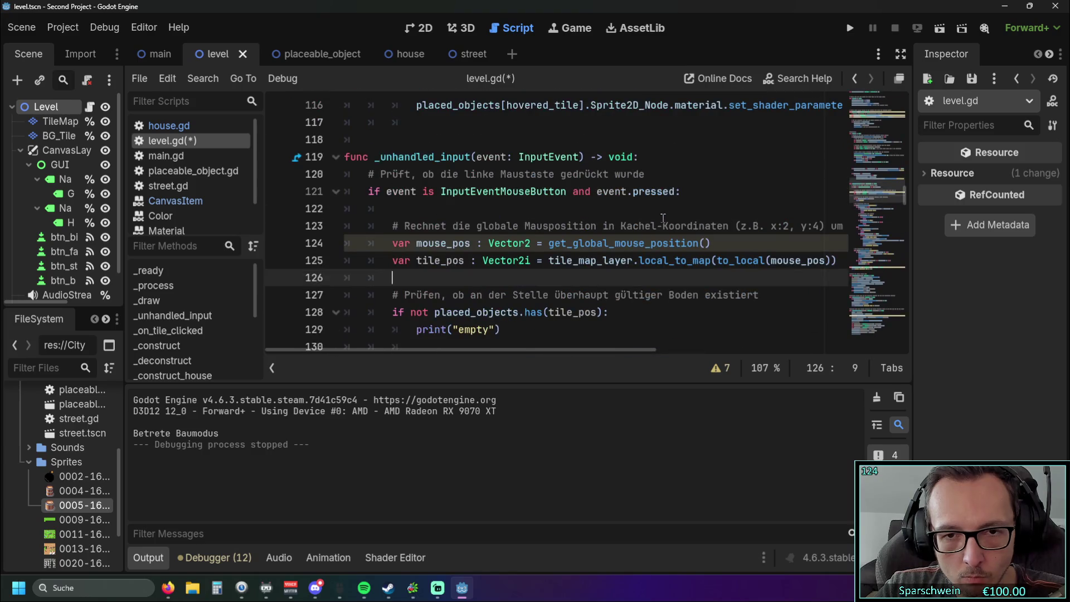
scroll(653, 243, up, 2)
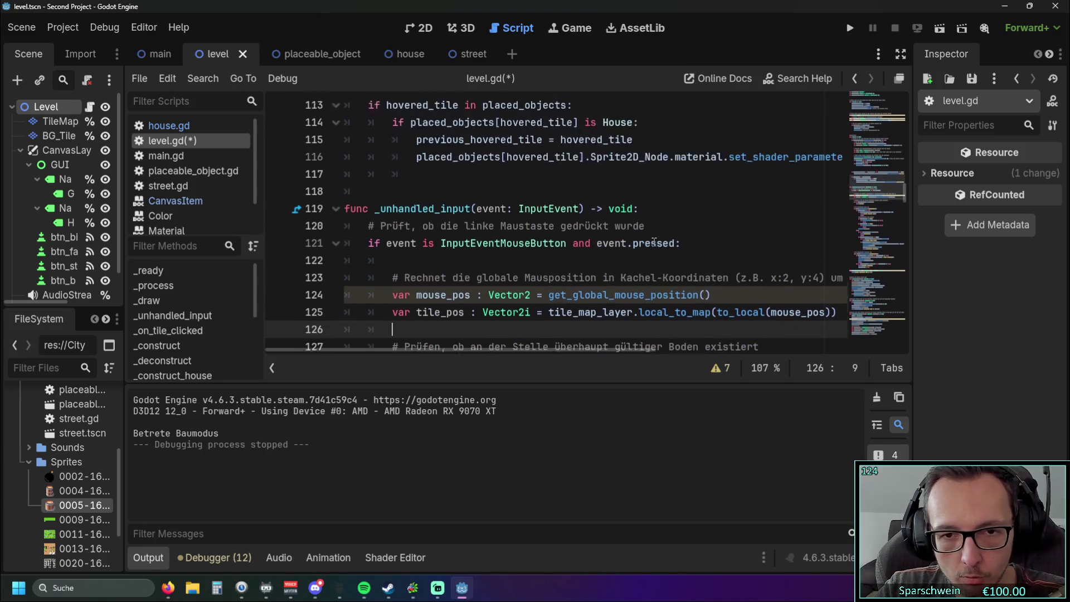
scroll(653, 243, down, 2)
scroll(653, 243, down, 7)
scroll(647, 240, up, 11)
scroll(644, 238, up, 2)
scroll(643, 239, down, 1)
scroll(636, 244, up, 1)
- Replace mouse_pos with current_tile in the draw_texture call on line 106
click(593, 243)
double_click(601, 243)
text(current_tile)
key(Down)
key(Down)
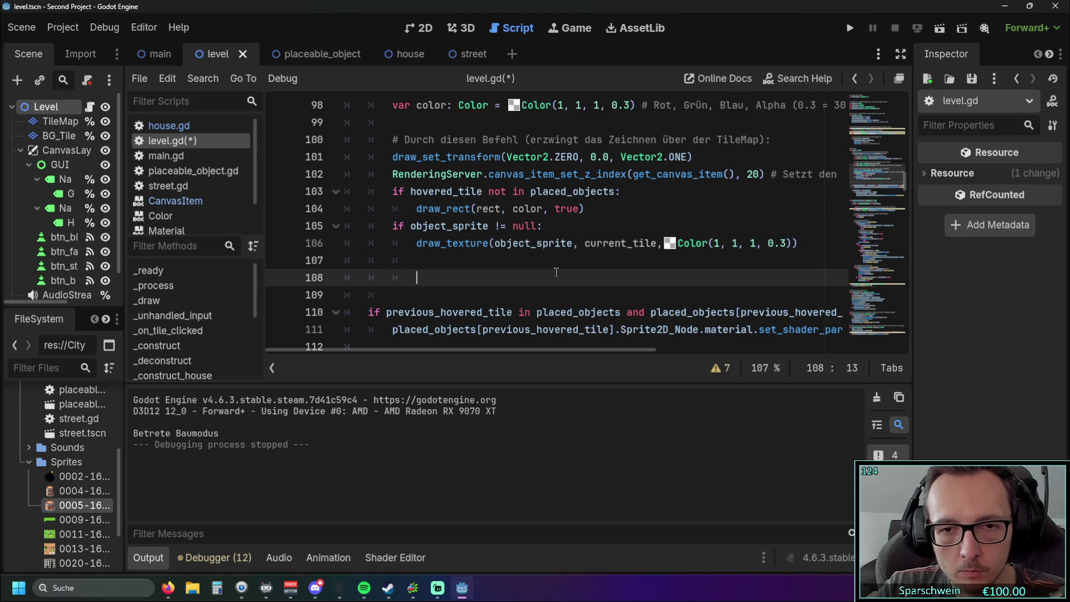
scroll(549, 265, down, 2)
scroll(548, 265, down, 6)
scroll(550, 261, up, 5)
scroll(551, 256, down, 4)
click(538, 211)
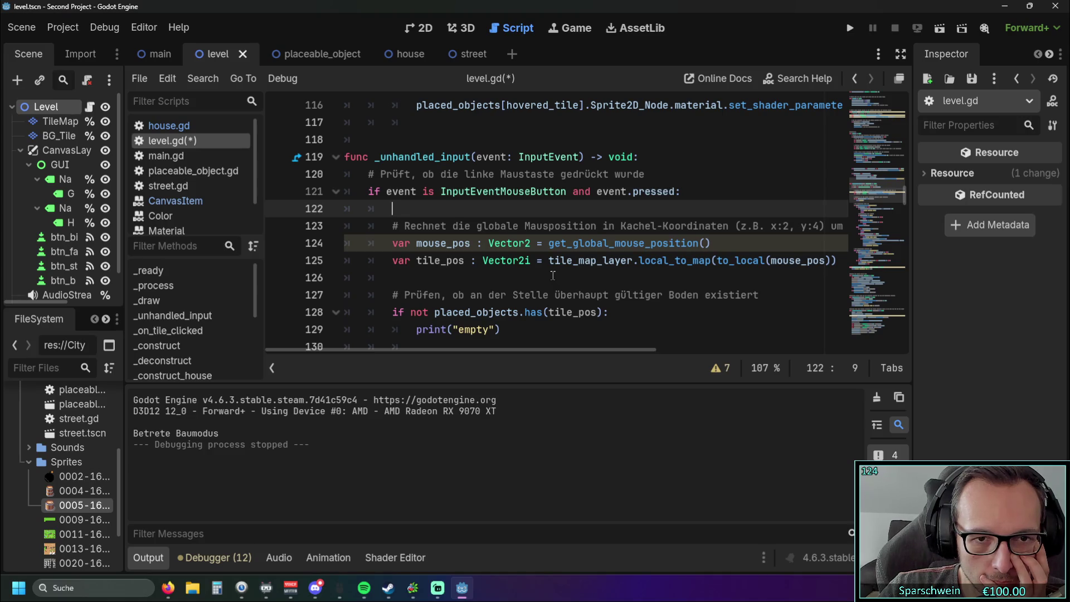
- Strip 'var' and the type annotation from the mouse_pos line 78 so it assigns the script variable
scroll(555, 275, up, 10)
scroll(553, 275, up, 3)
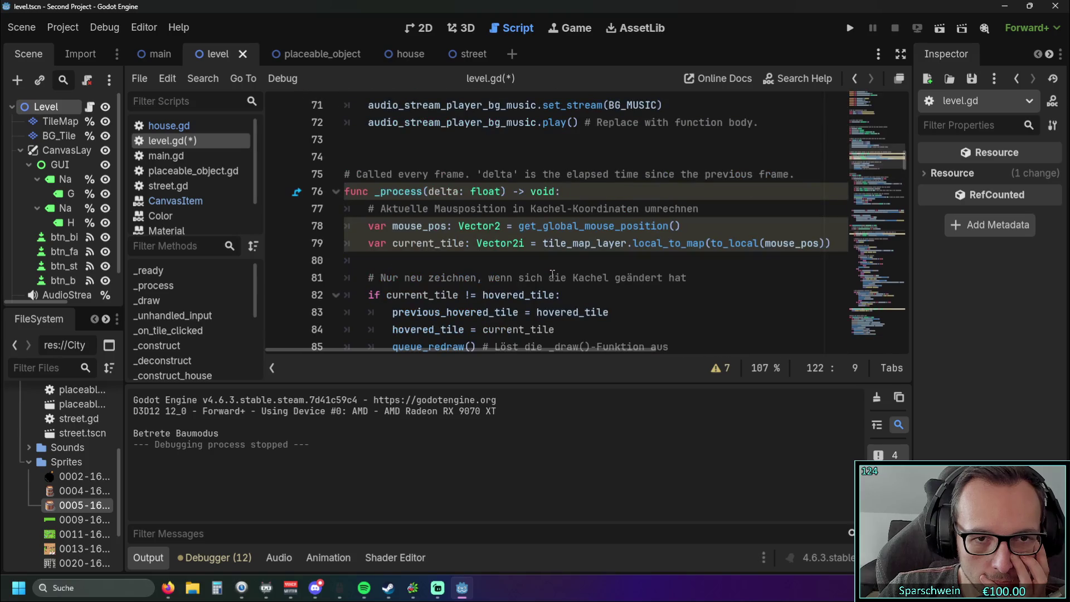
click(526, 263)
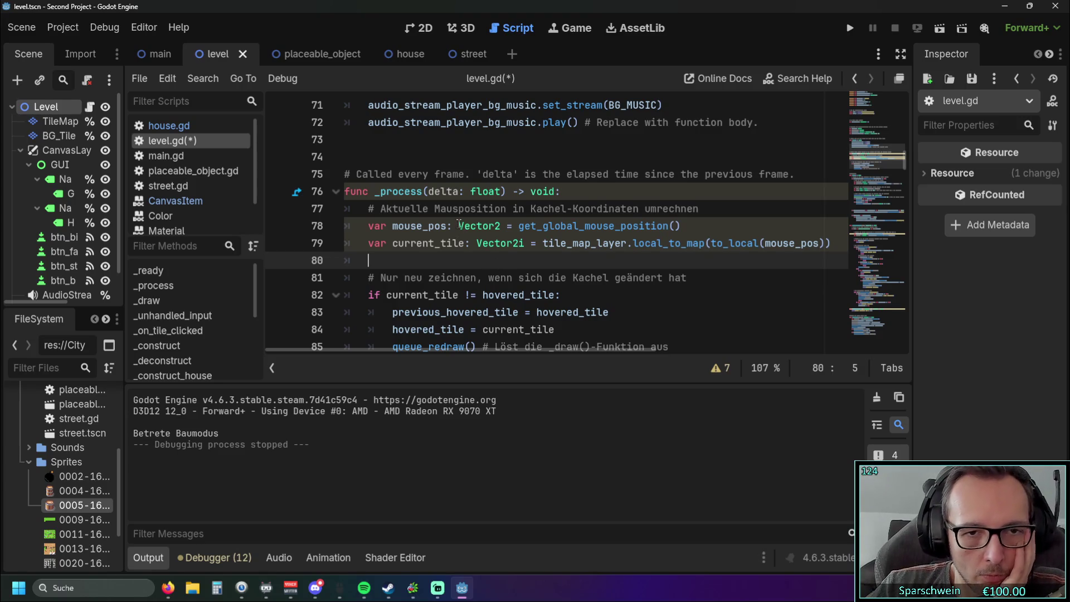
click(392, 225)
key(BackSpace)
key(BackSpace)
key(BackSpace)
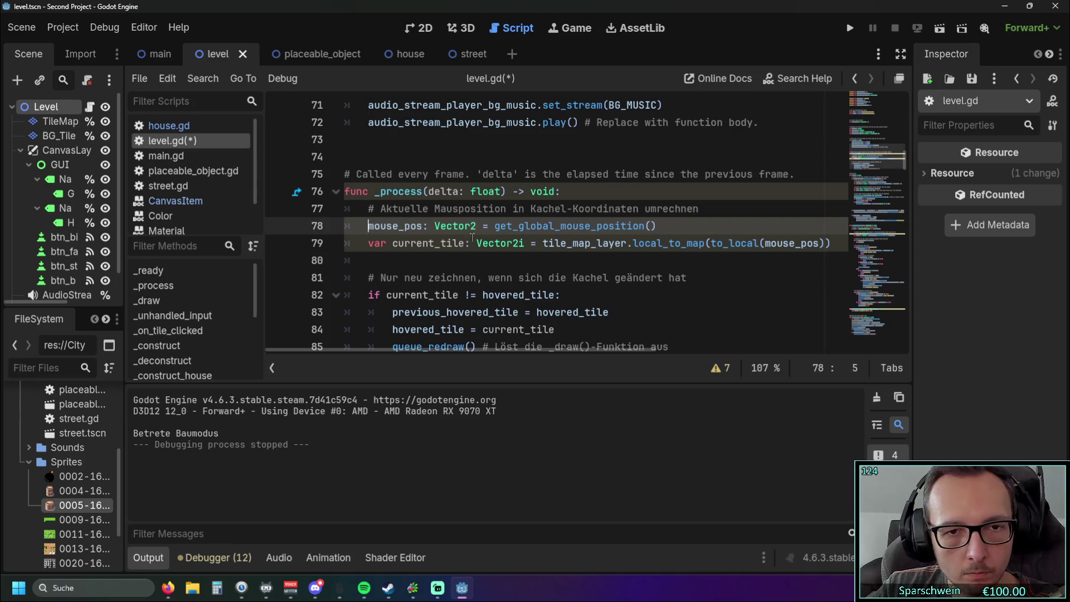
drag(480, 226, 428, 227)
click(465, 277)
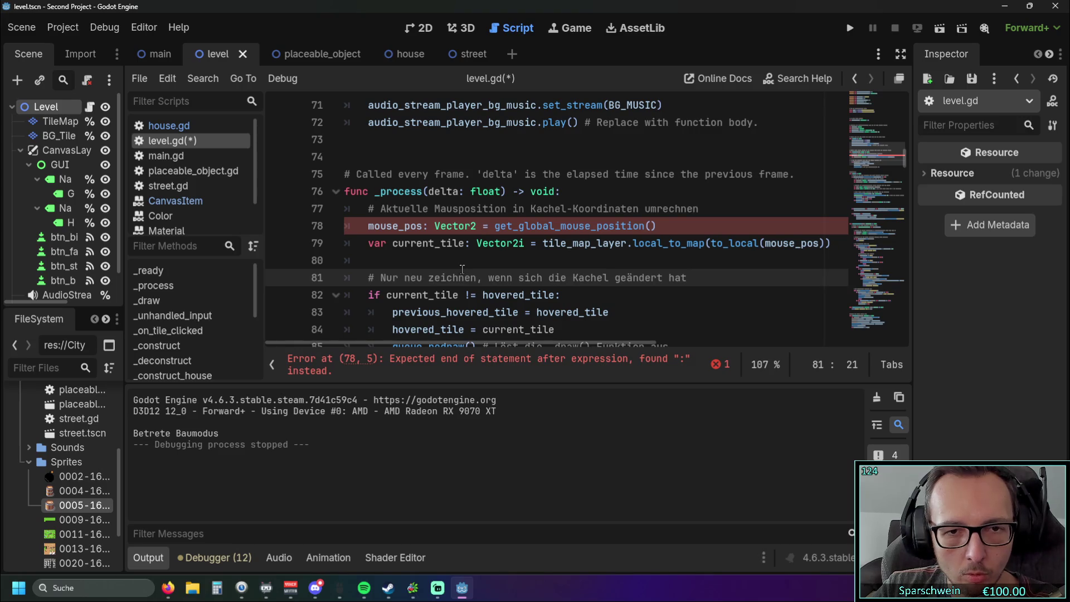
drag(483, 225, 425, 227)
key(BackSpace)
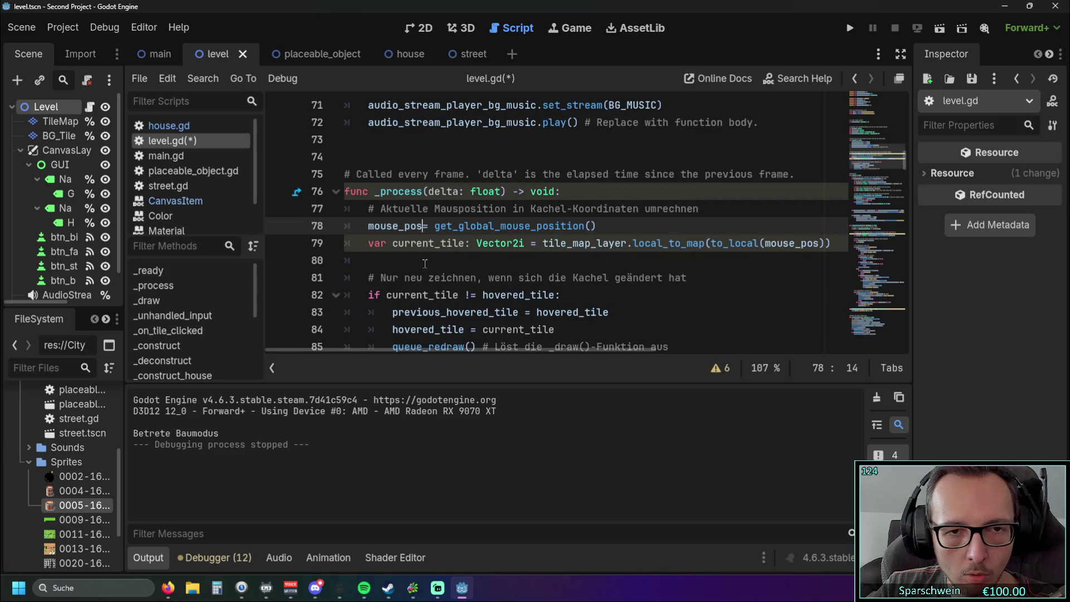
- Remove 'var' and ': Vector2i' from the current_tile line 79, then run the game
click(393, 244)
key(BackSpace)
key(BackSpace)
key(BackSpace)
key(BackSpace)
drag(500, 244, 442, 246)
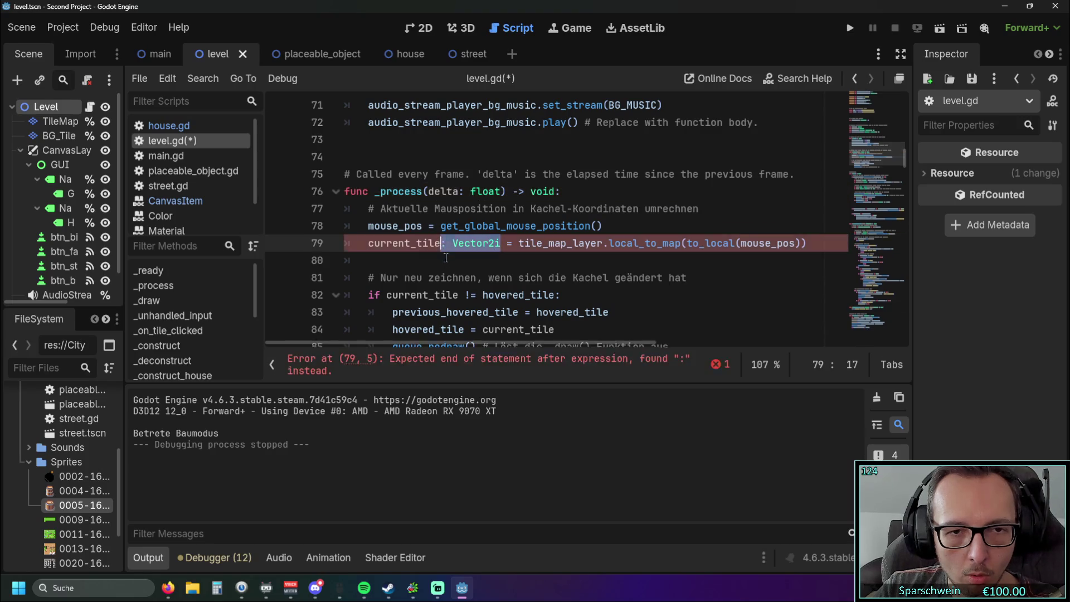
key(BackSpace)
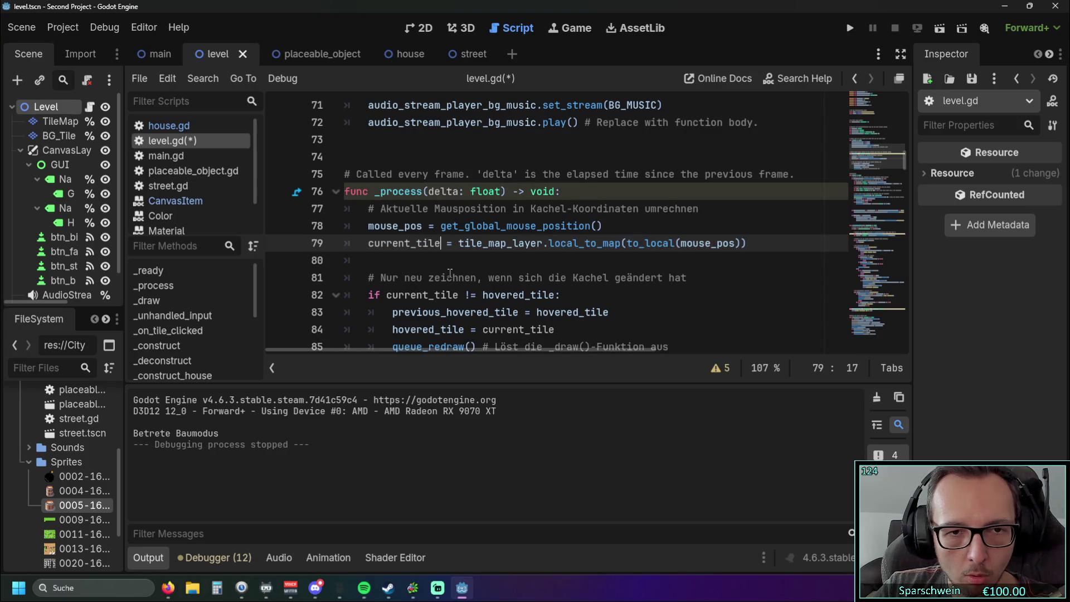
click(450, 273)
click(848, 29)
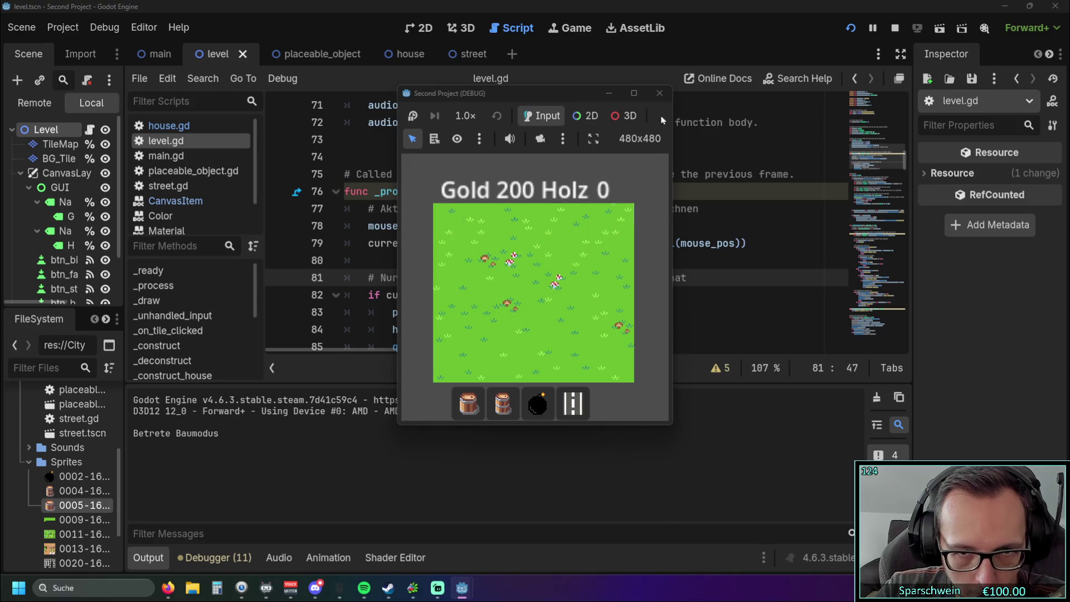
- Stop the game, change draw_texture on line 106 from current_tile to mouse_pos, and rerun
click(659, 93)
double_click(422, 226)
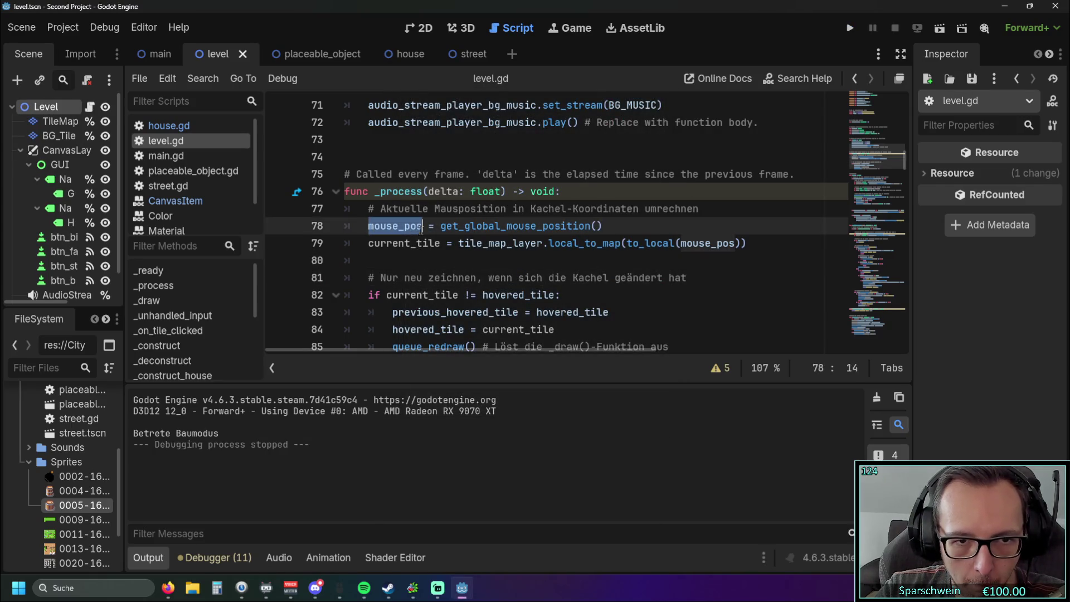
scroll(549, 263, down, 5)
scroll(549, 263, up, 8)
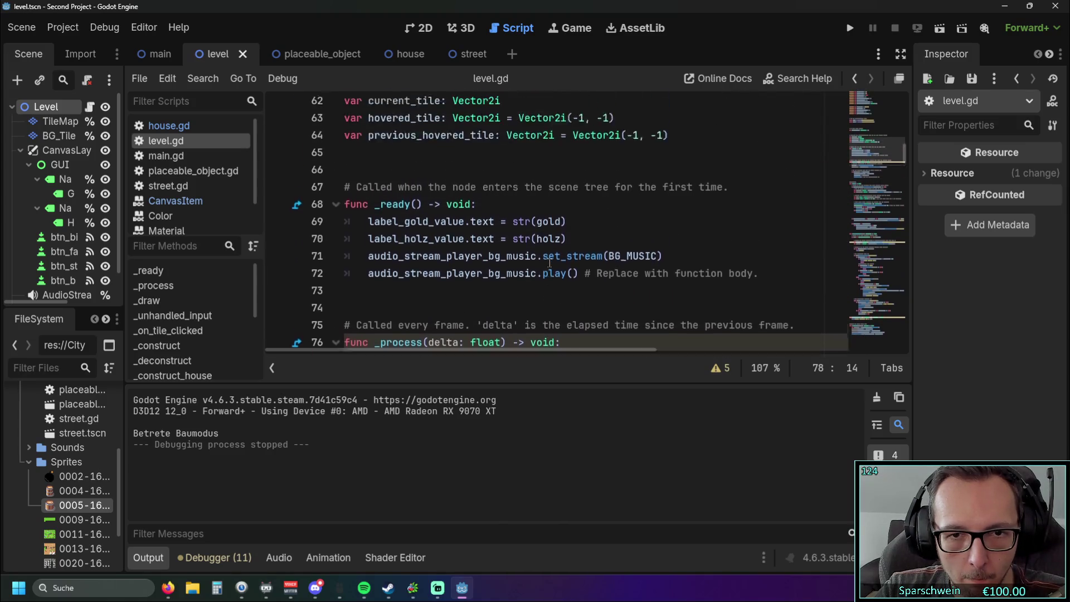
scroll(549, 263, up, 2)
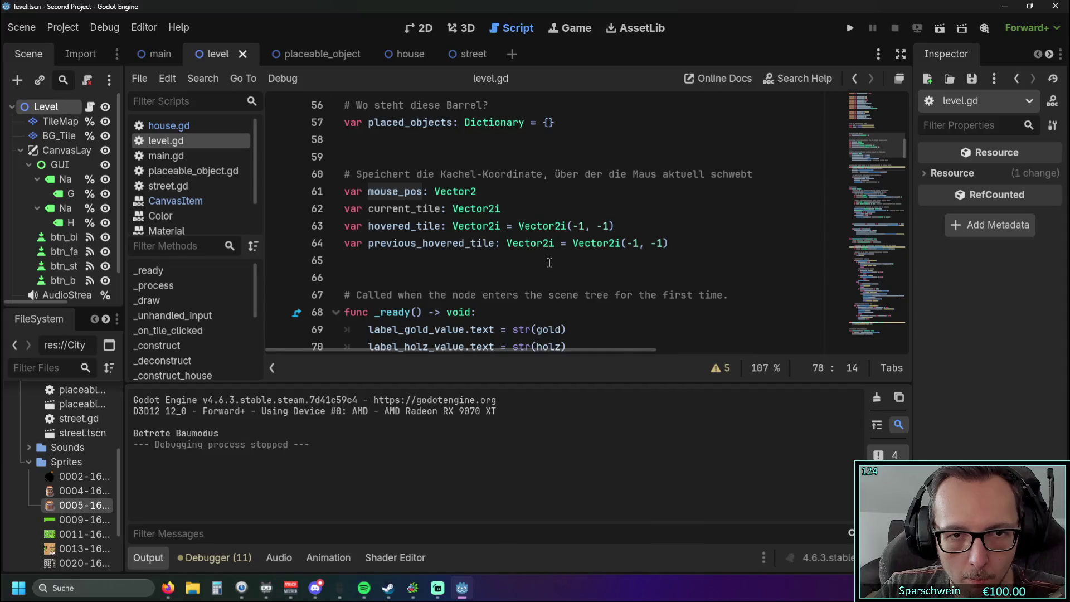
scroll(549, 262, down, 13)
click(585, 294)
double_click(586, 294)
text(mouse_pos)
click(851, 28)
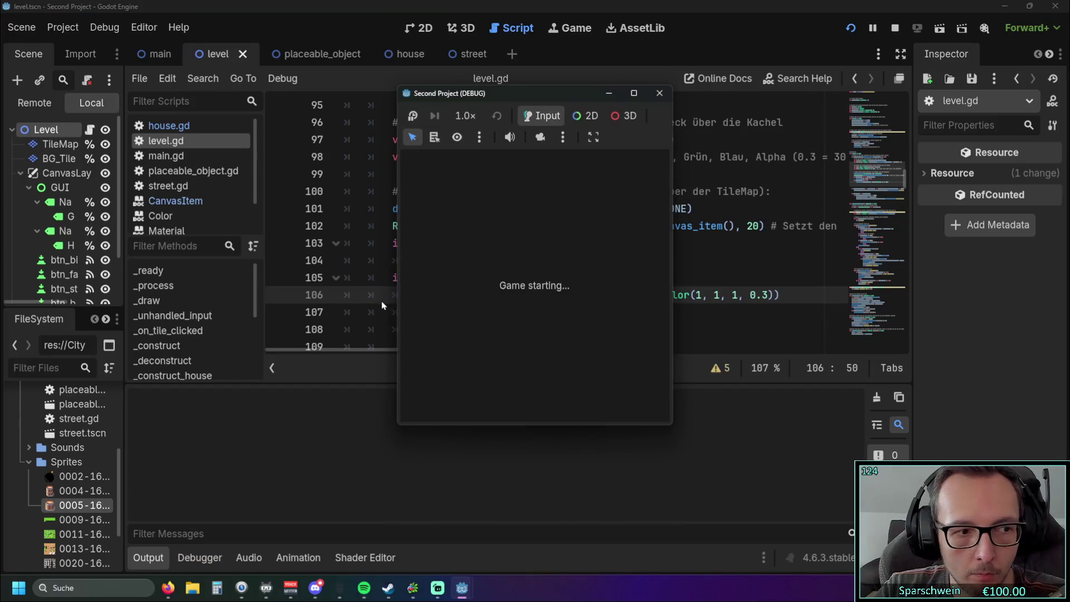
- Pick the barrel to see its translucent preview follow the cursor, then stop the game
click(503, 403)
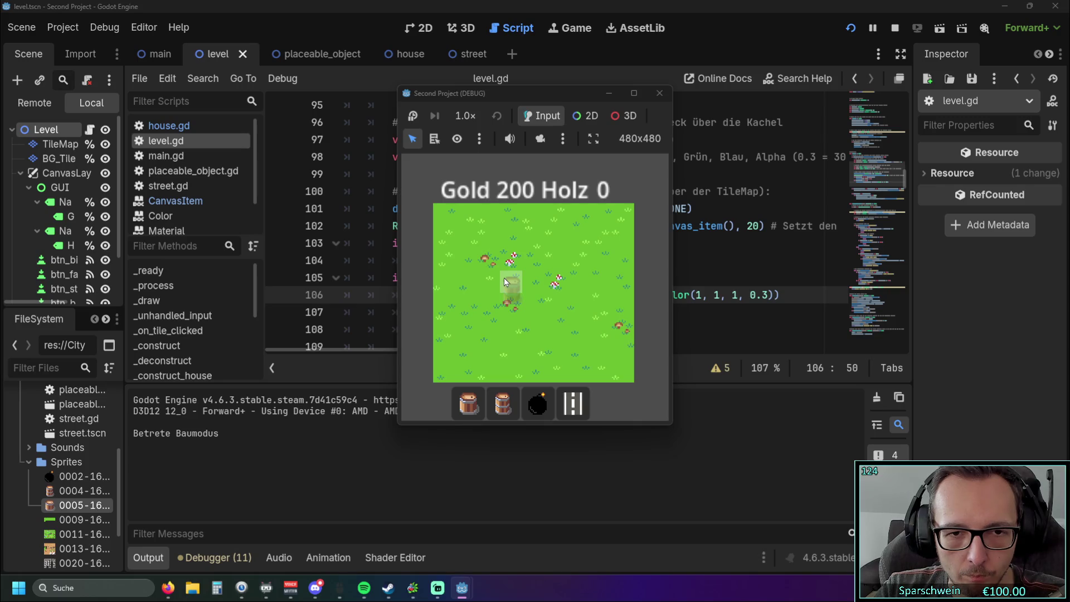
click(660, 93)
click(598, 275)
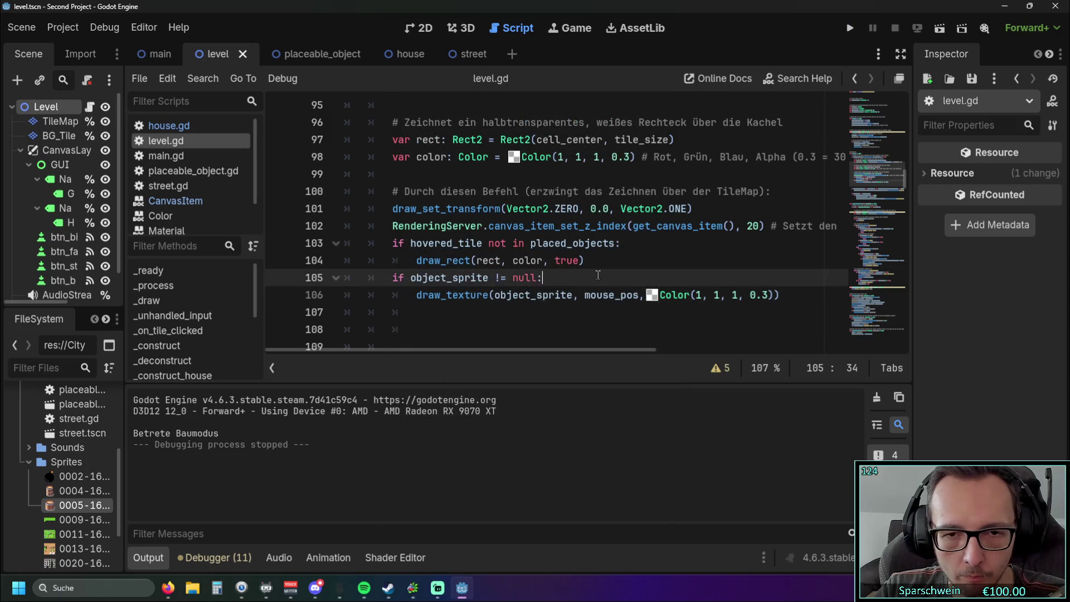
- Copy current_tile from line 79, paste it over mouse_pos in draw_texture, and run the game
scroll(596, 277, up, 5)
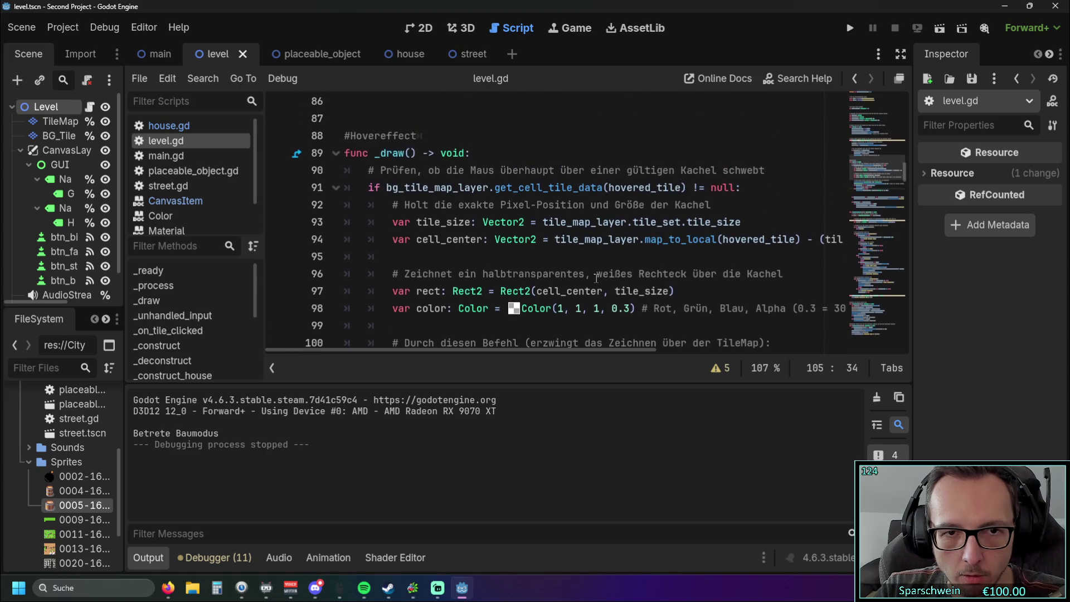
scroll(574, 265, up, 1)
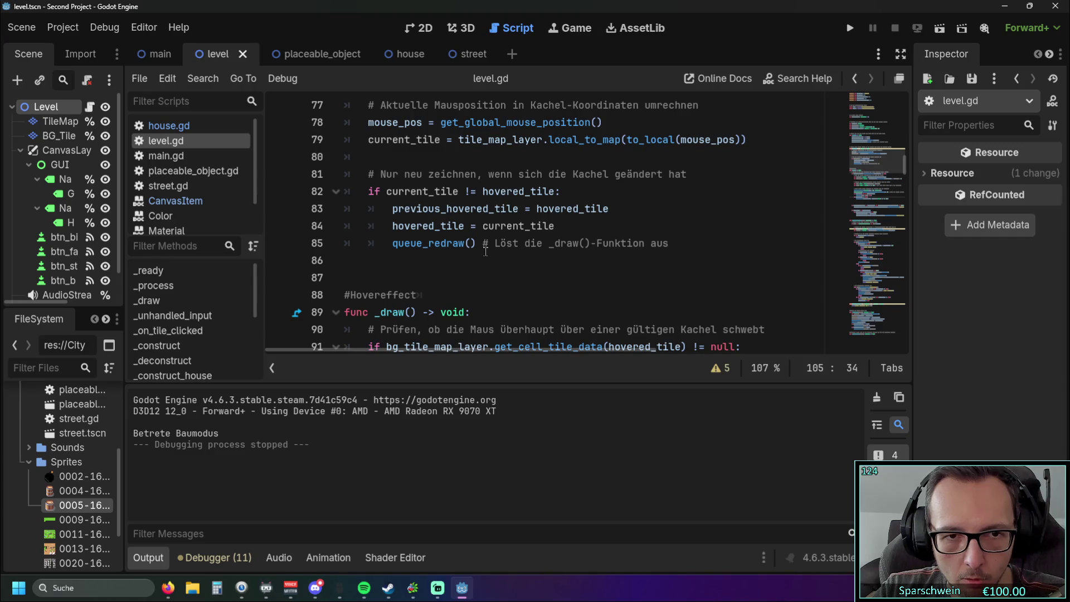
scroll(485, 251, up, 2)
scroll(486, 250, down, 1)
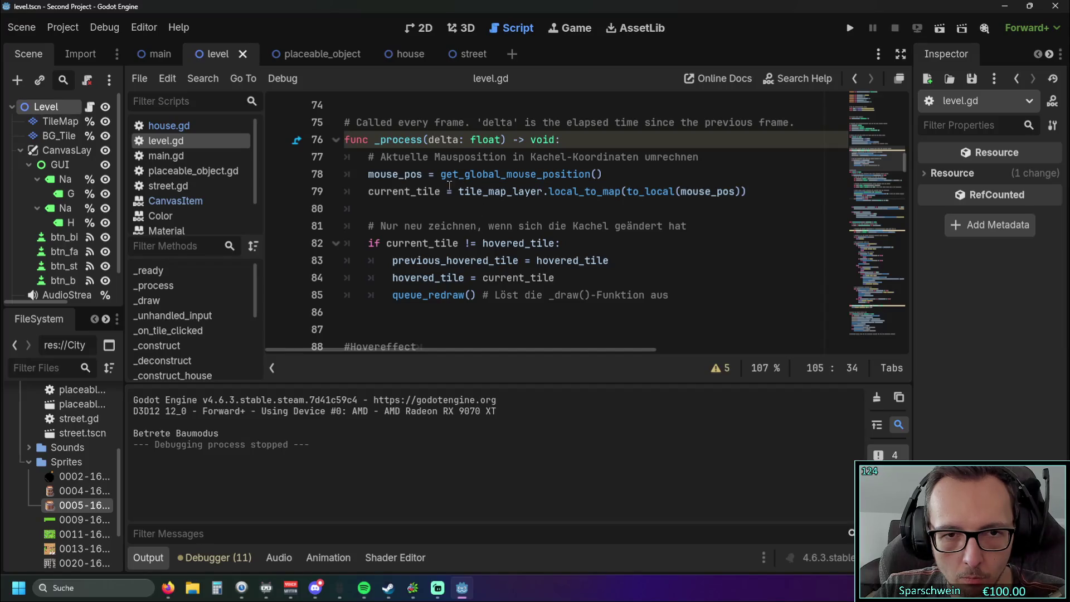
drag(371, 191, 442, 191)
key(ctrl+c)
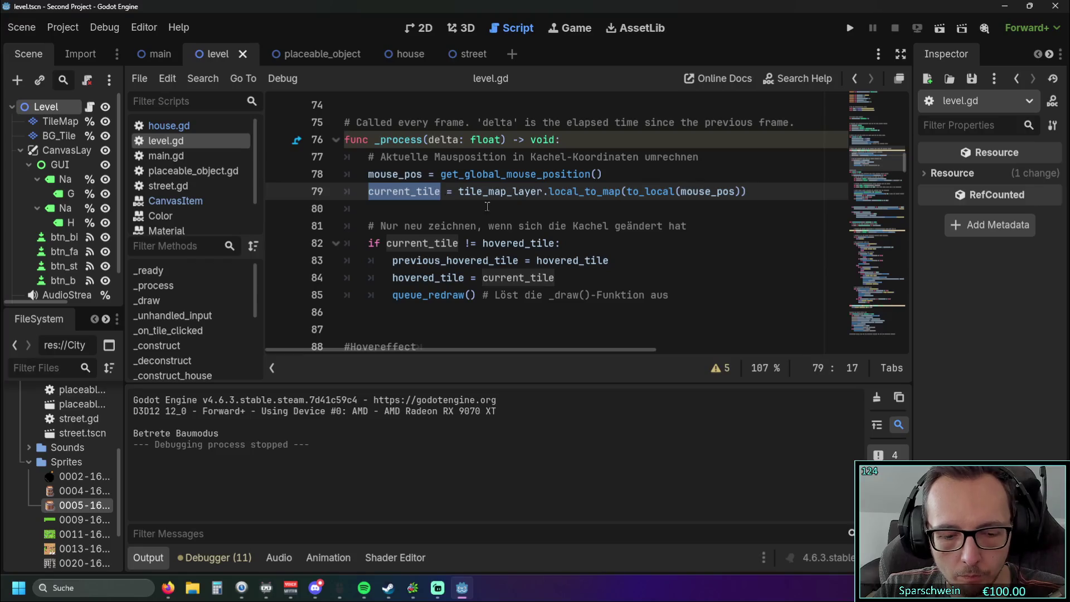
scroll(549, 236, down, 8)
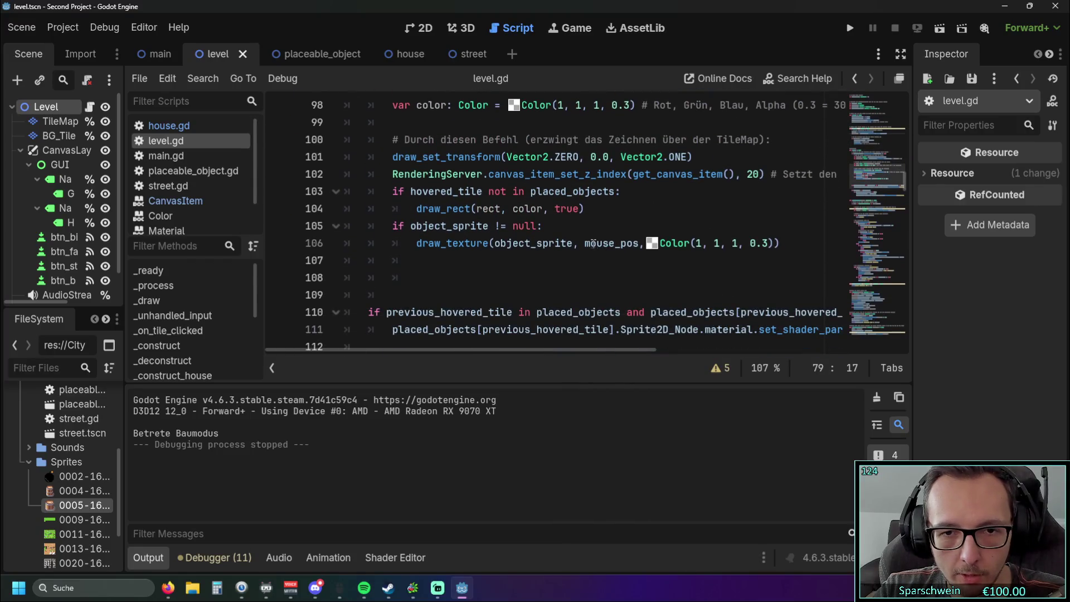
double_click(593, 243)
key(ctrl+v)
click(593, 277)
click(850, 28)
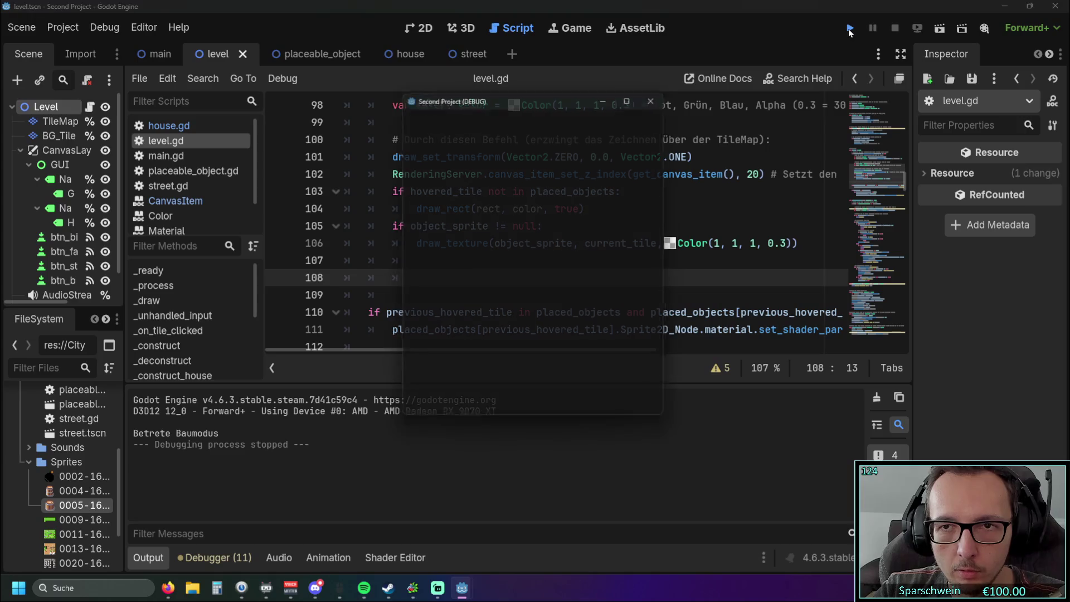
- Pick the barrel to see its ghost preview stuck at the map's top-left corner, then stop the game
click(502, 403)
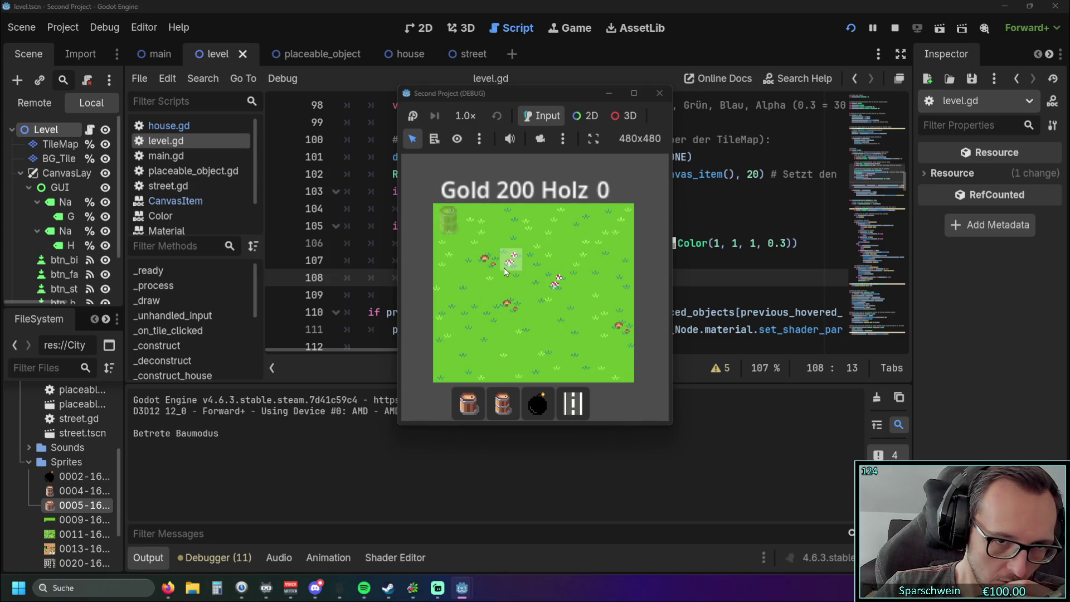
click(660, 93)
click(599, 261)
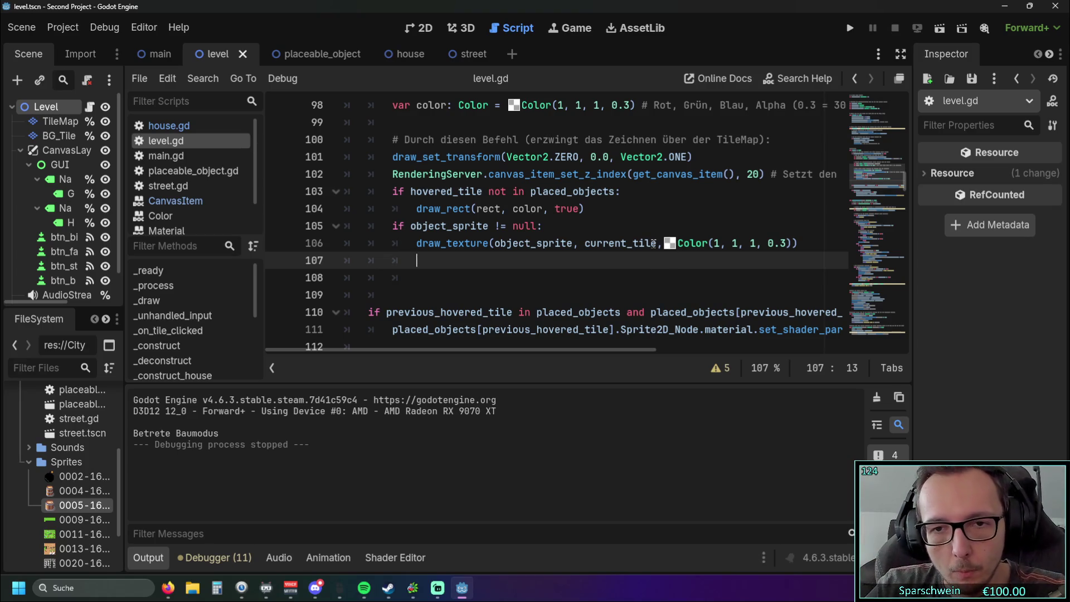
- Wrap current_tile in the draw_texture call as Vector2i(current_tile+15)
mouse_move(658, 244)
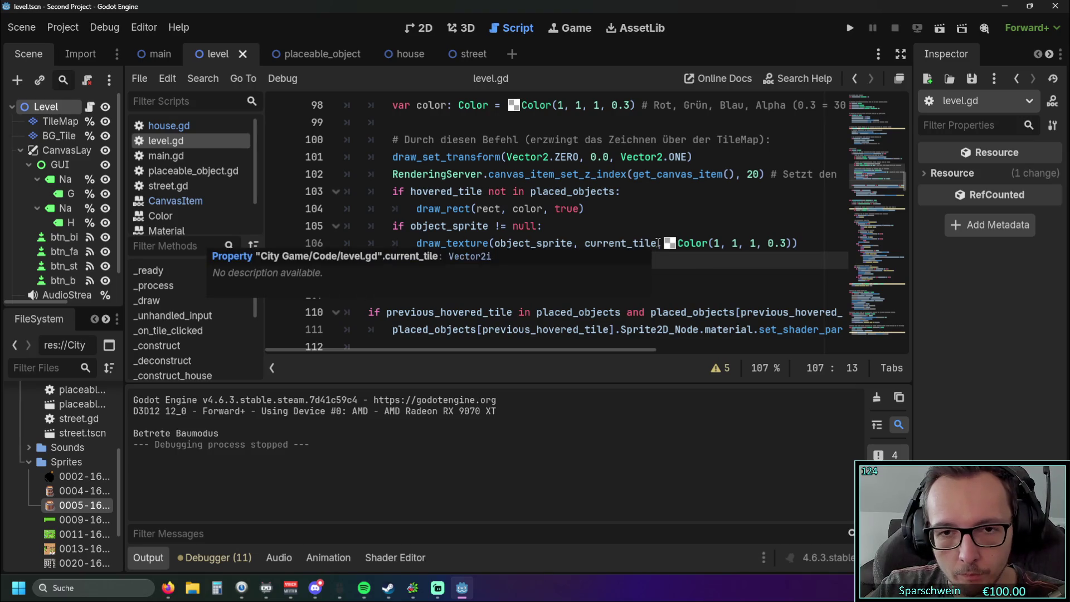
drag(658, 244, 583, 247)
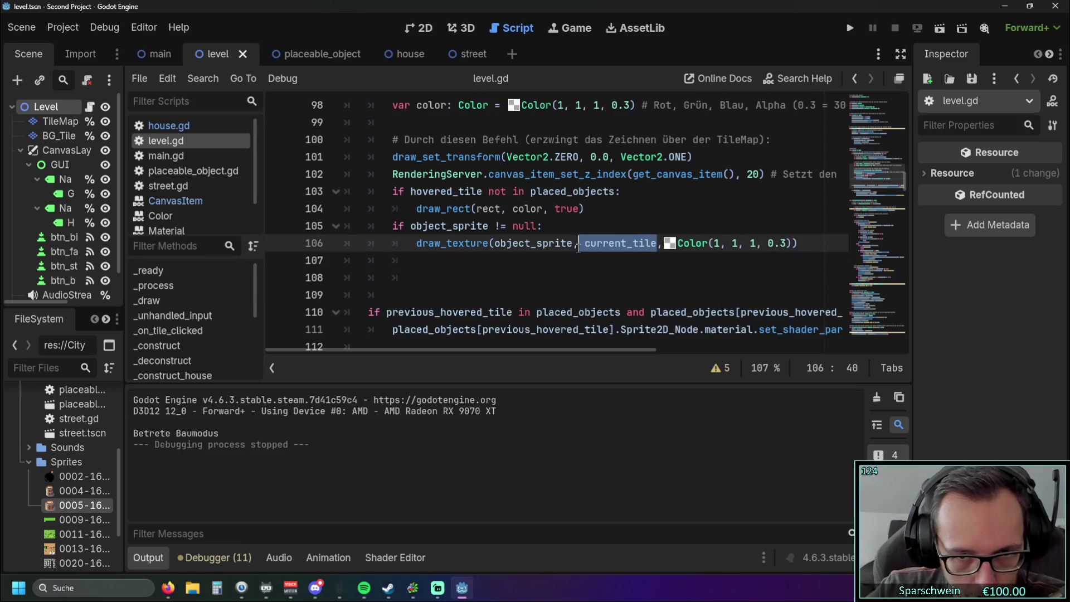
click(584, 243)
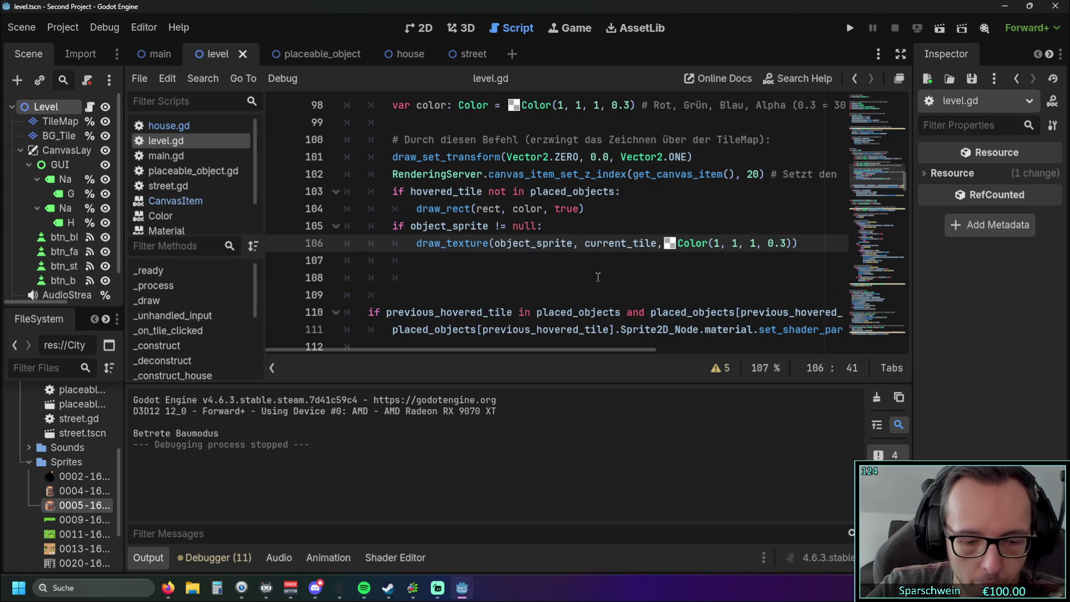
text(Vector)
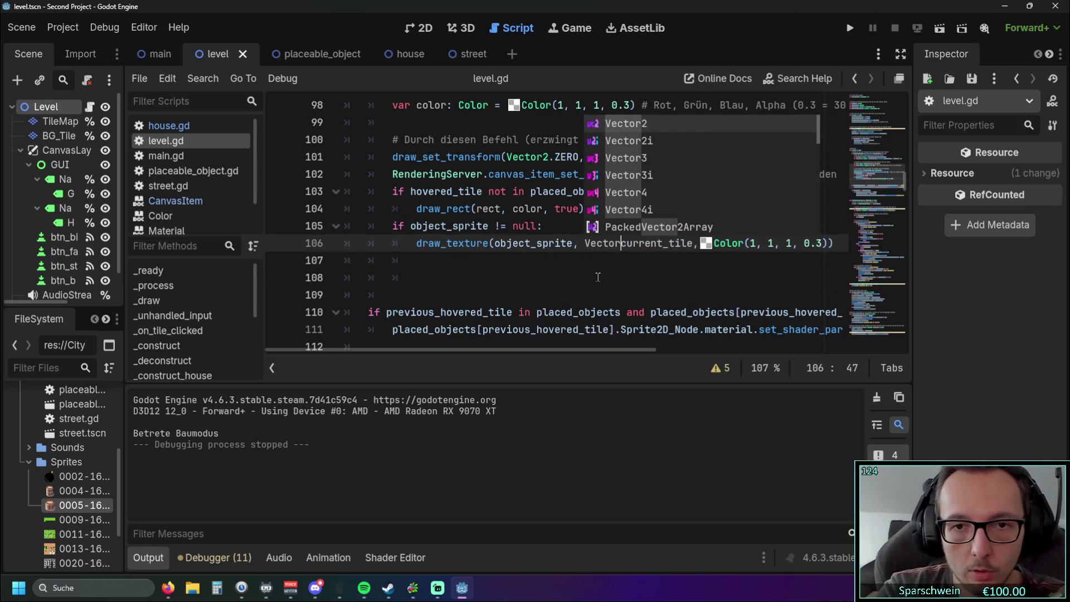
text(2i)
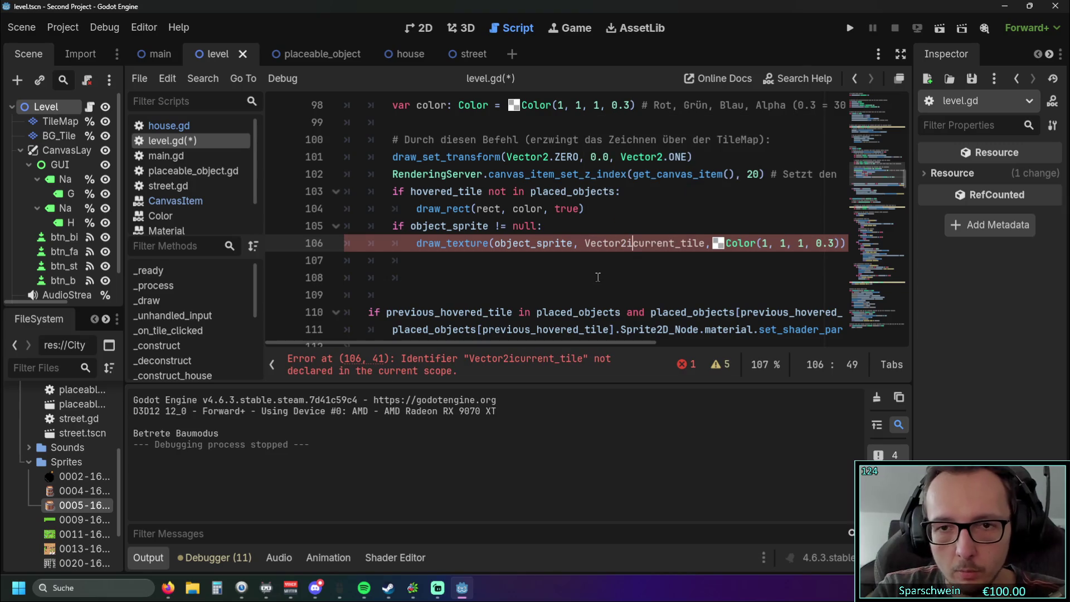
text(()
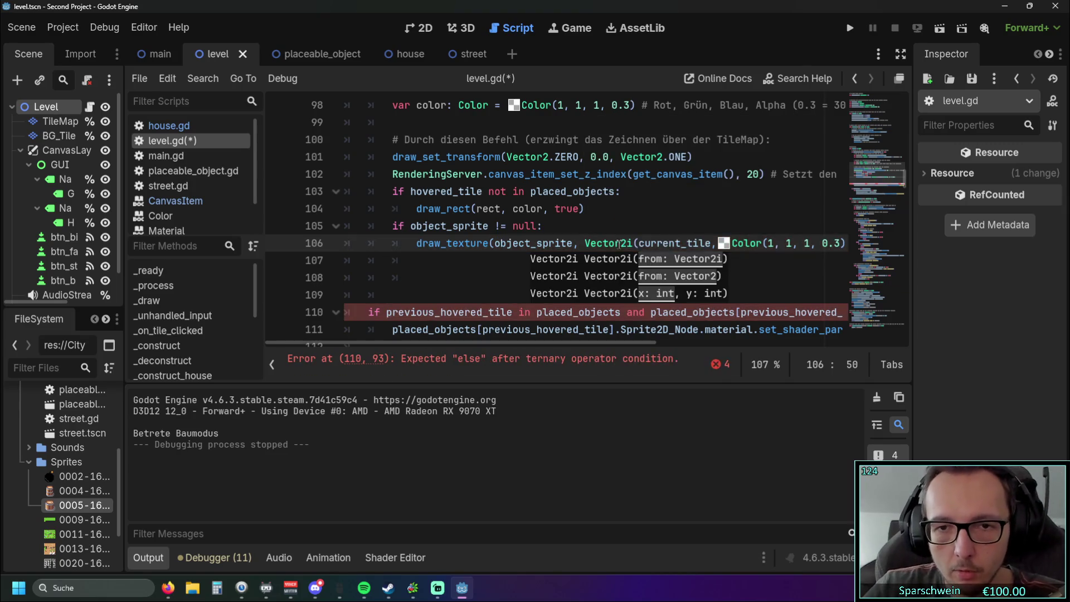
click(543, 225)
drag(520, 343, 598, 343)
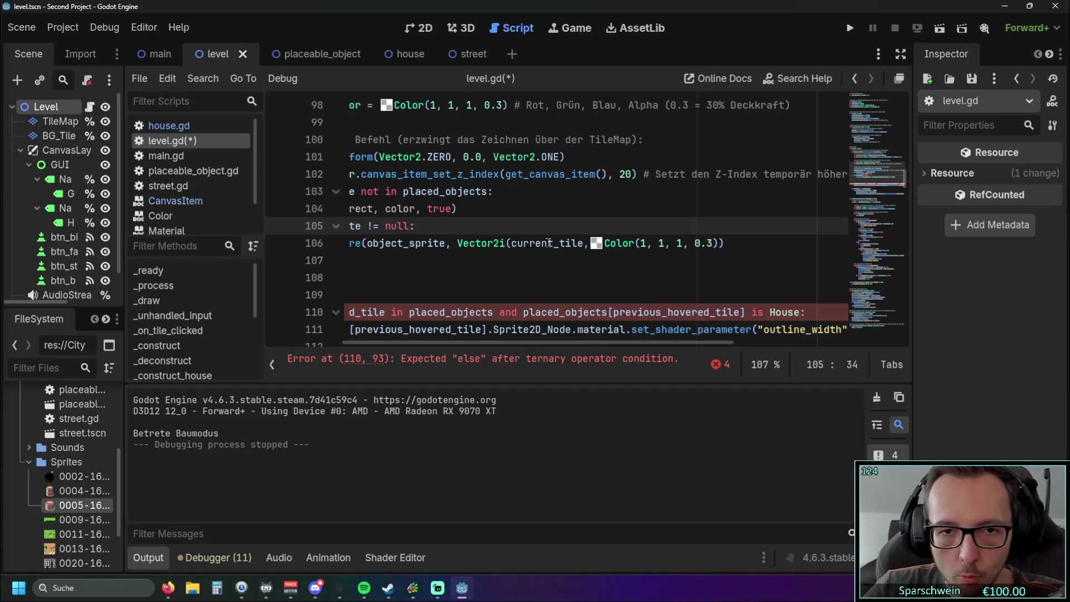
click(584, 243)
text(+)
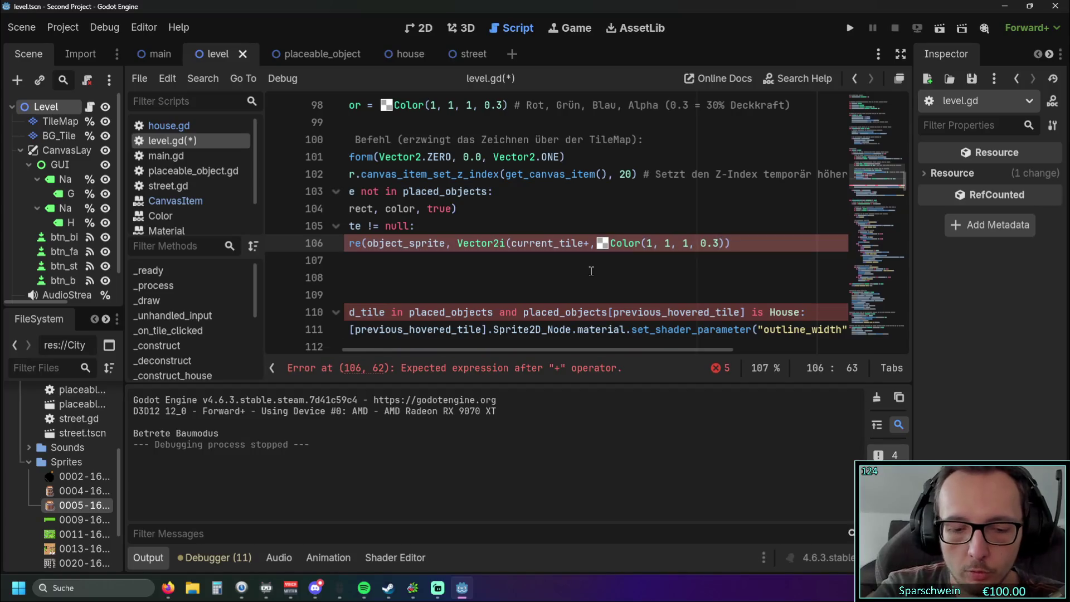
text(15)
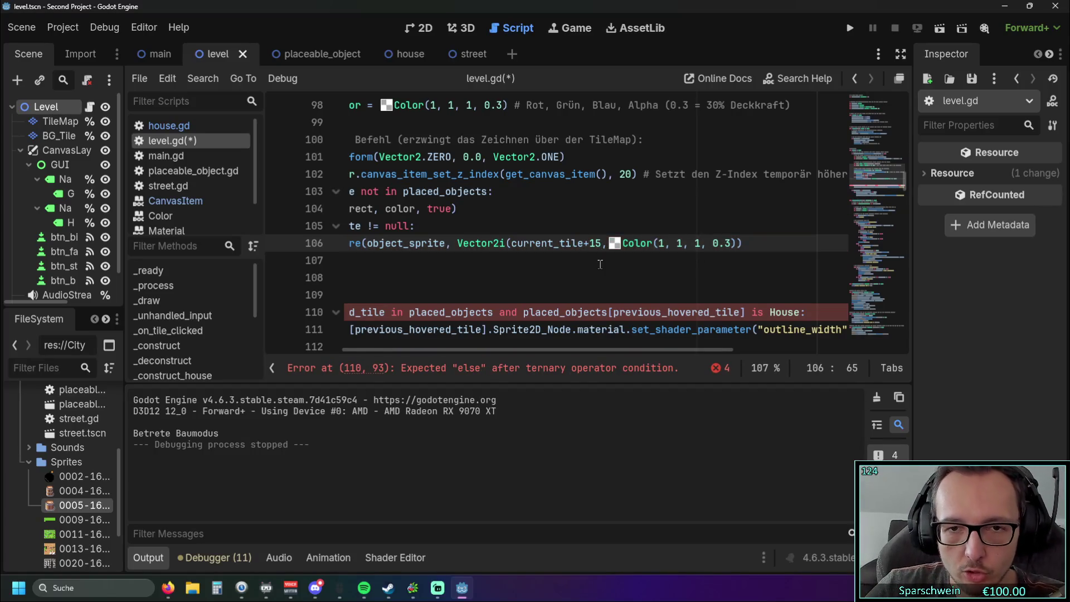
text(,)
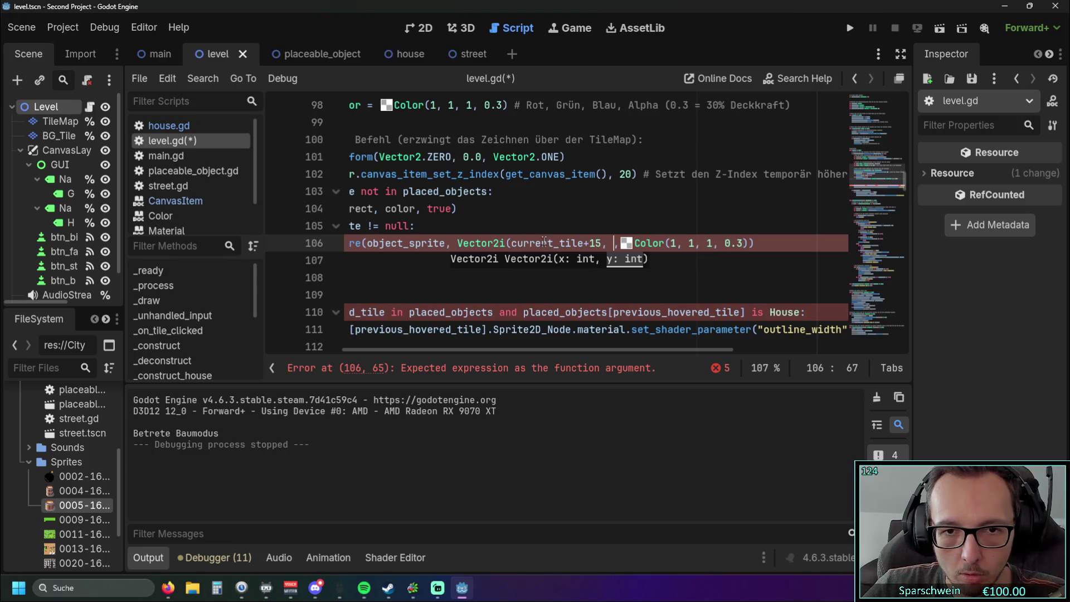
mouse_move(580, 242)
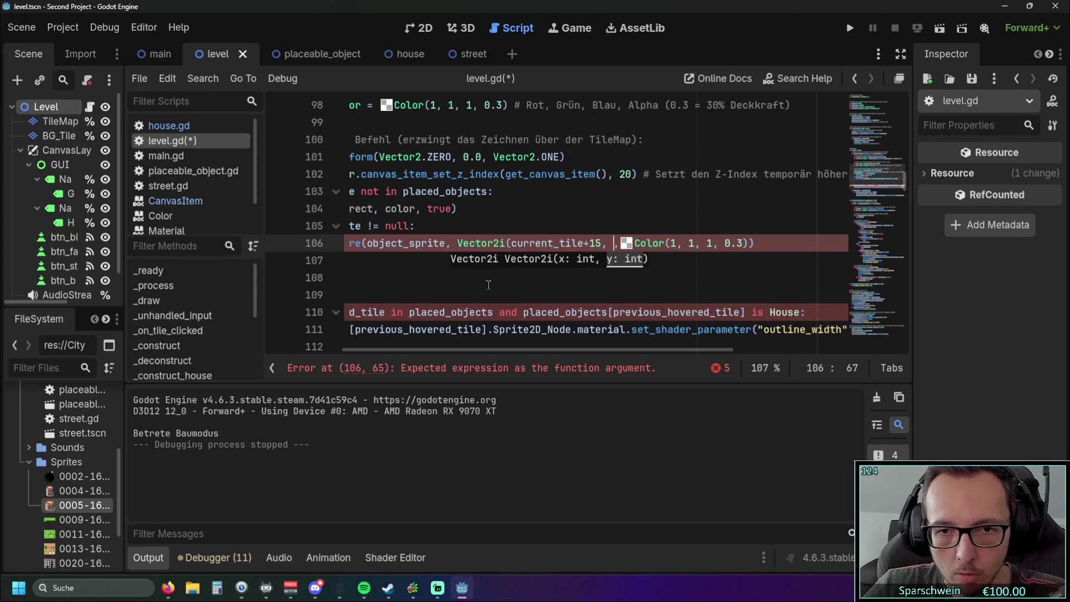
key(BackSpace)
key(BackSpace)
key(BackSpace)
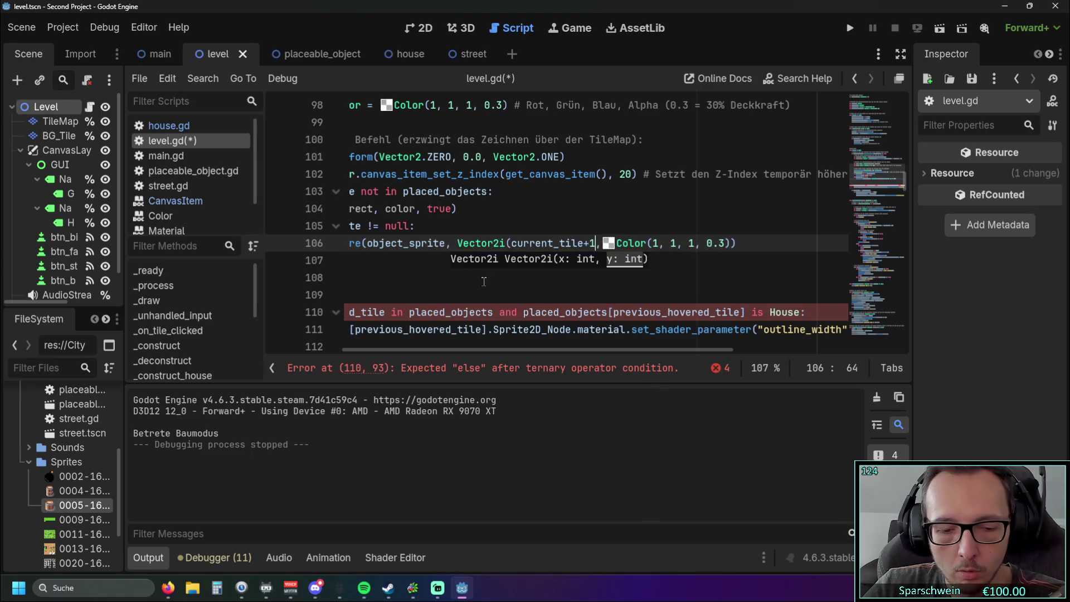
text(5))
click(485, 290)
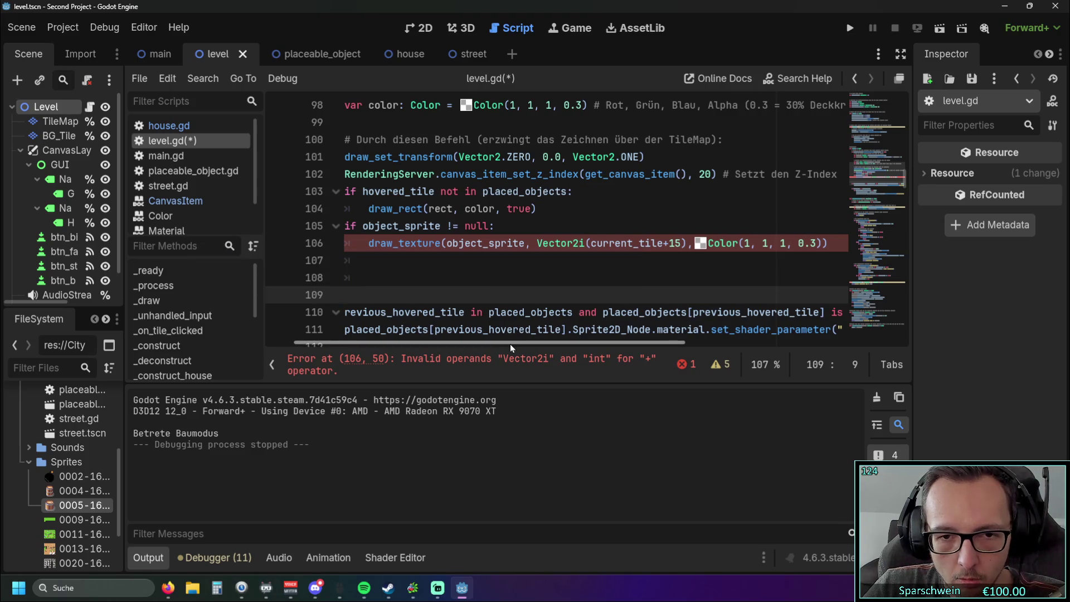
- Add a second coordinate by copying current_tile+15 after a comma
drag(510, 343, 536, 343)
click(620, 255)
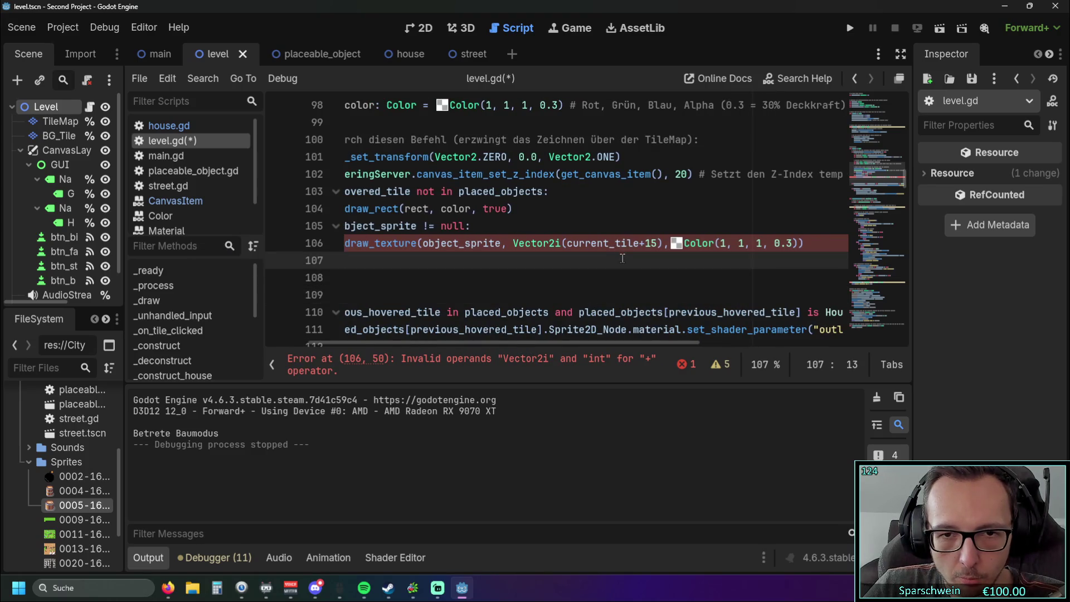
click(658, 243)
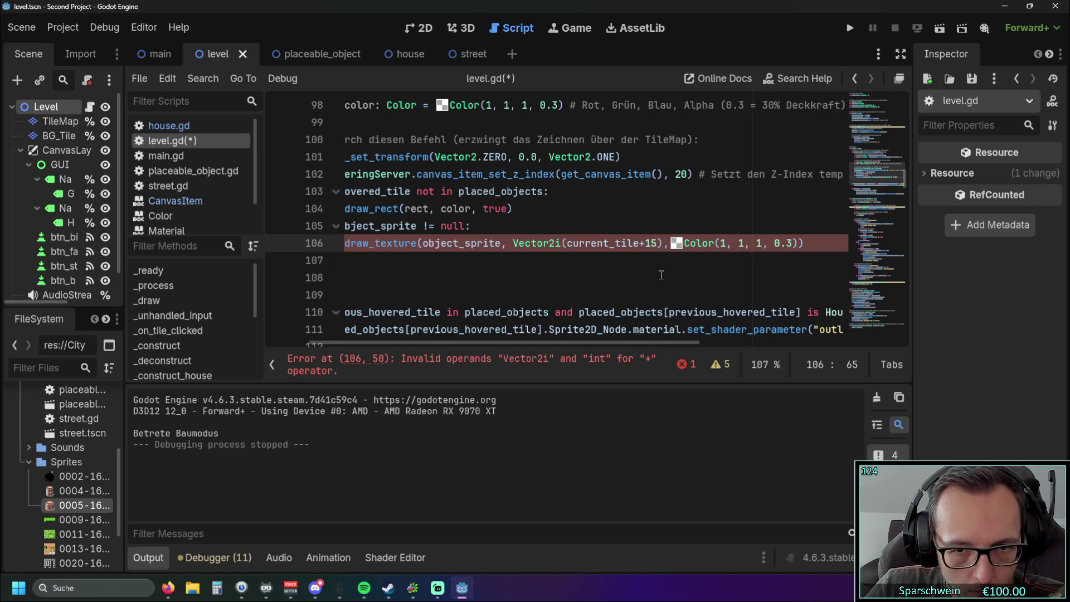
text(,)
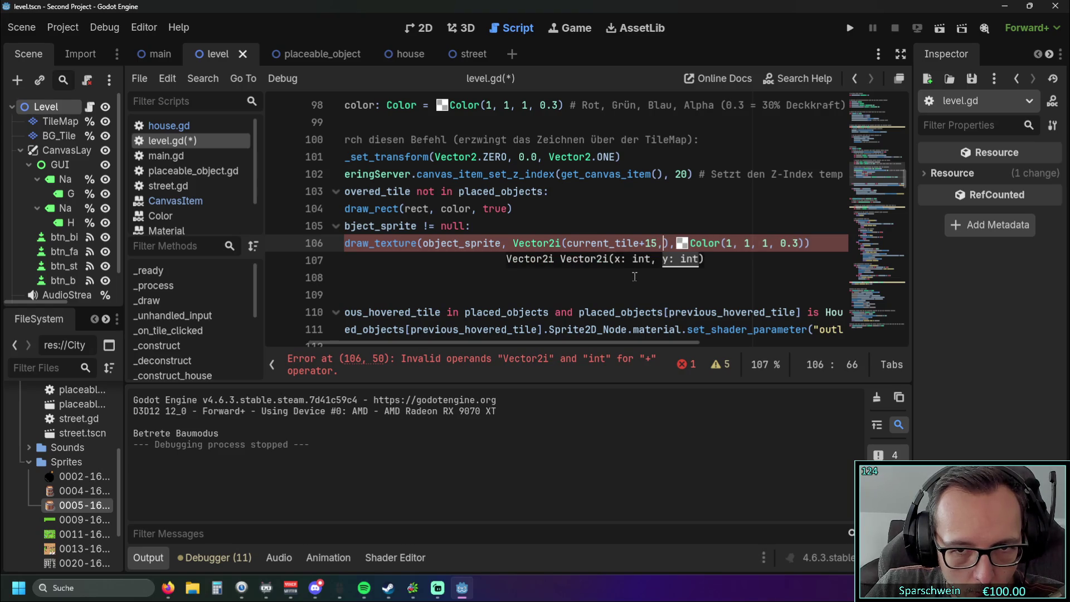
drag(568, 243, 654, 248)
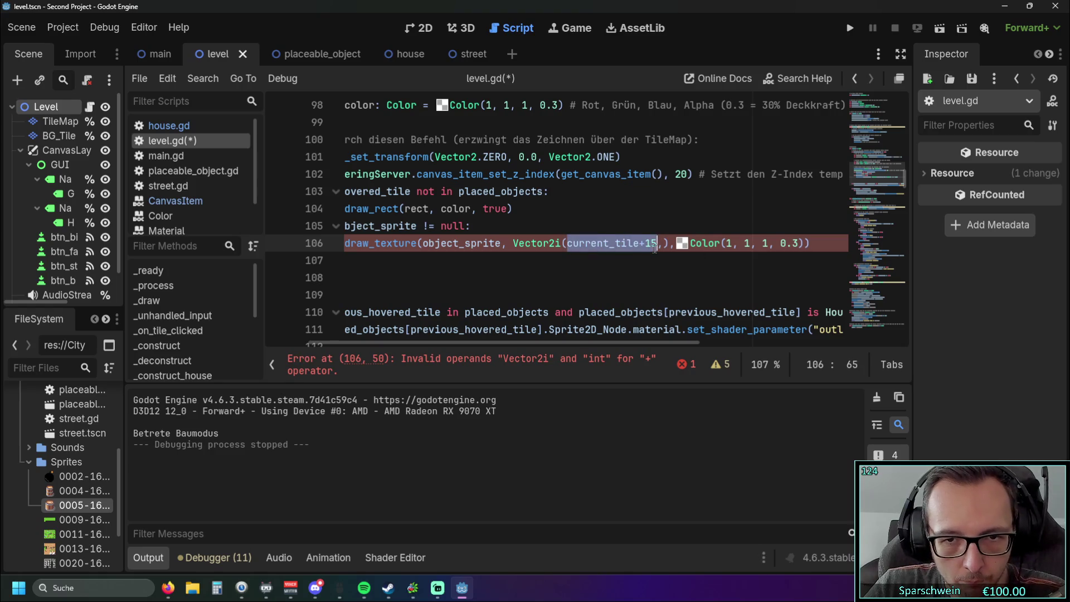
key(ctrl+c)
click(667, 245)
key(ctrl+v)
click(600, 277)
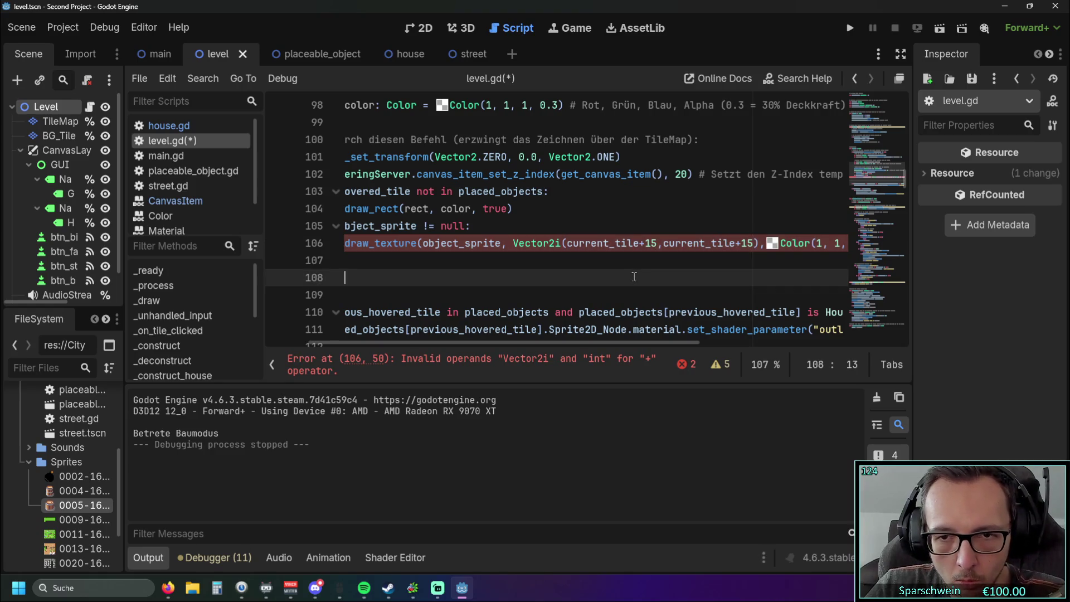
- Change the first coordinate to current_tile.x+15
scroll(574, 246, right, 3)
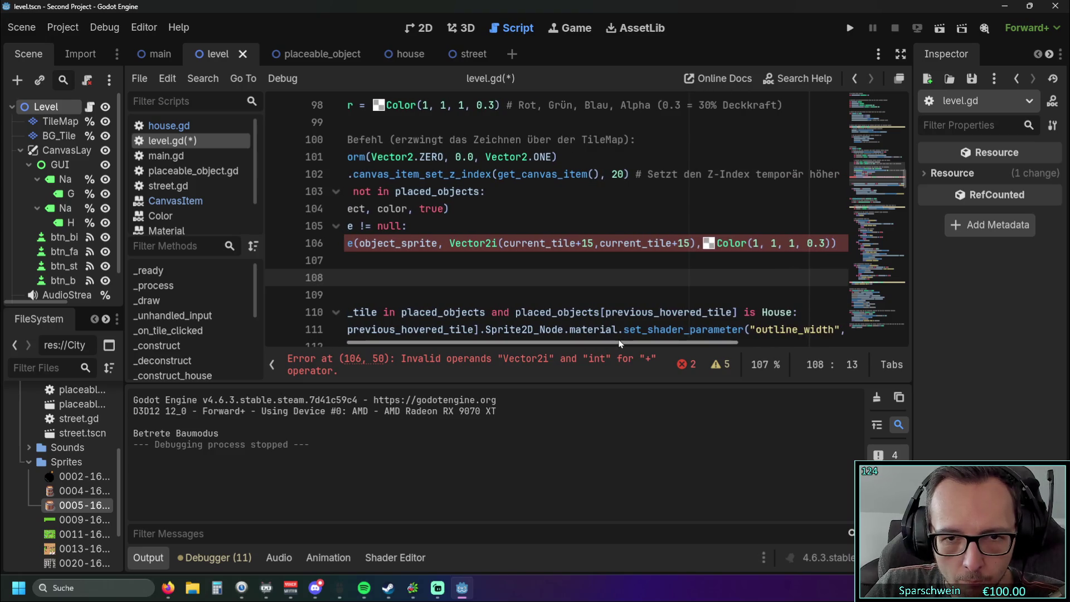
click(576, 244)
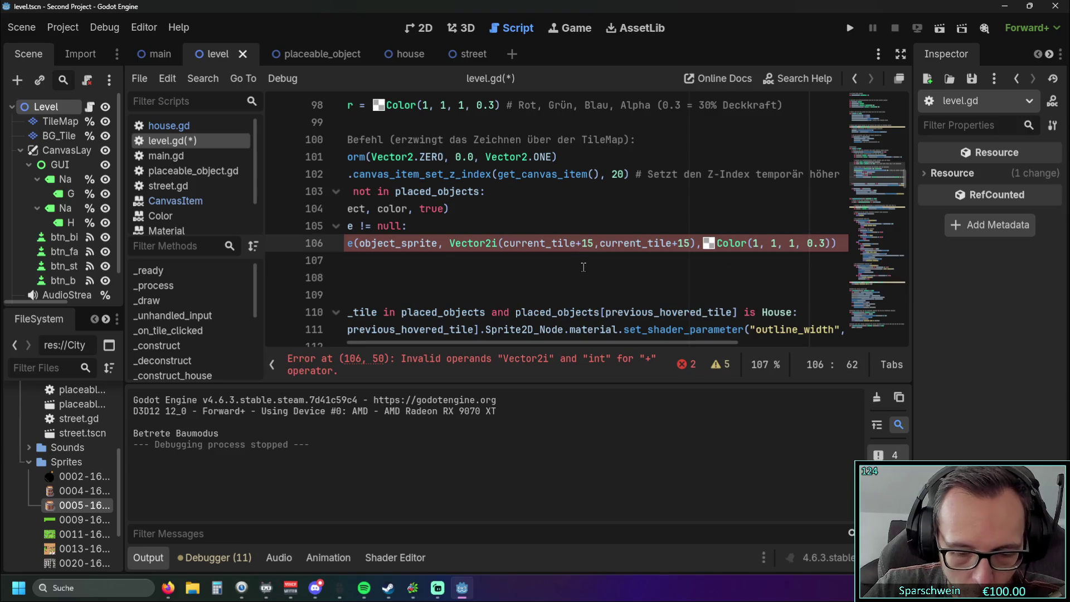
text(.x)
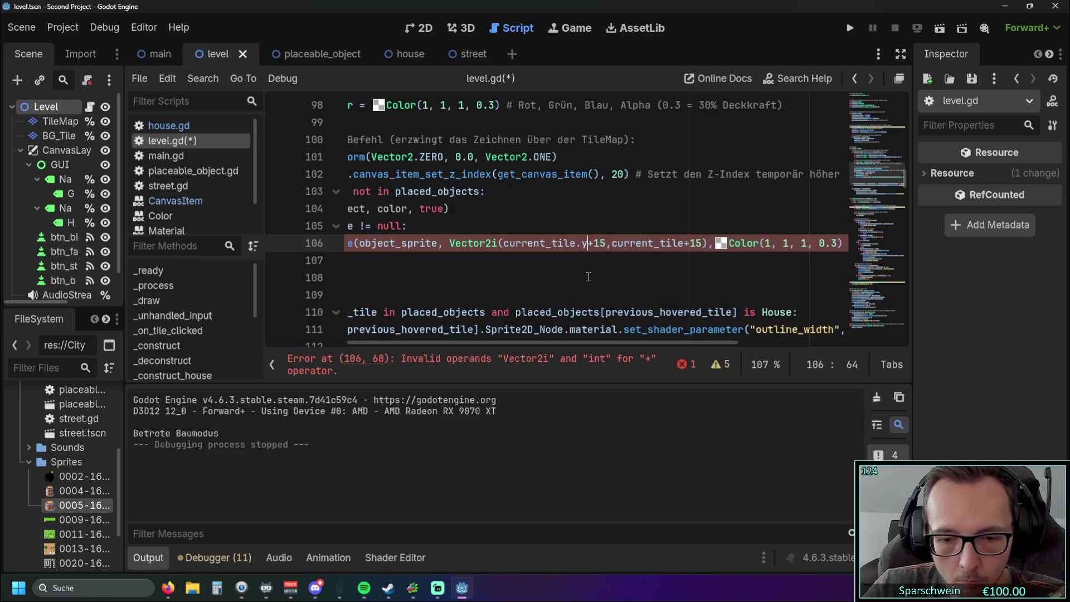
click(585, 279)
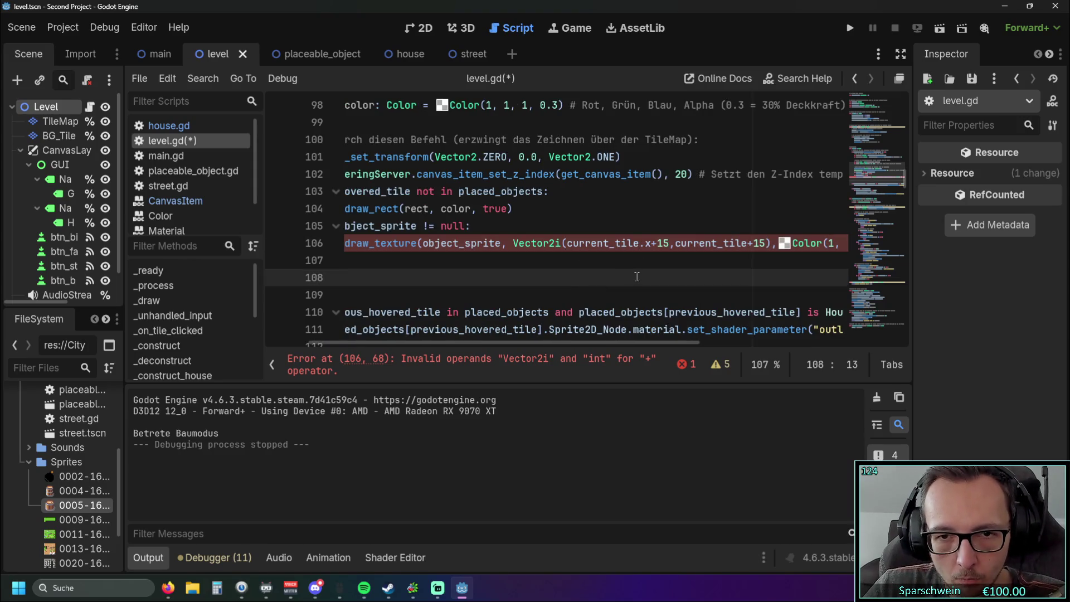
mouse_move(650, 245)
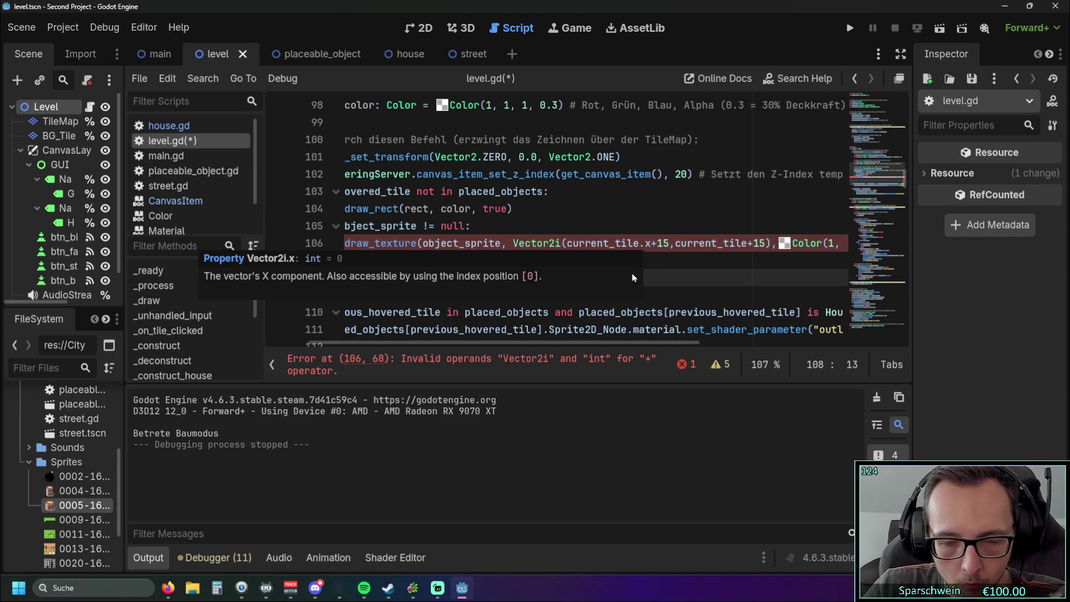
drag(588, 343, 521, 343)
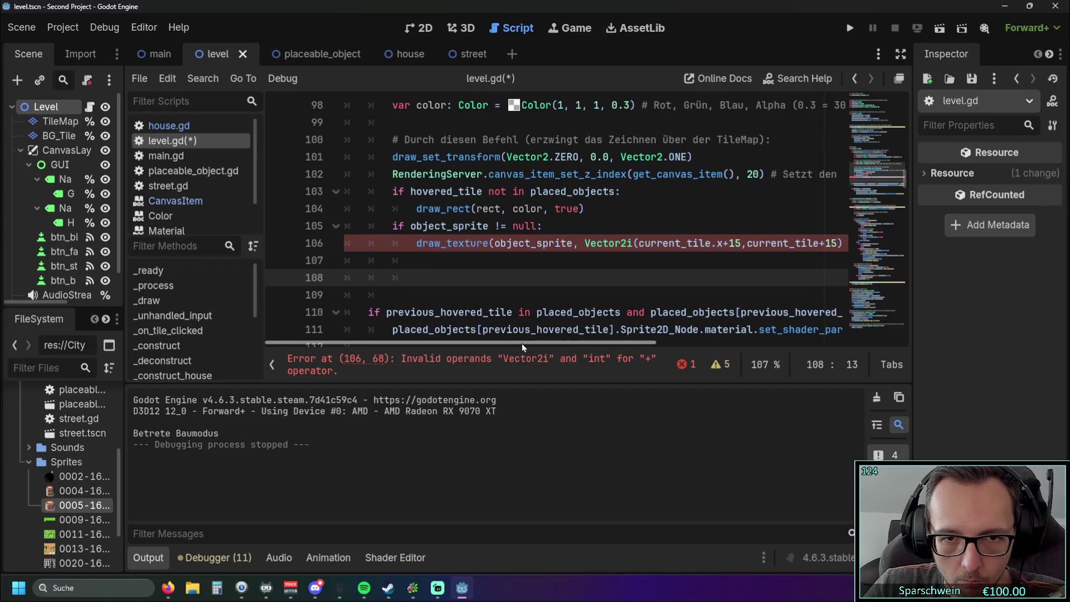
- Insert a temporary var current_tile_plus_tilemap line, assigned from current_tile, above draw_texture
click(549, 227)
key(Return)
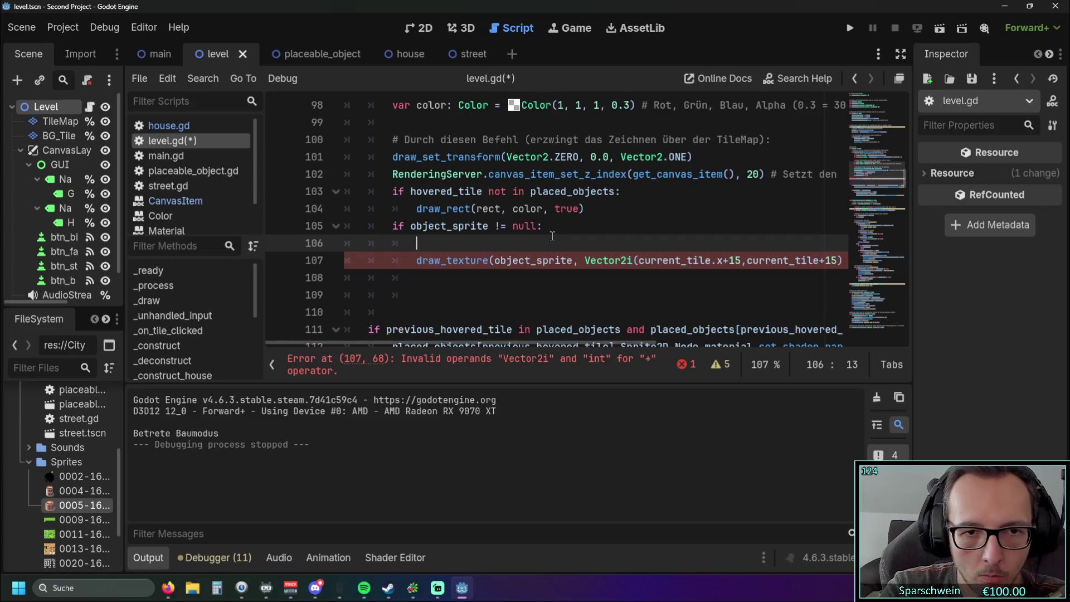
text(var)
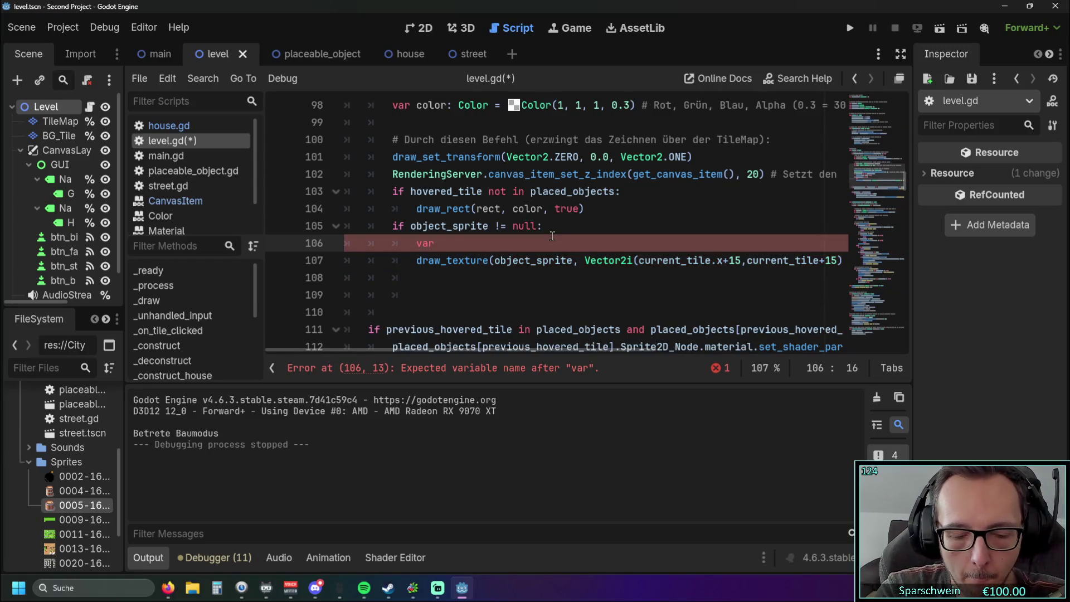
text( vurrent)
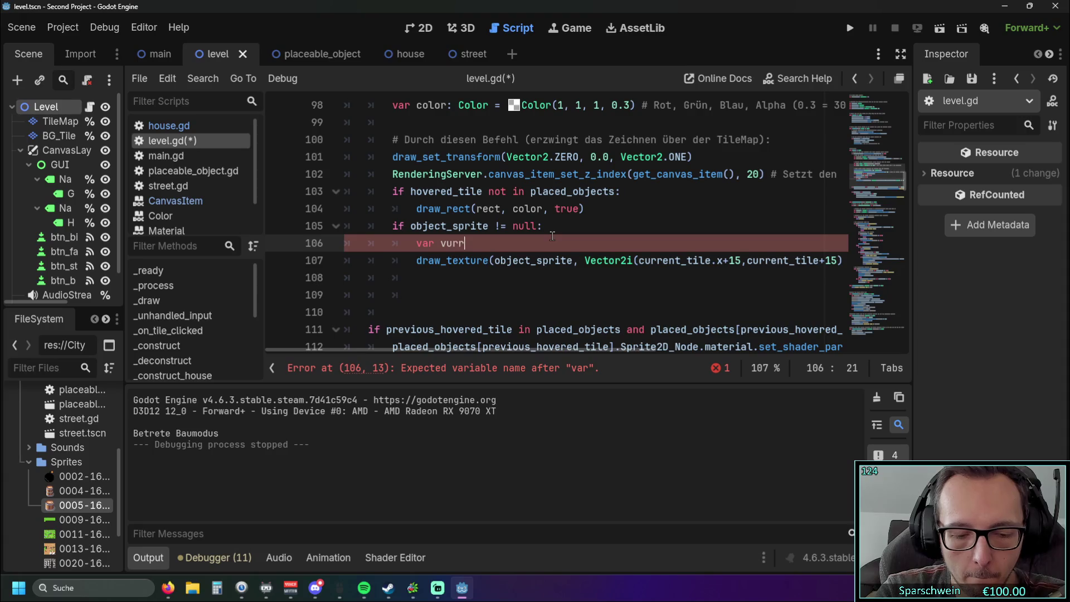
key(BackSpace)
key(BackSpace)
key(BackSpace)
text(current)
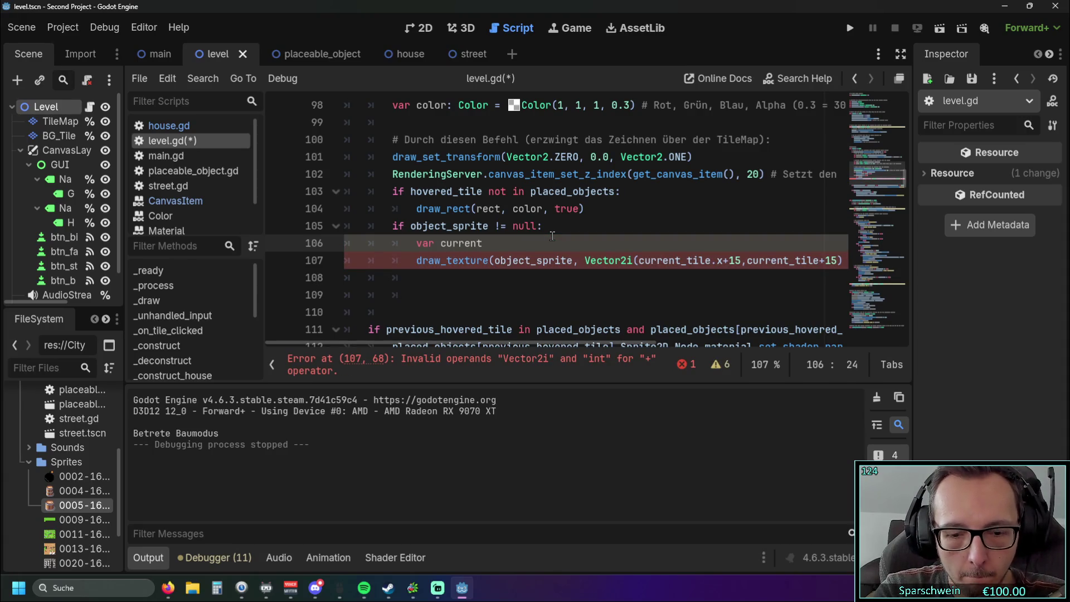
text(_tile)
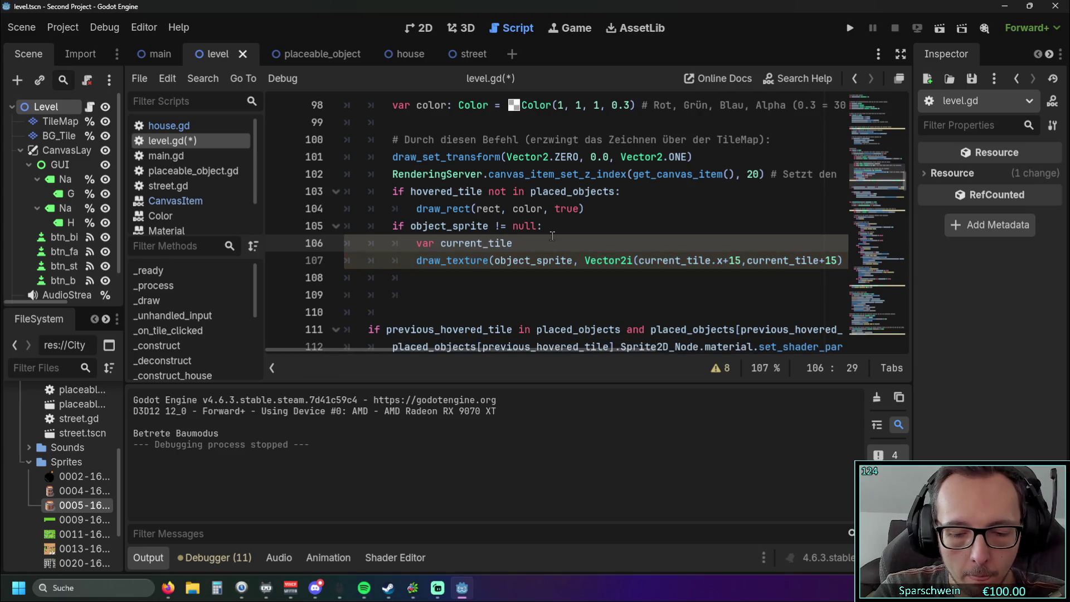
text(+)
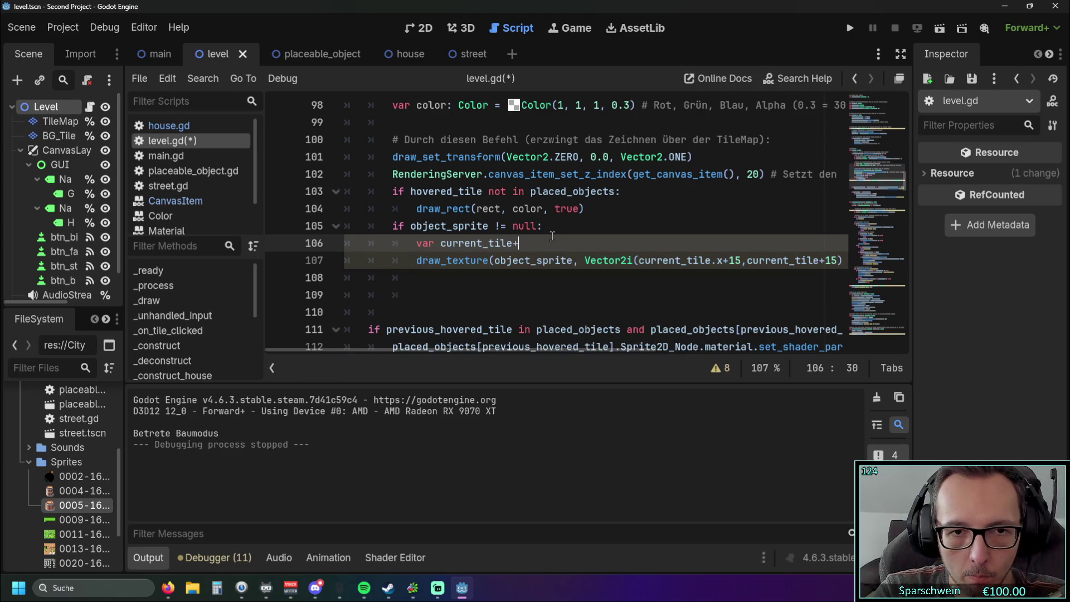
key(BackSpace)
text(_+_)
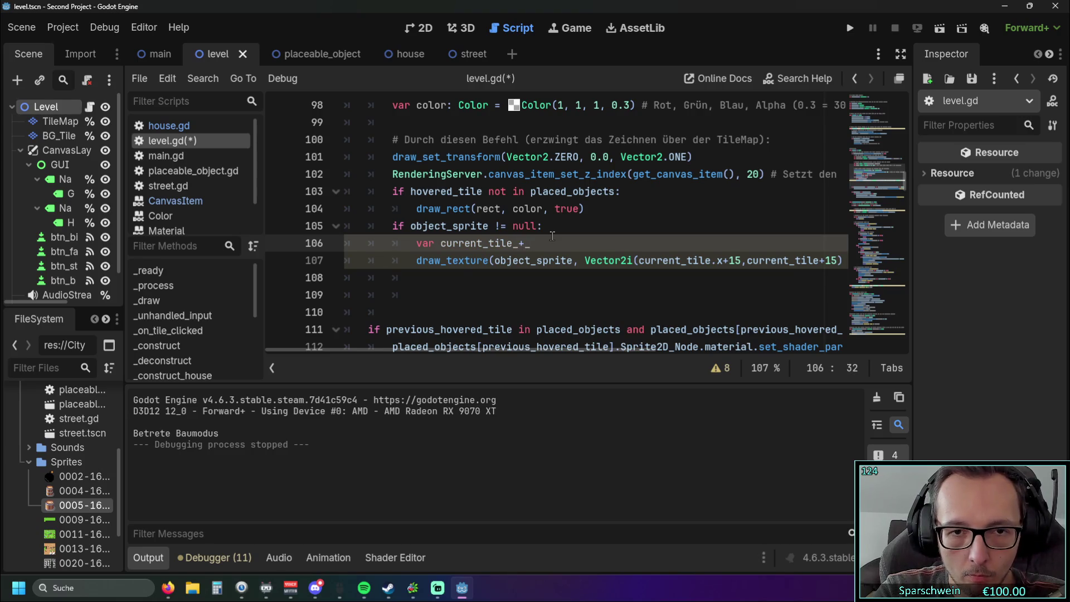
key(BackSpace)
key(BackSpace)
text(plus)
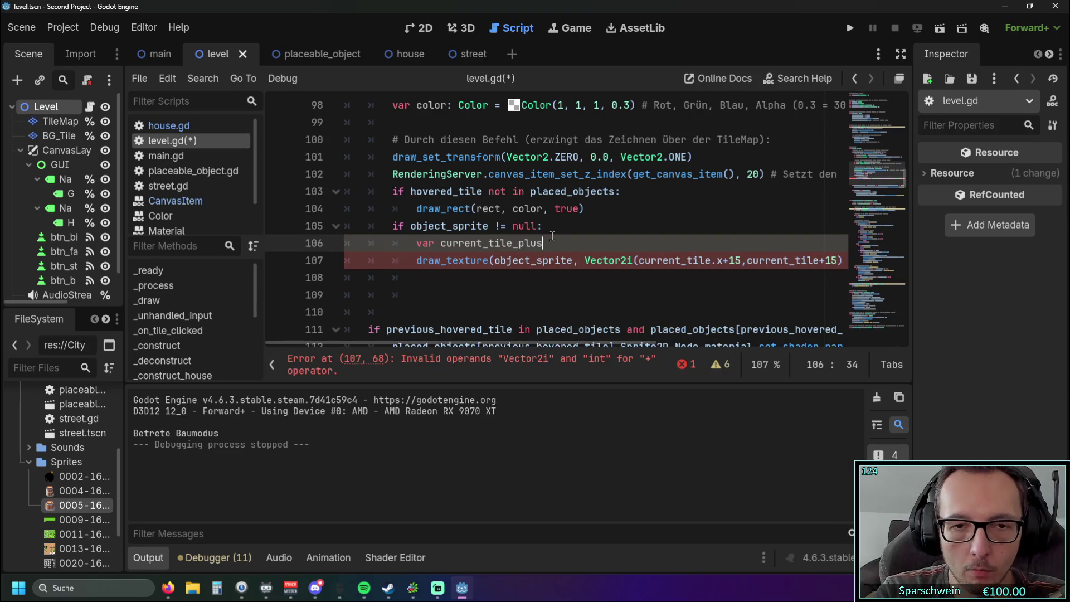
text(_)
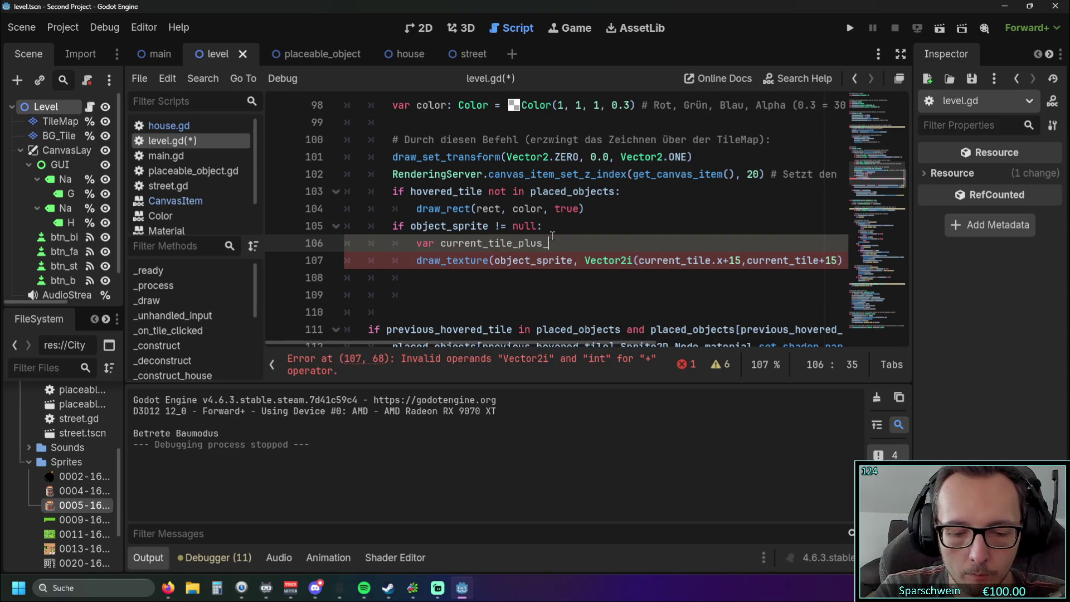
text(tilemap)
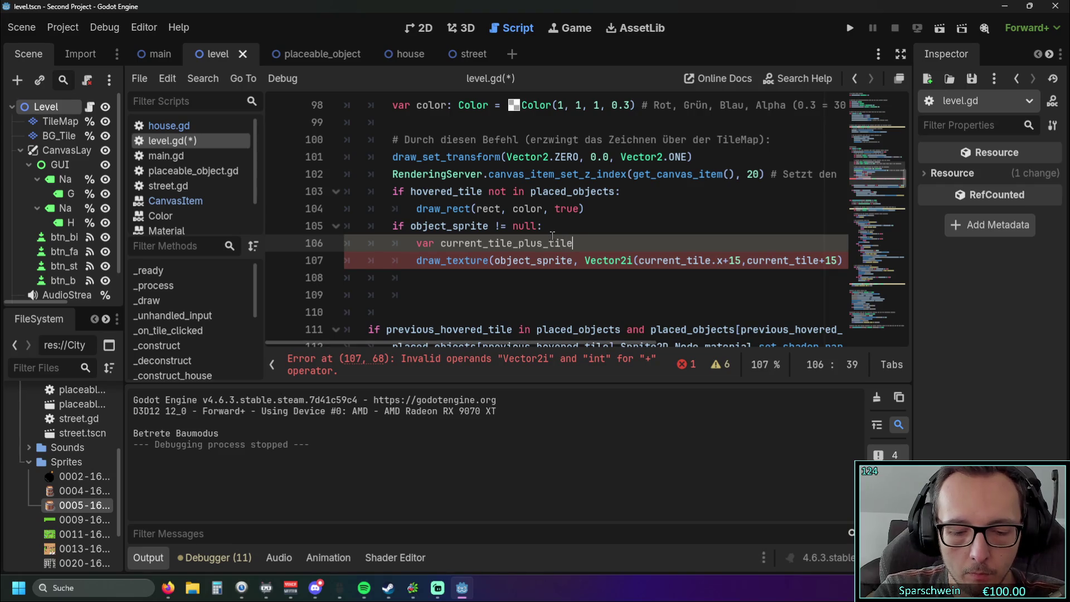
text( =)
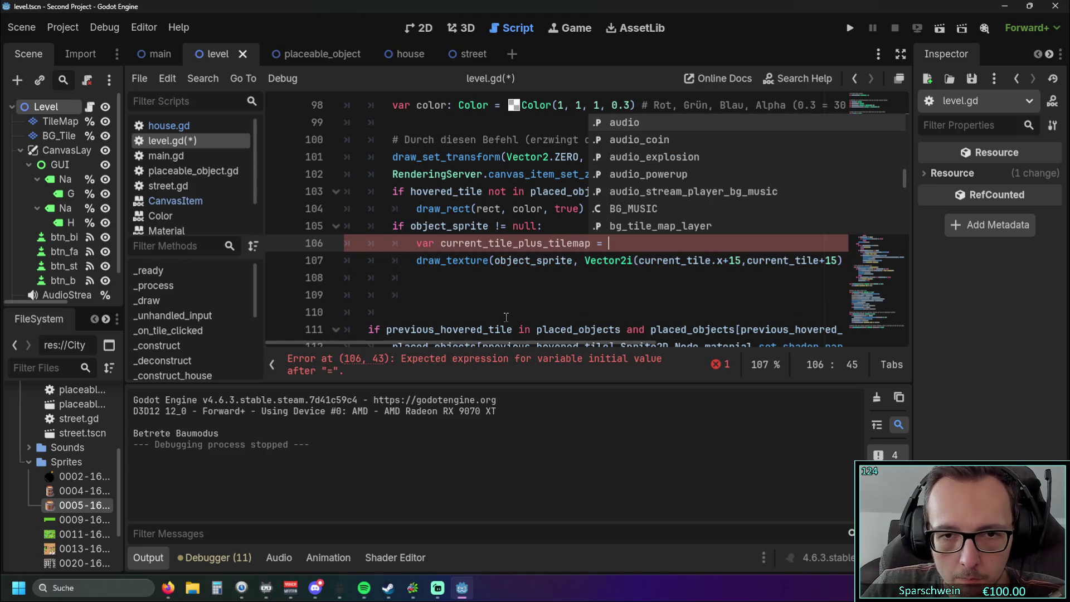
drag(513, 343, 581, 342)
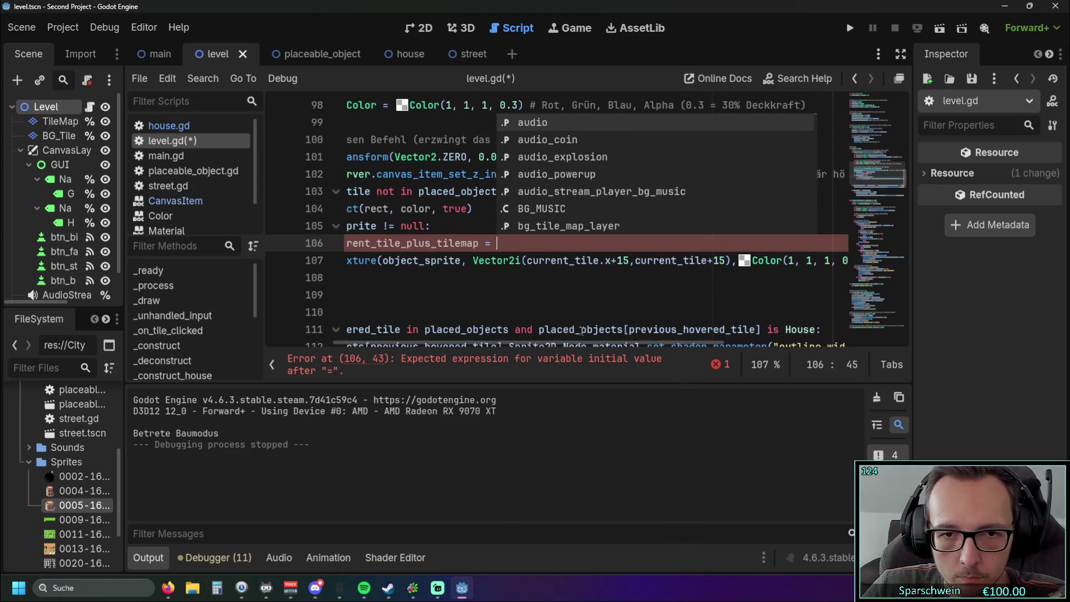
text(current_tile+10)
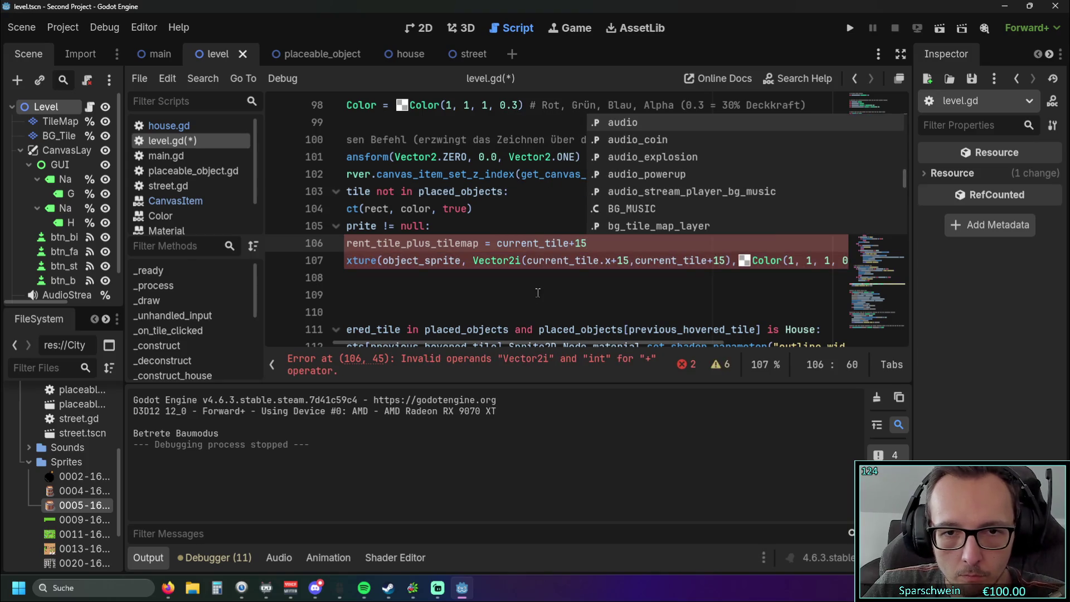
key(BackSpace)
key(BackSpace)
key(BackSpace)
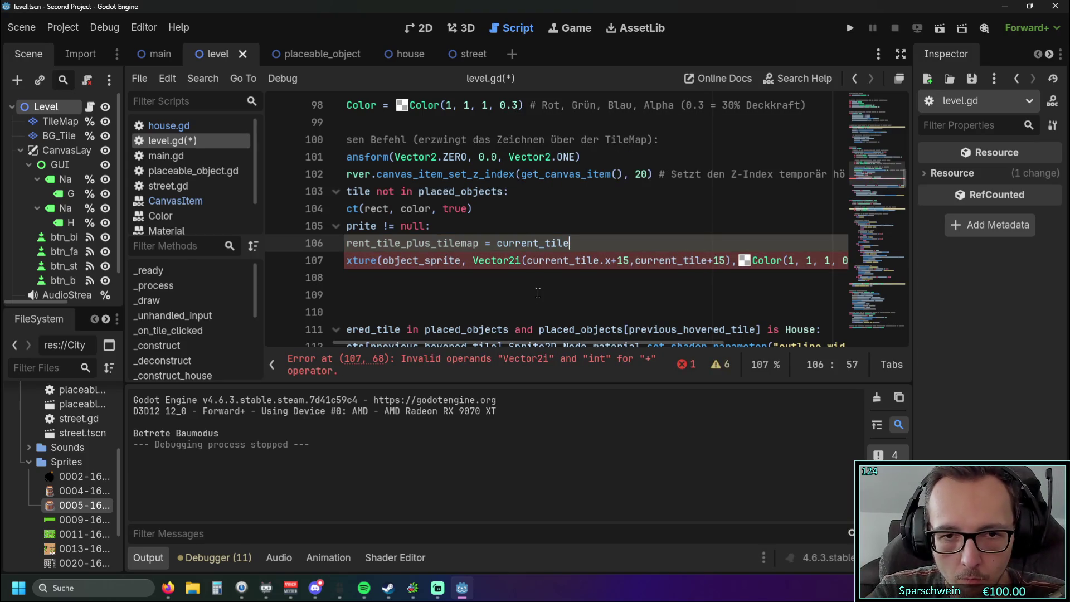
click(521, 285)
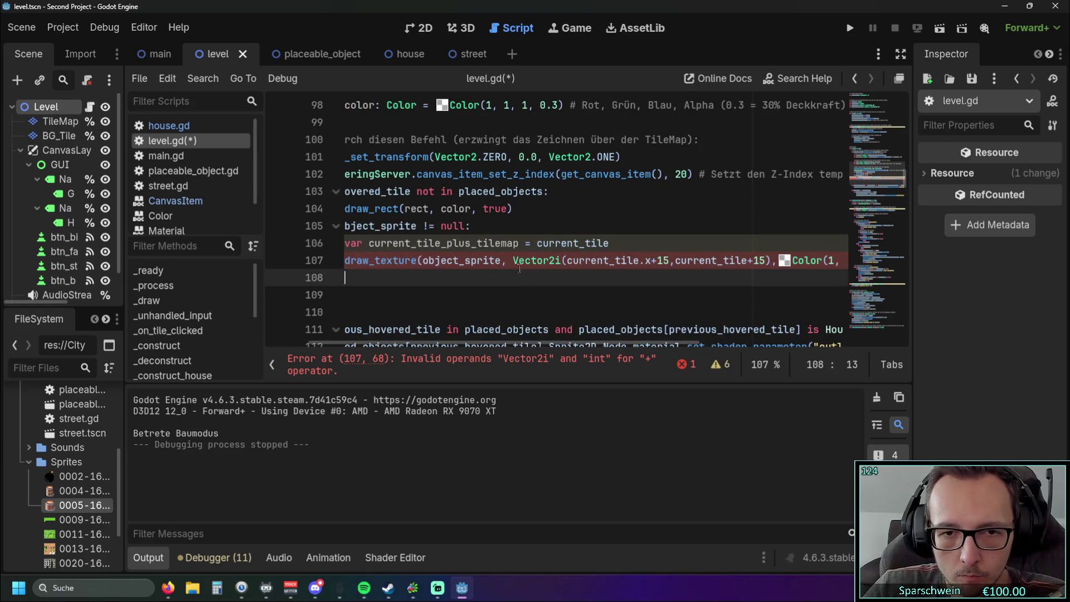
- Change the second coordinate to current_tile.y+15 and select the temporary variable line
click(615, 241)
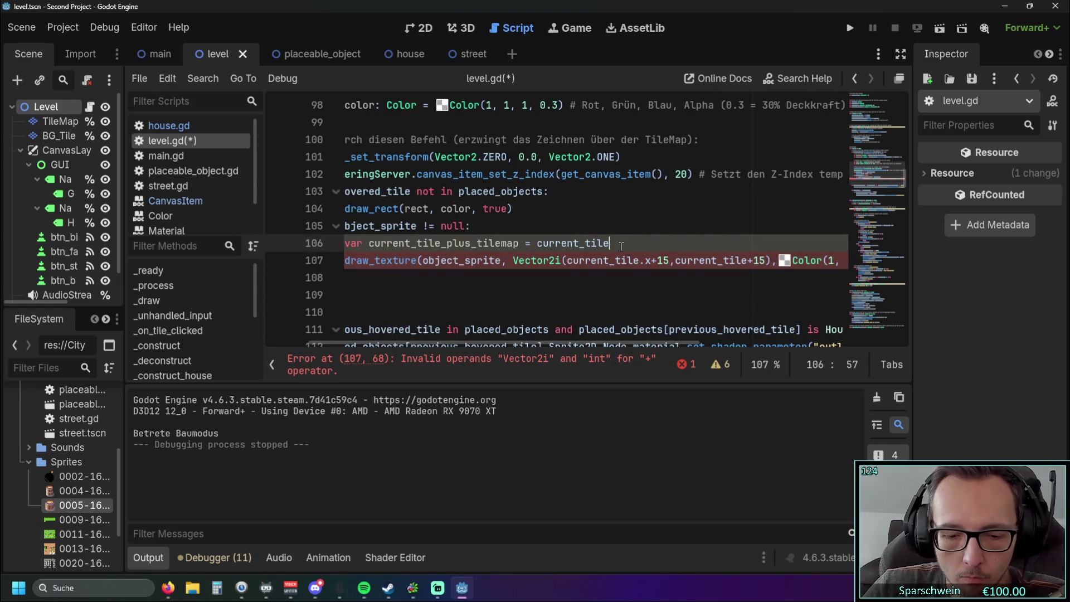
text(.x)
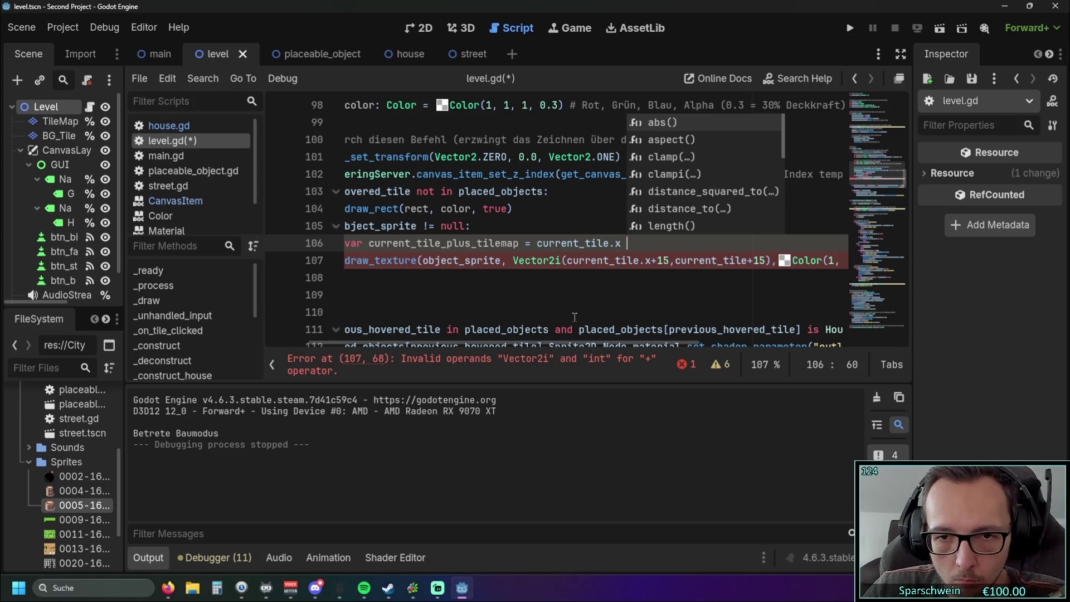
click(750, 260)
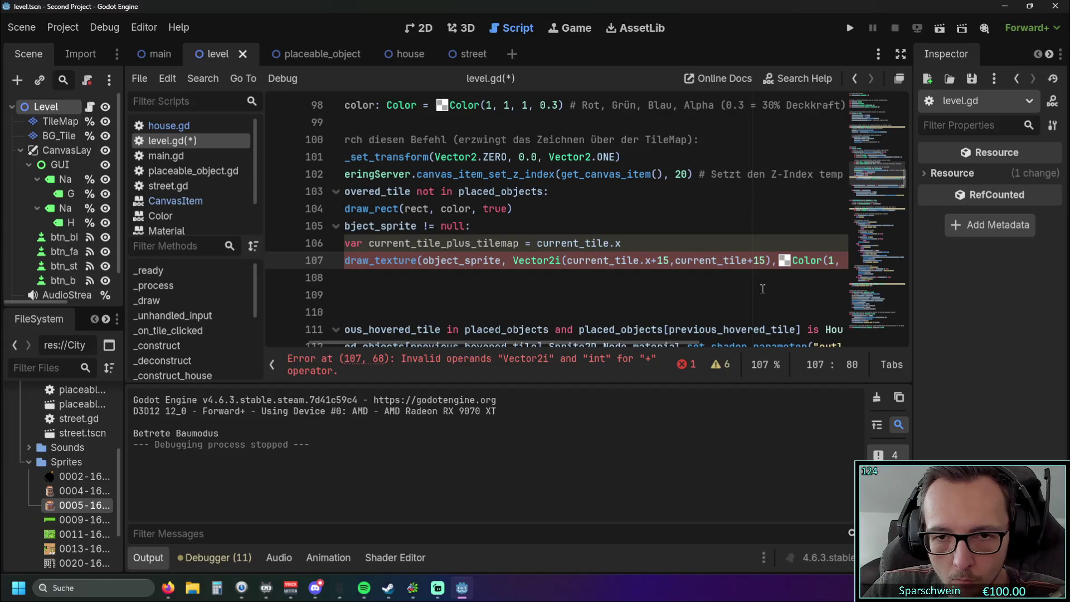
text(.y)
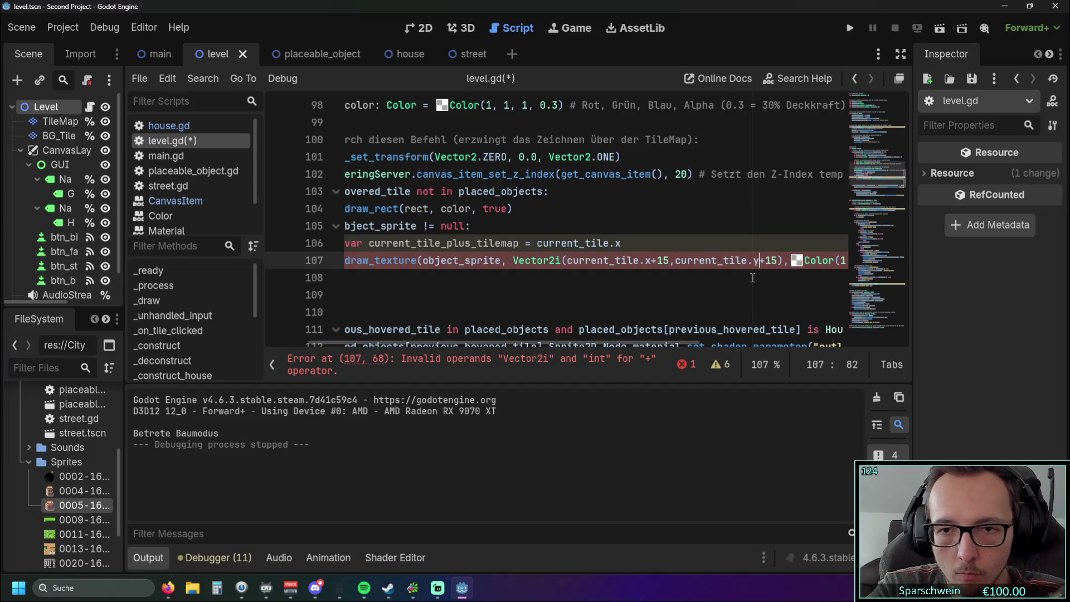
key(Down)
drag(581, 352, 463, 350)
click(304, 247)
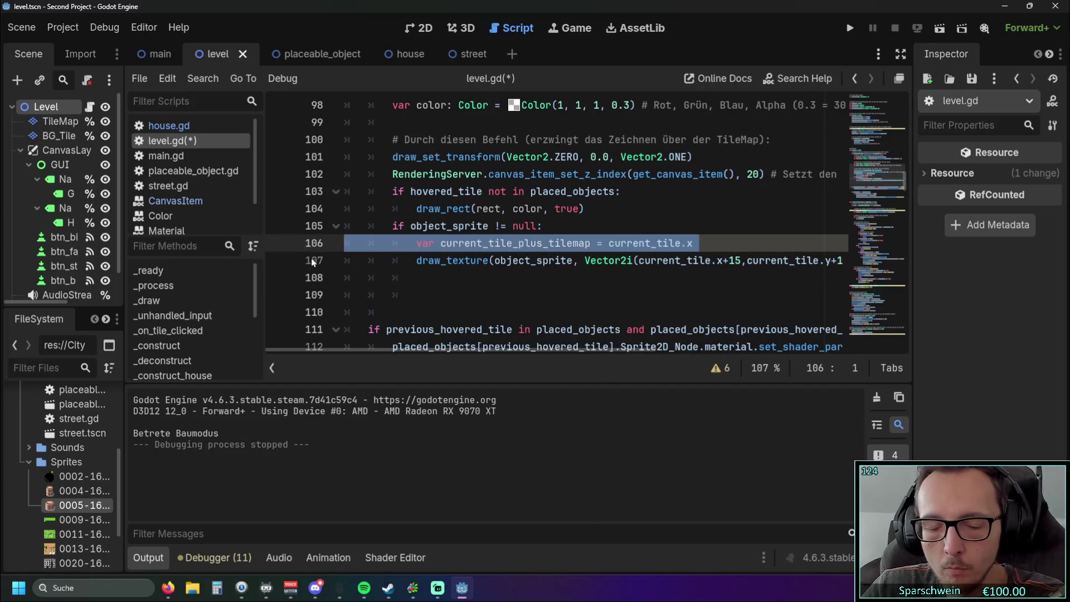
- Delete the unused current_tile_plus_tilemap line
key(Delete)
key(Down)
key(Down)
scroll(490, 350, right, 2)
- Run the game, enter build mode with the barrel, then stop it
click(849, 28)
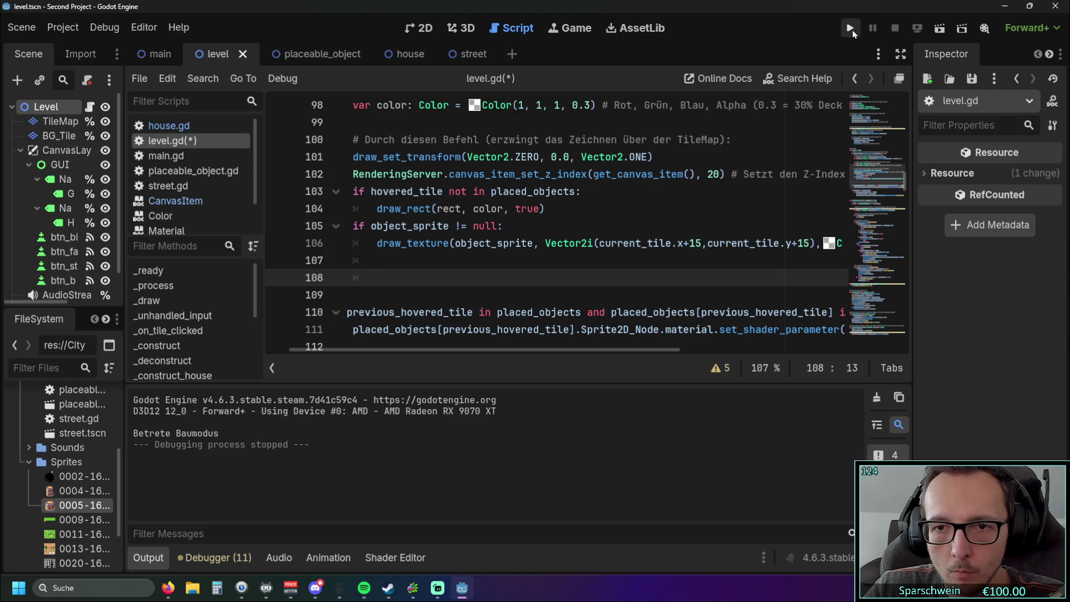
click(479, 408)
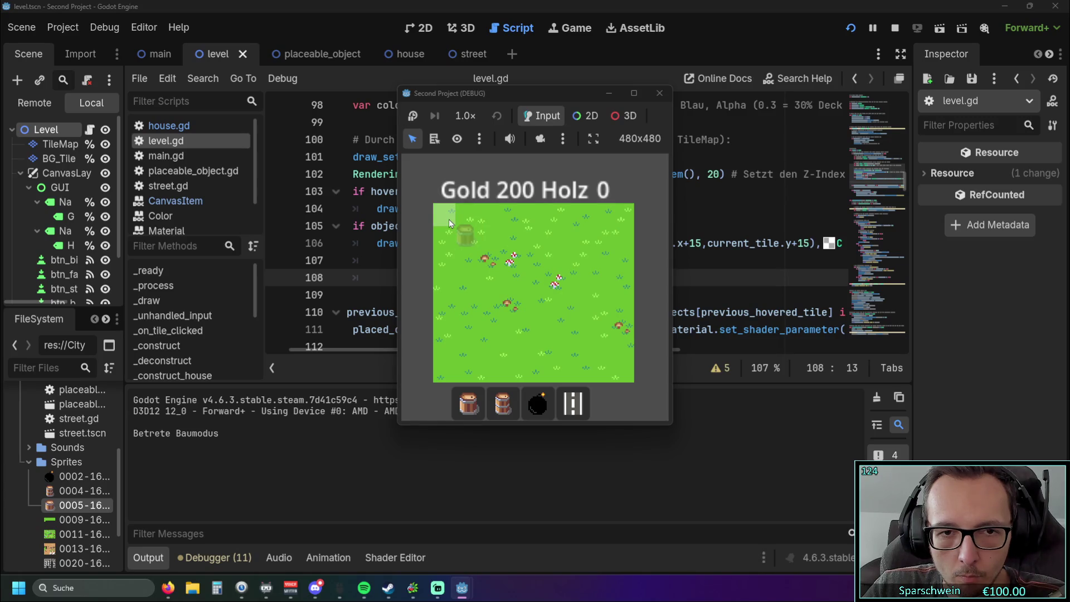
click(659, 93)
mouse_move(508, 349)
mouse_down()
mouse_move(532, 349)
mouse_move(483, 354)
mouse_move(585, 354)
mouse_move(441, 353)
mouse_up()
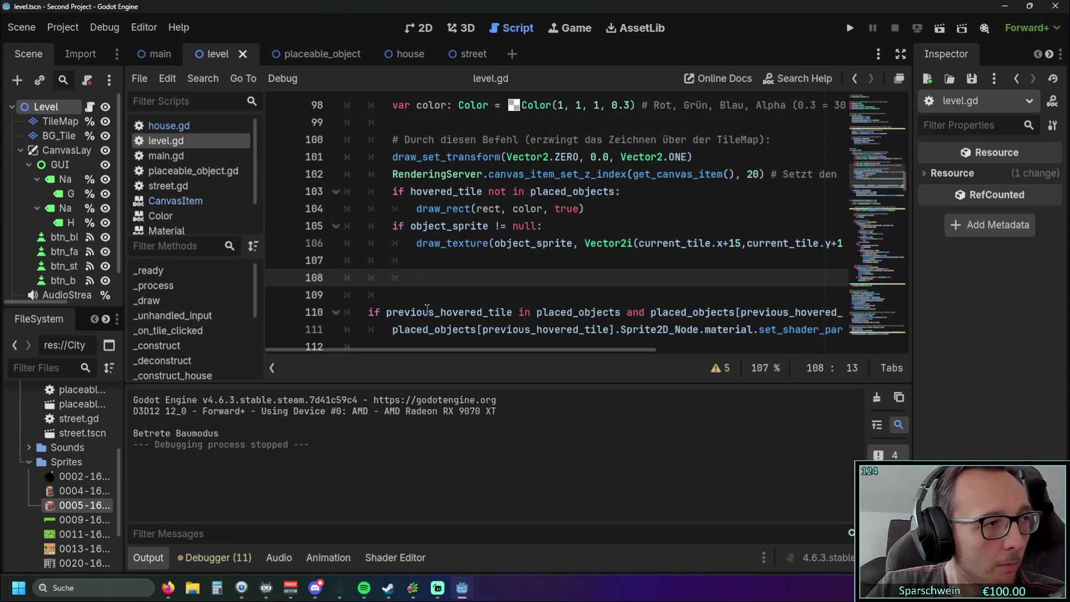
- Make the x coordinate current_tile.x*current_tile.x by pasting the copied expression
drag(561, 349, 642, 350)
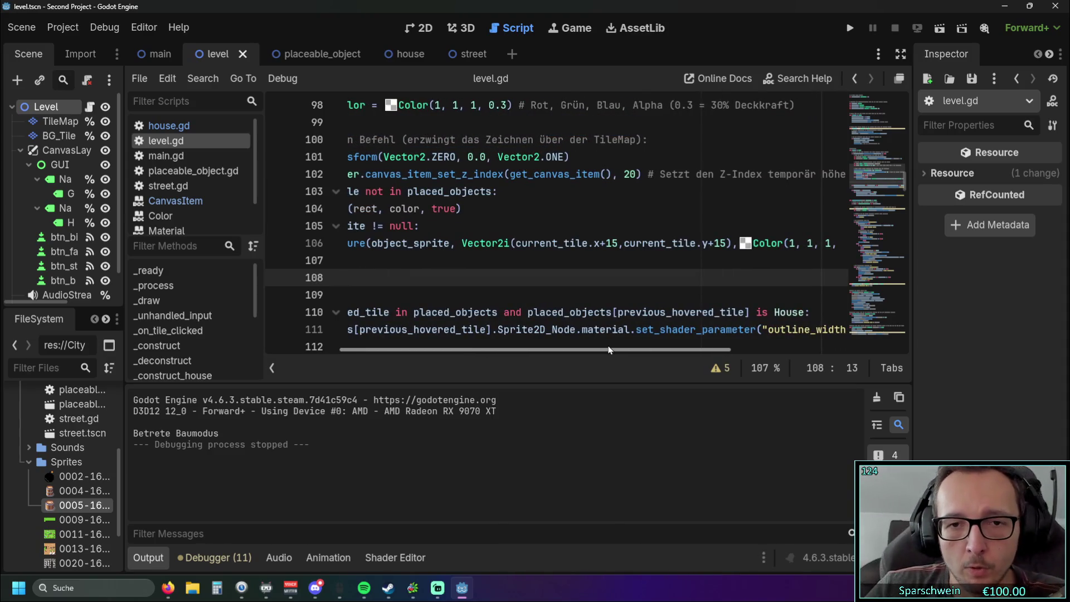
double_click(614, 244)
key(BackSpace)
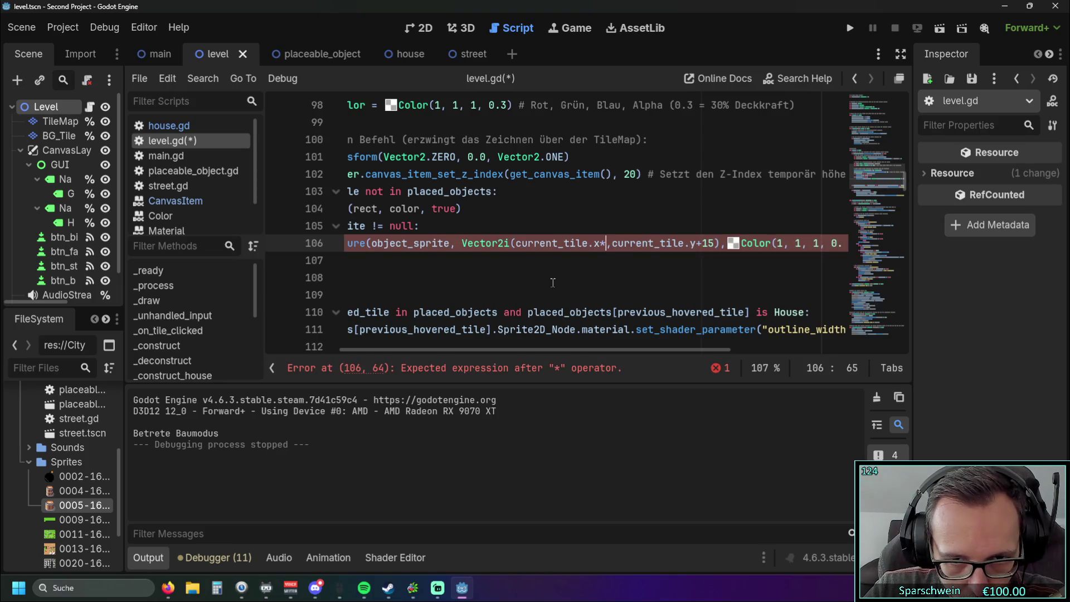
click(516, 243)
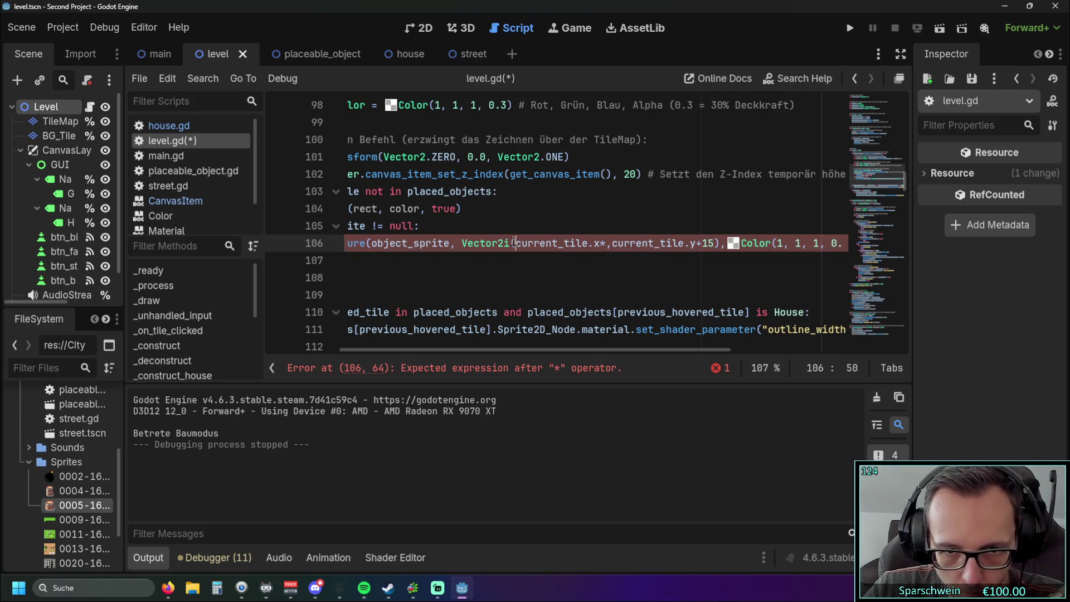
drag(515, 244, 605, 251)
key(ctrl+c)
click(607, 244)
key(ctrl+v)
click(628, 271)
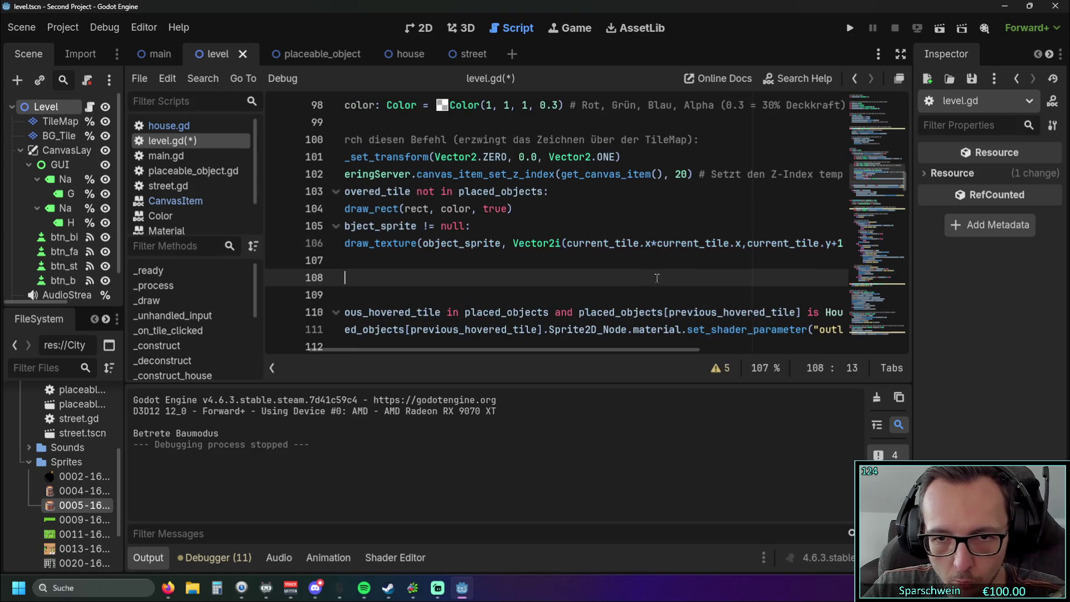
- Replace the y offset +15 with *current_tile.x and run the game with F5
drag(610, 350, 747, 342)
drag(560, 243, 544, 245)
text(*)
key(ctrl+v)
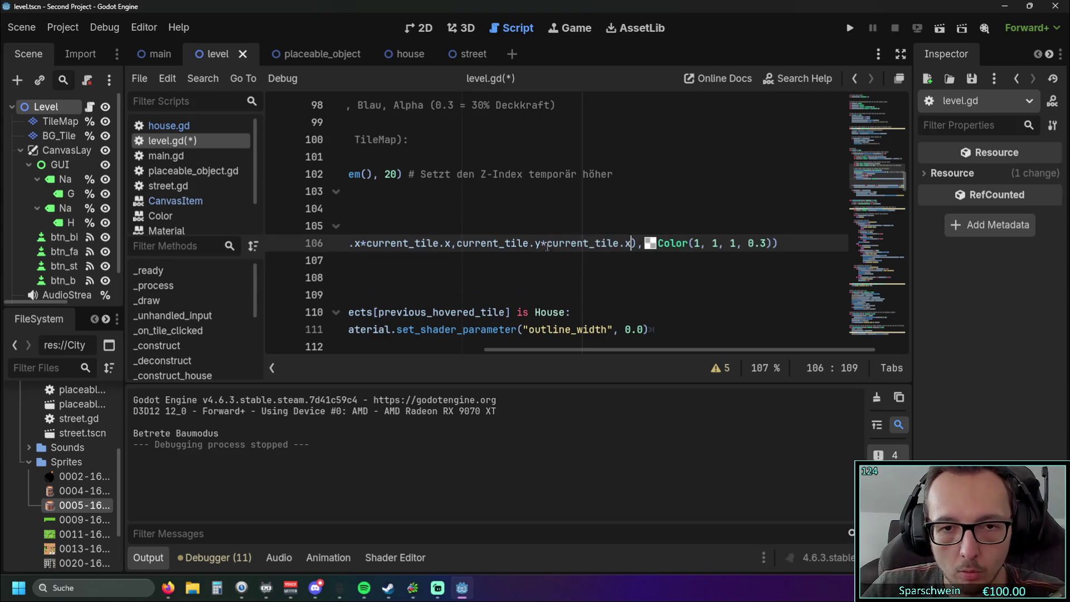
click(559, 259)
key(F5)
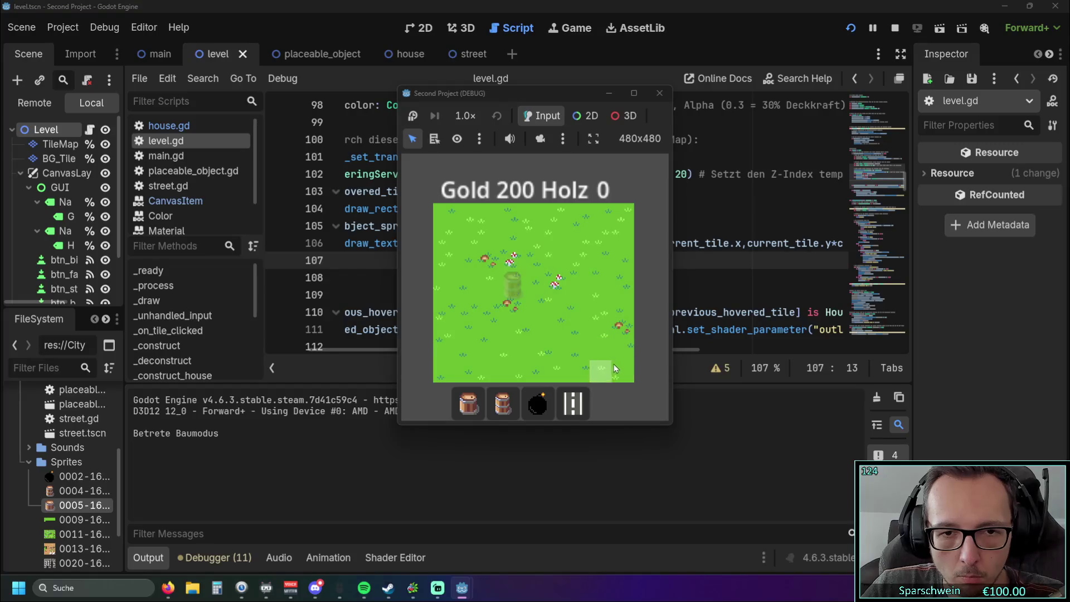
- Place the object on two tiles to check the preview, then close the game window
click(451, 222)
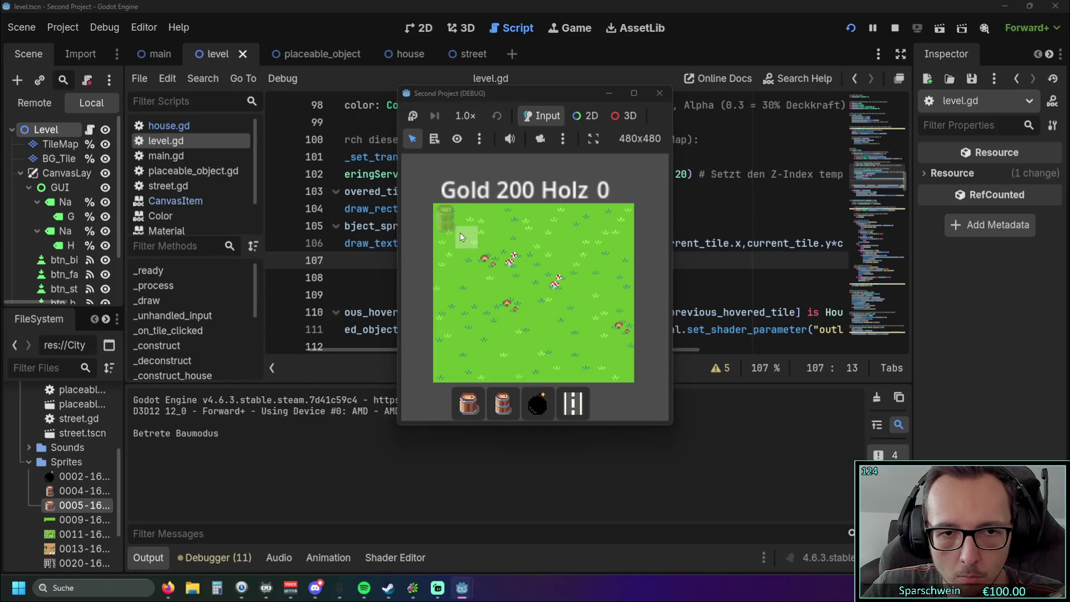
click(499, 266)
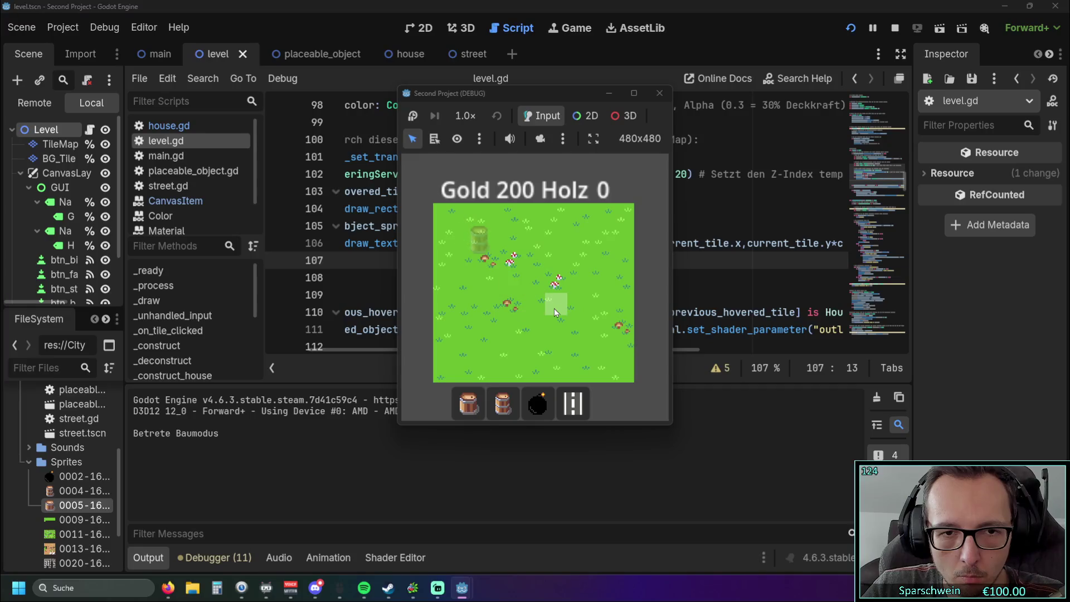
click(660, 93)
click(636, 246)
- Insert +15 after current_tile.x and current_tile.y, then run with F5 and pick the barrel
text(+15)
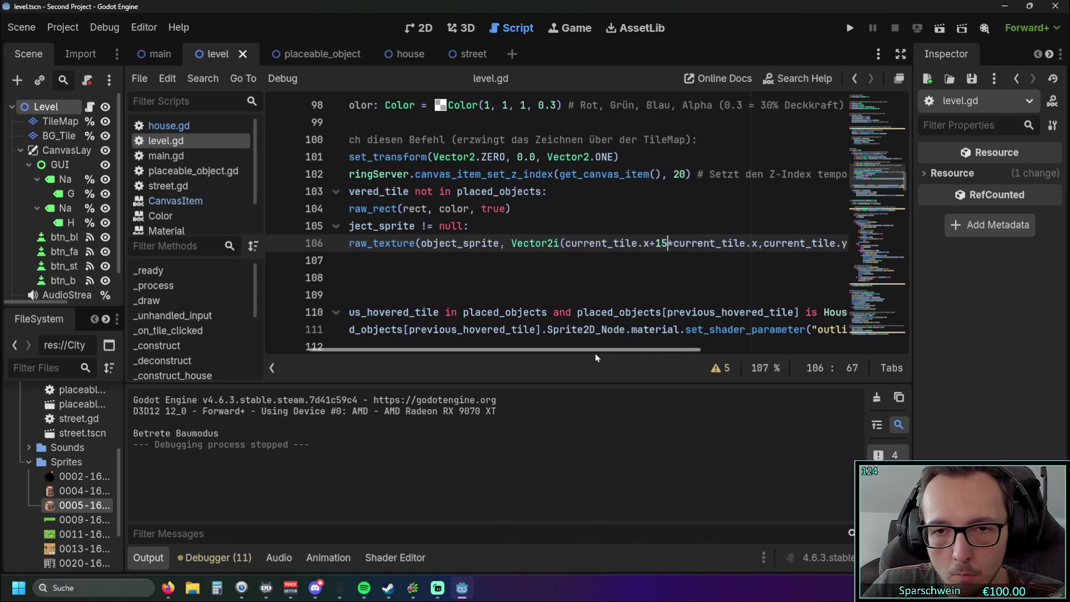
scroll(557, 349, right, 5)
click(692, 244)
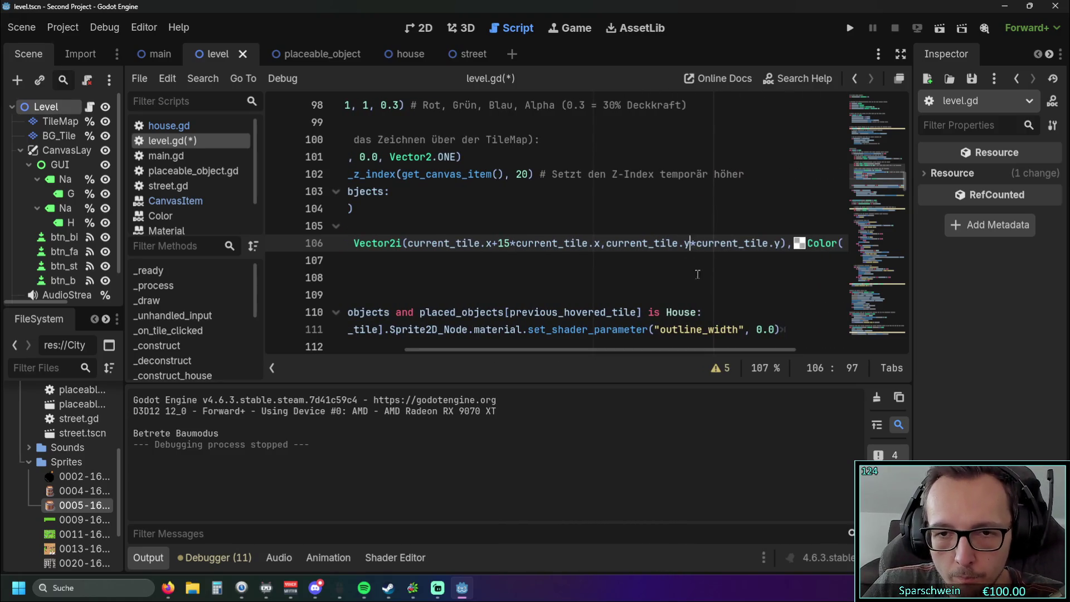
text(+15)
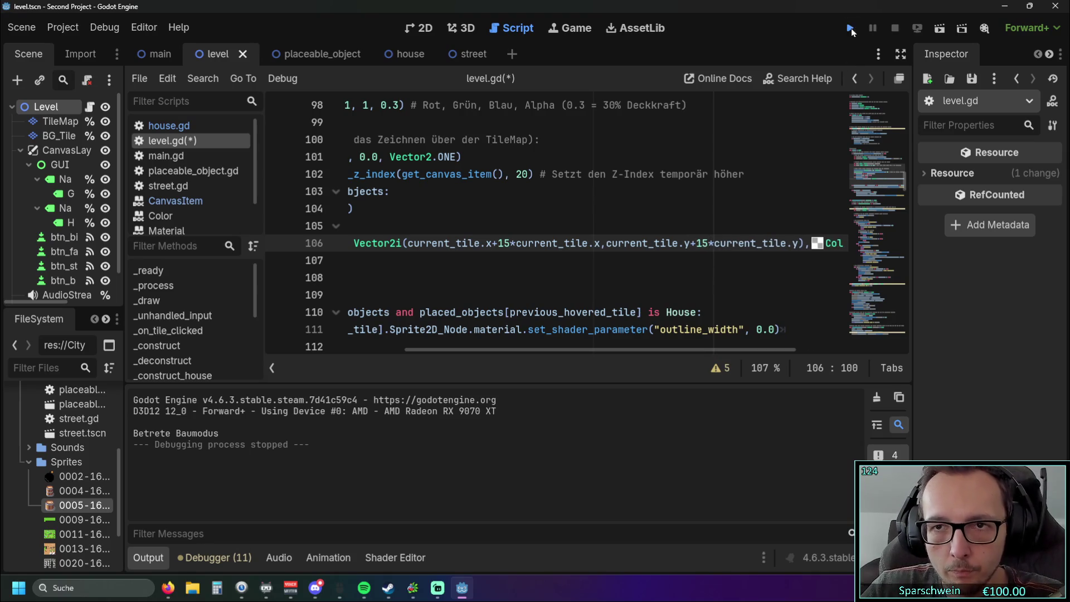
key(F5)
click(503, 402)
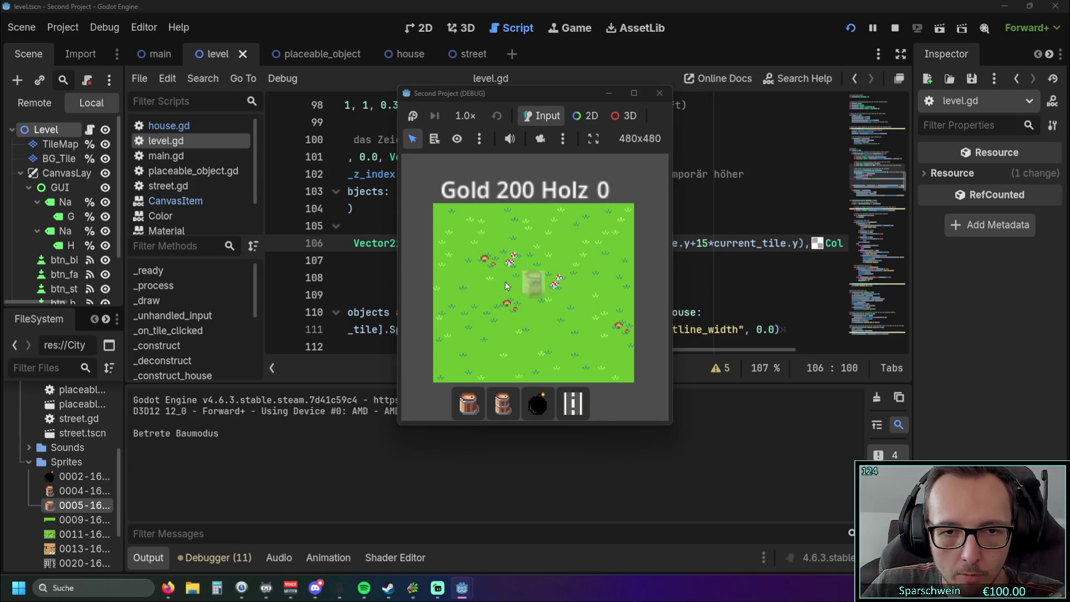
- Try the barrel preview several times in build mode, then close the game
click(468, 402)
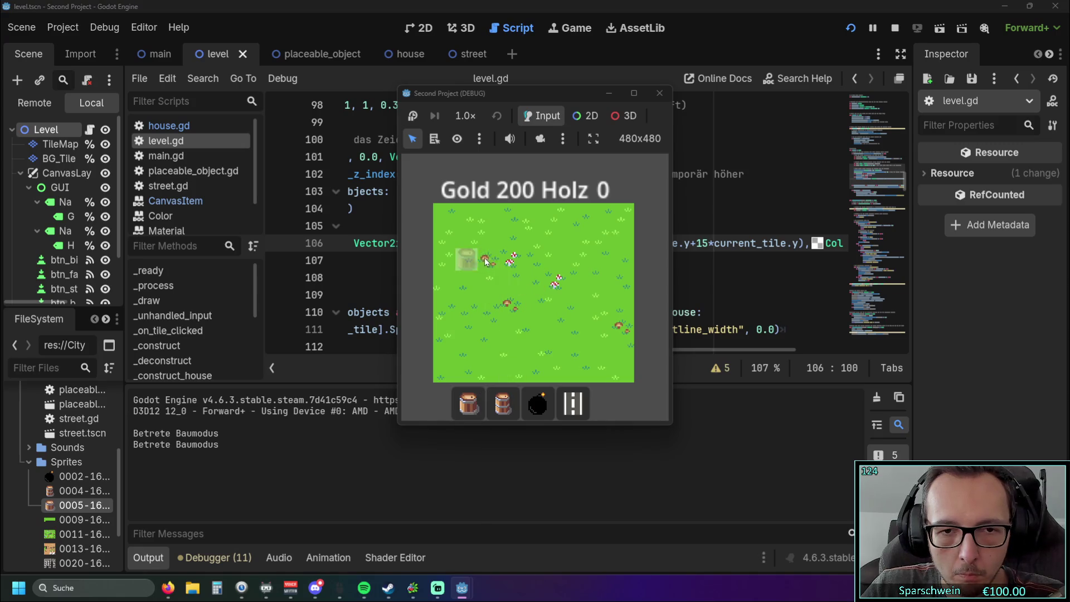
click(510, 406)
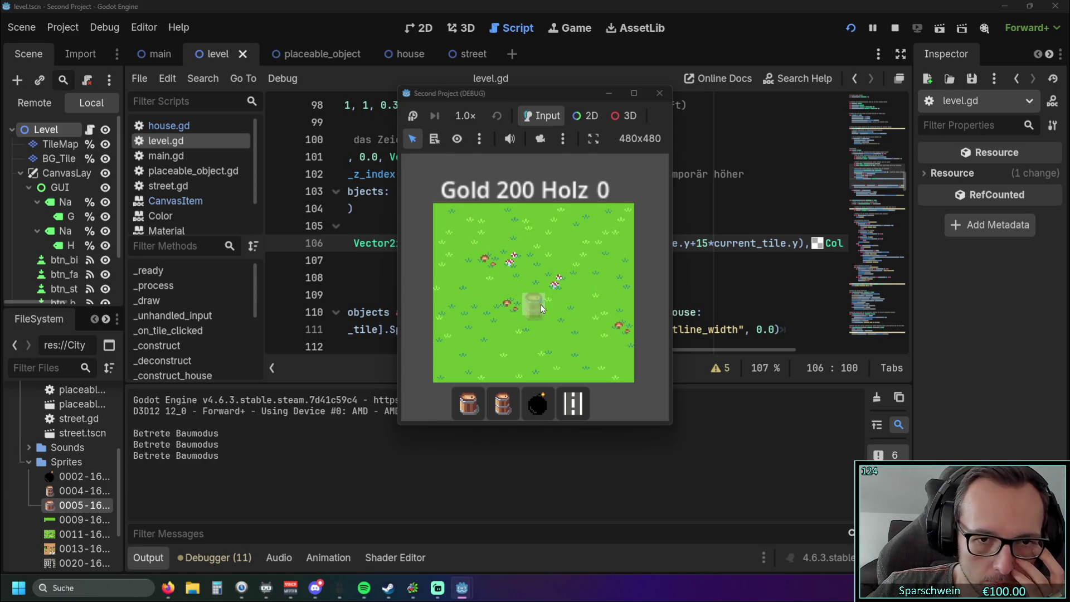
click(538, 403)
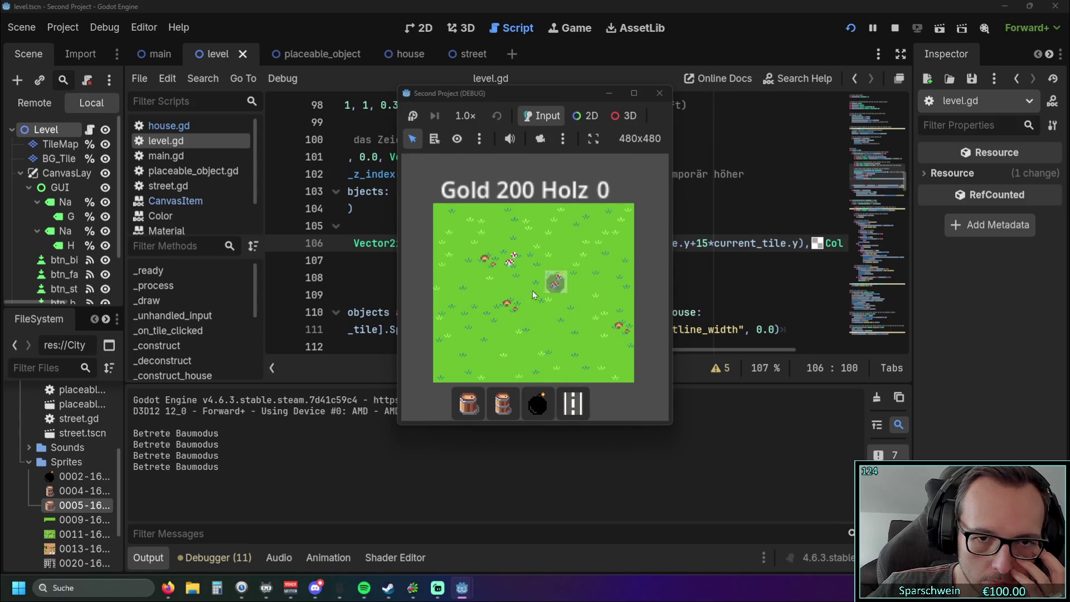
click(508, 400)
click(659, 94)
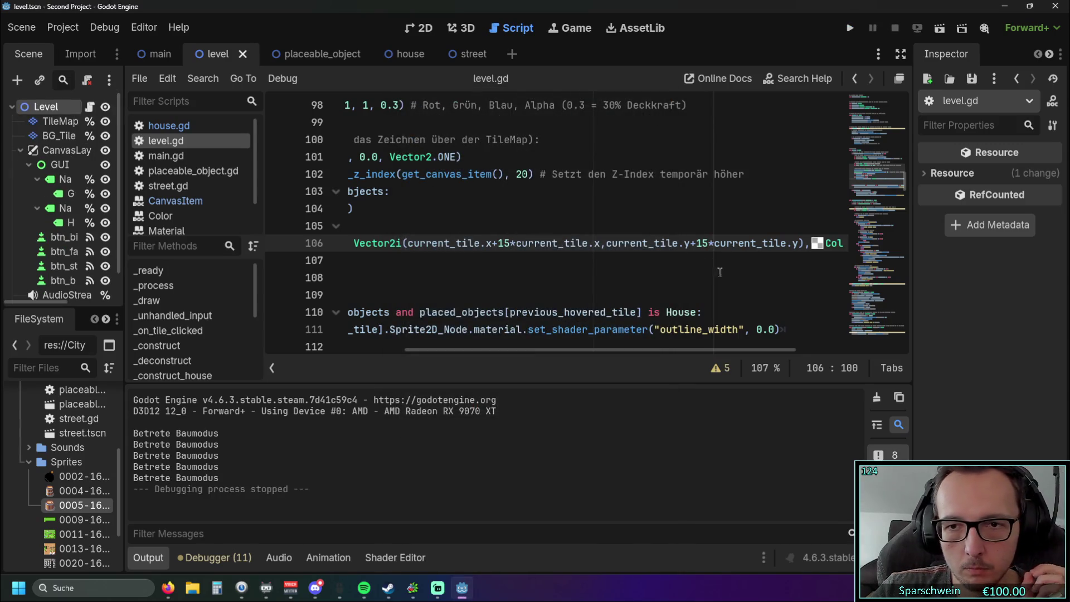
- Change the preview alpha on line 106 from 0.3 to 0.5
mouse_move(566, 352)
mouse_down()
mouse_move(520, 346)
mouse_move(669, 349)
mouse_up()
double_click(759, 243)
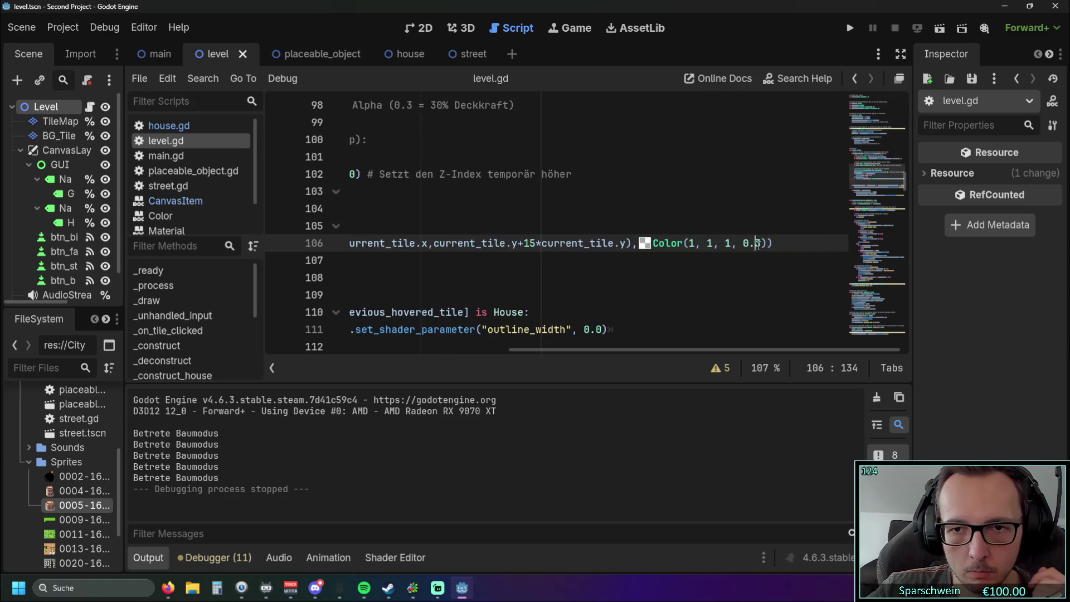
text(5)
key(Down)
key(Down)
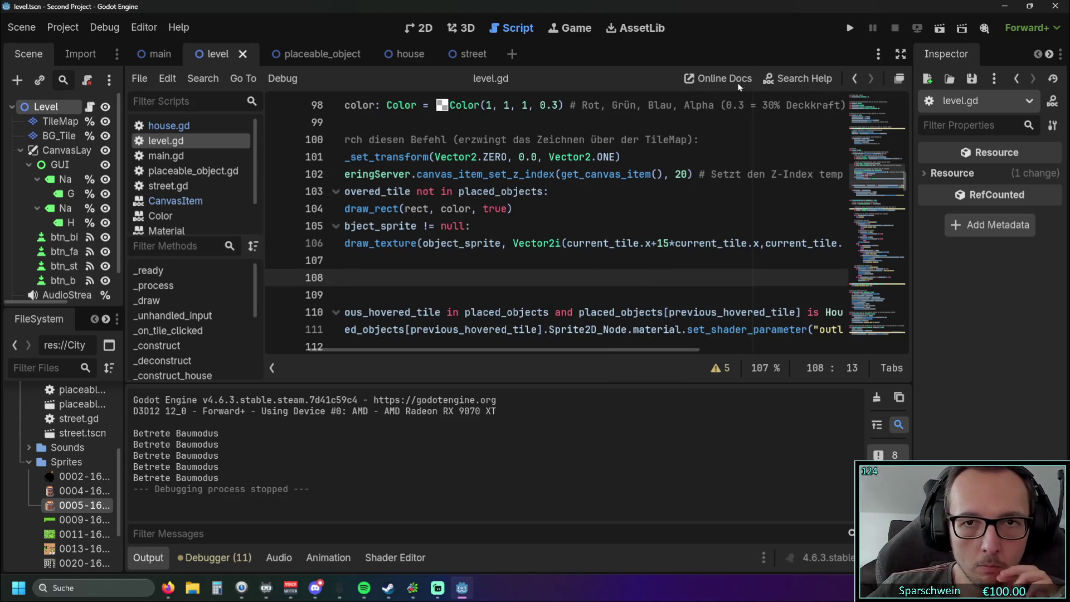
- Run the game, build a barrel at tile (4, 2), demolish it, and rebuild it
click(851, 25)
click(502, 403)
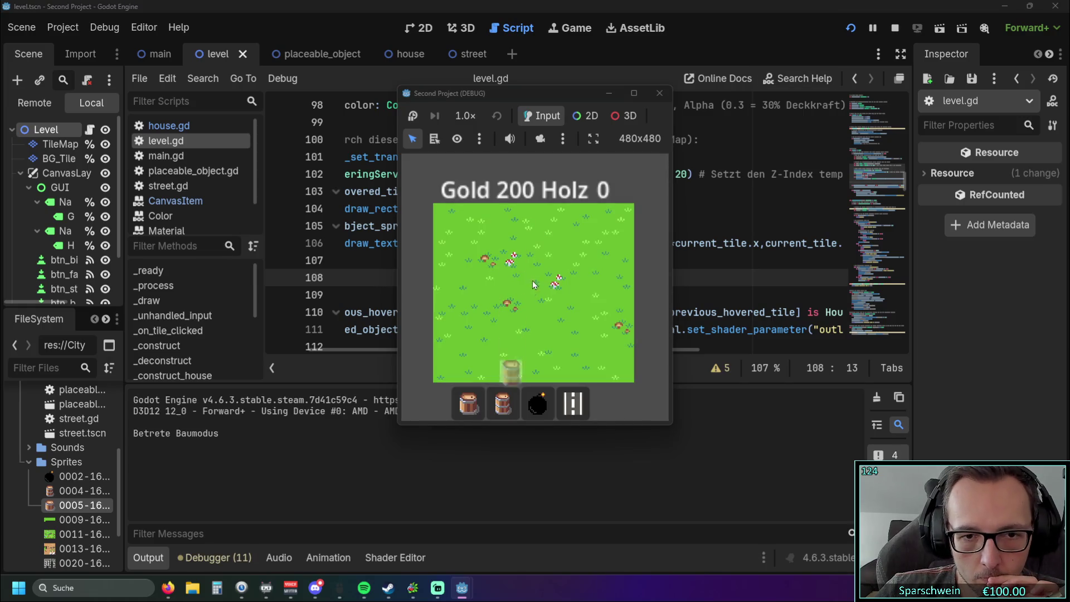
click(533, 265)
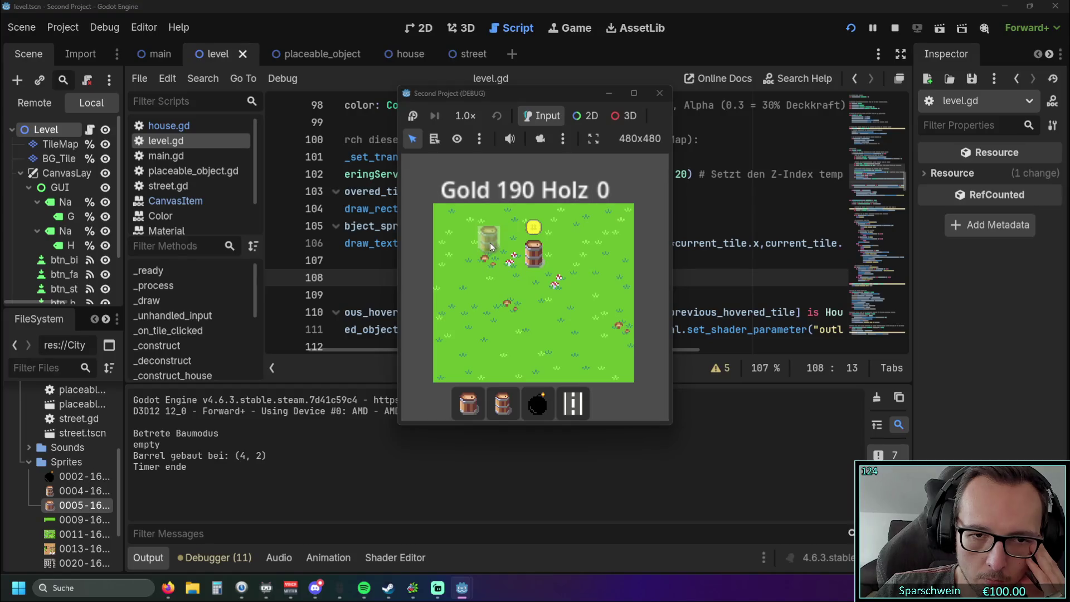
right_click(536, 263)
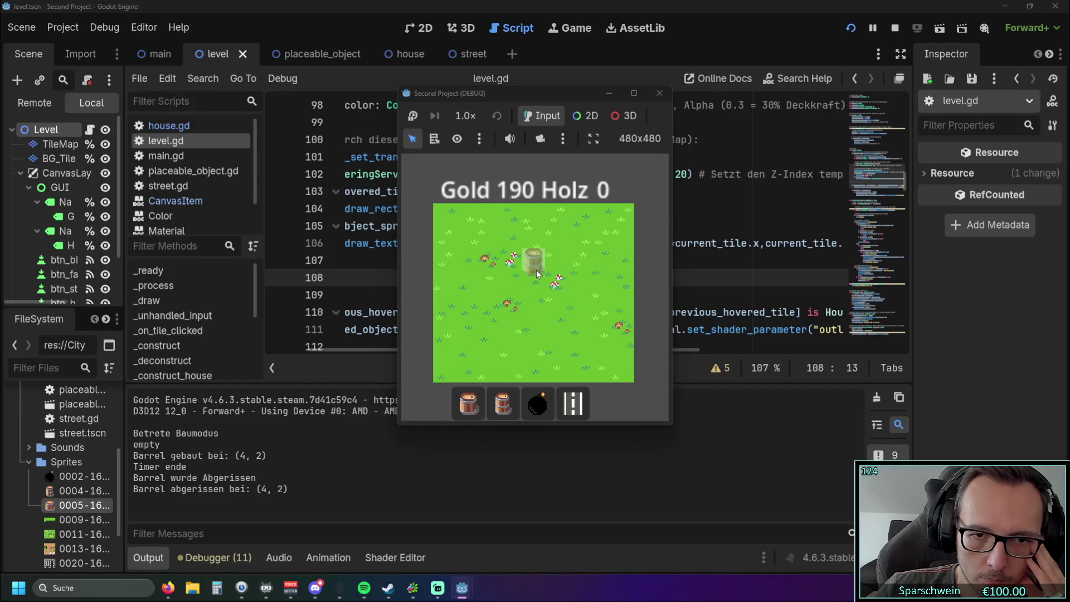
click(536, 266)
- Drop a bomb on the barrel at (4, 2) and close the game
click(538, 403)
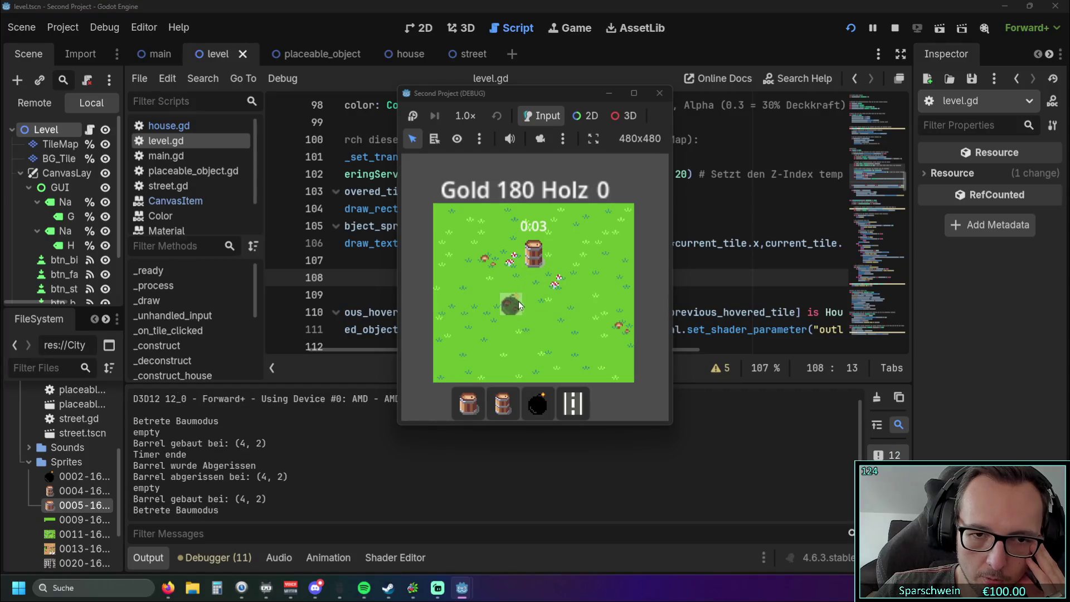
click(534, 257)
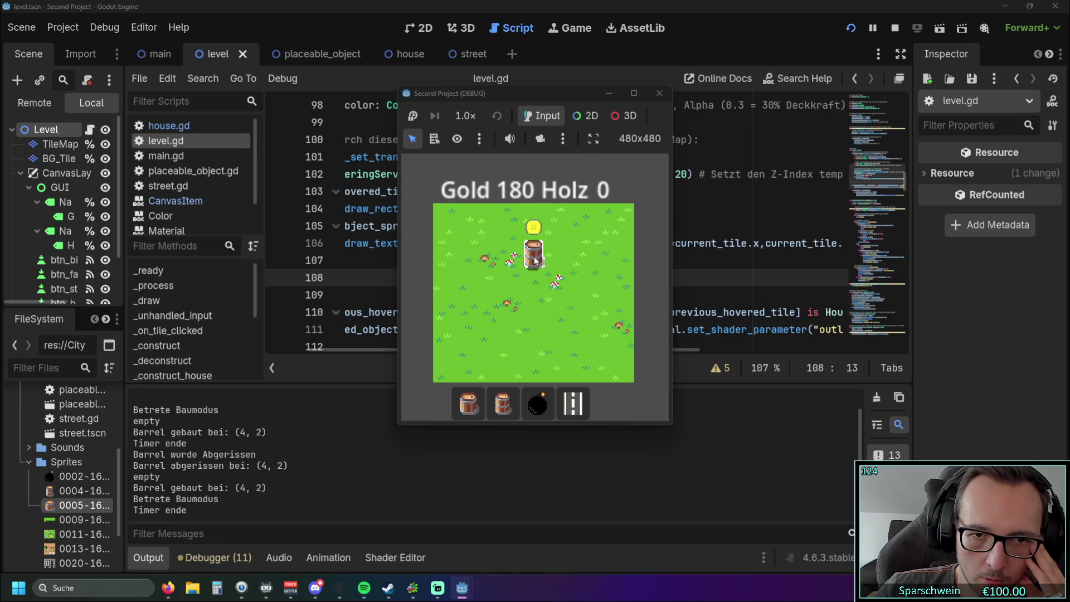
click(659, 93)
- Relaunch the game, use build hotkeys 1 and 2, then place and remove a bomb at (4, 4)
mouse_move(489, 349)
mouse_down()
mouse_move(437, 349)
mouse_move(539, 357)
mouse_move(435, 351)
mouse_move(696, 353)
mouse_move(529, 351)
mouse_up()
click(849, 28)
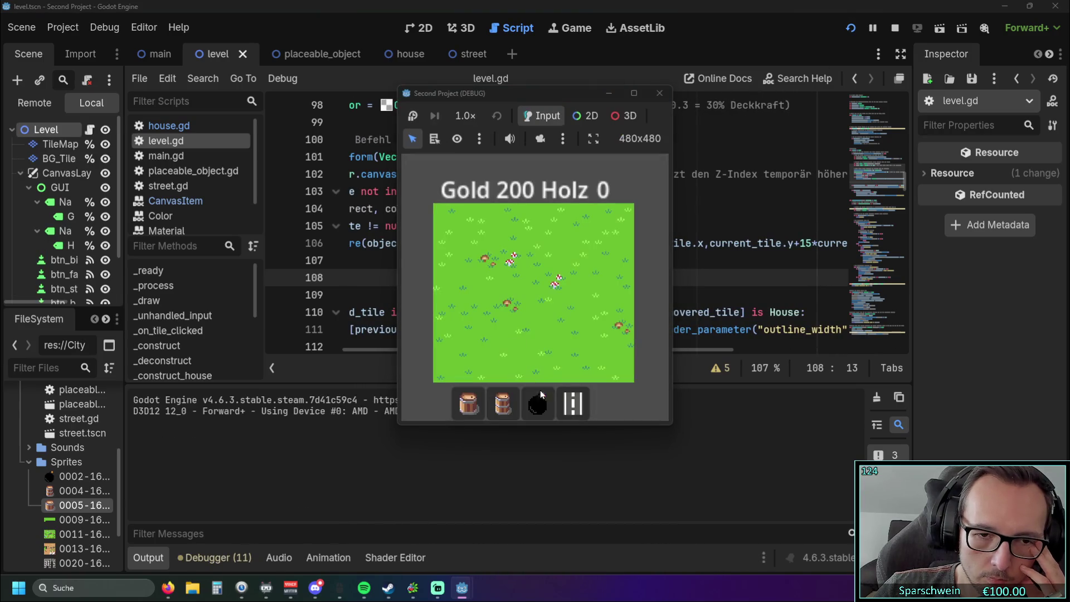
key(1)
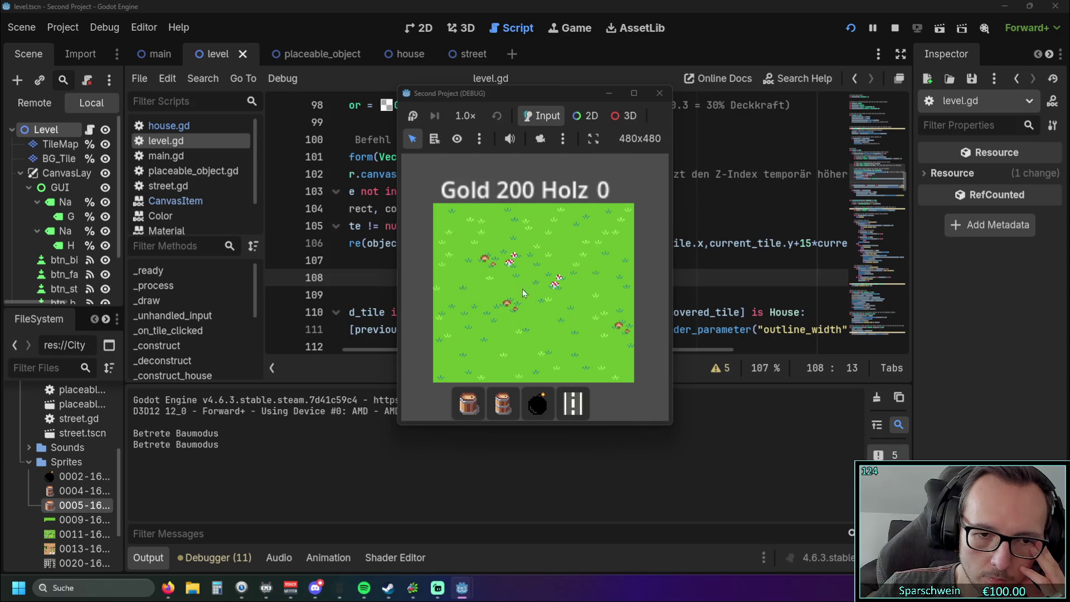
key(2)
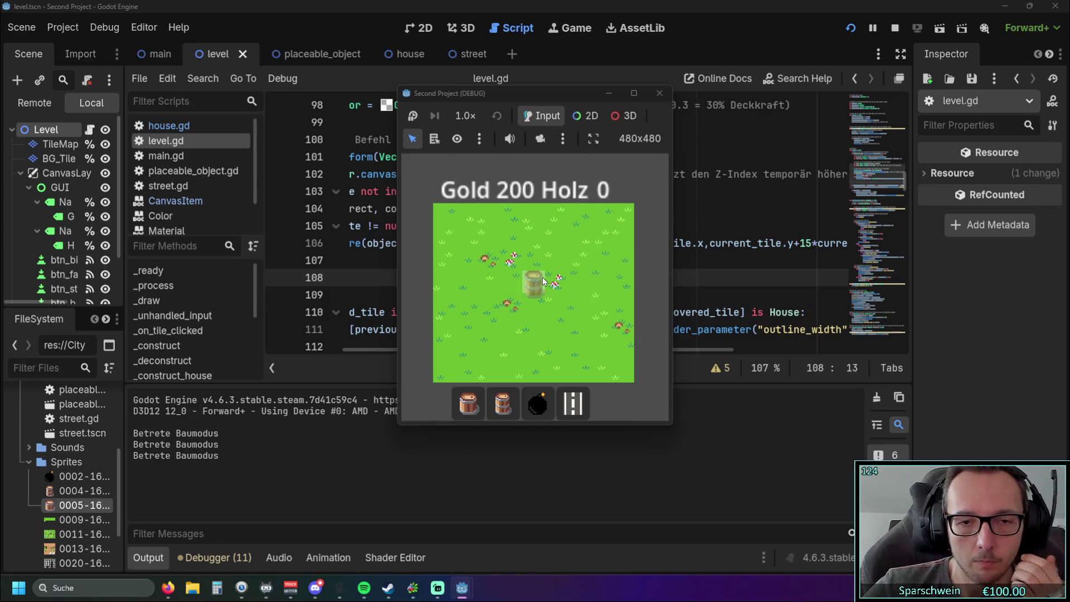
click(538, 403)
click(536, 303)
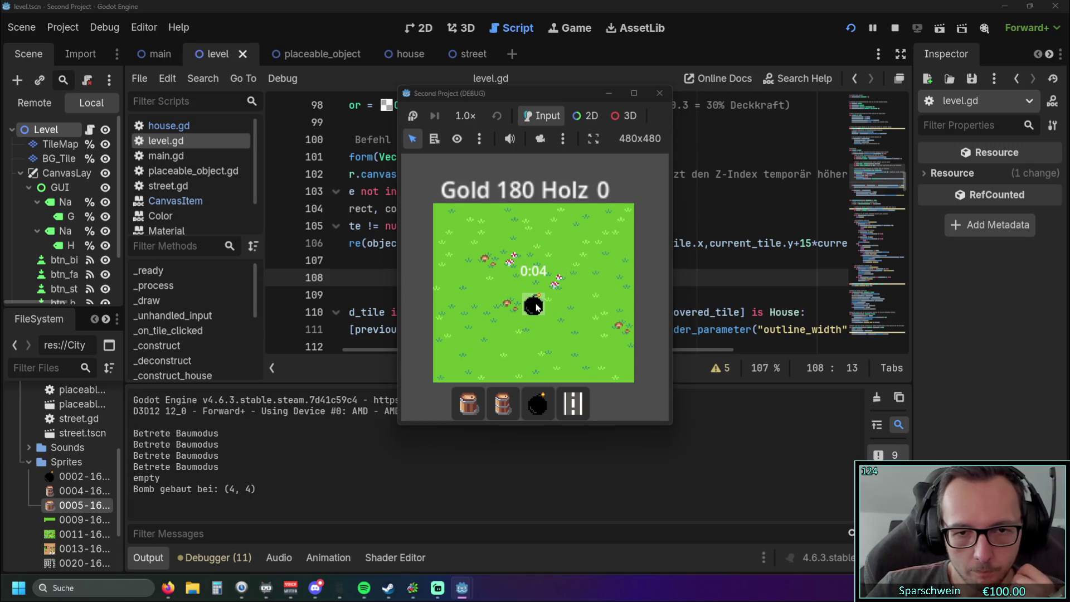
click(537, 306)
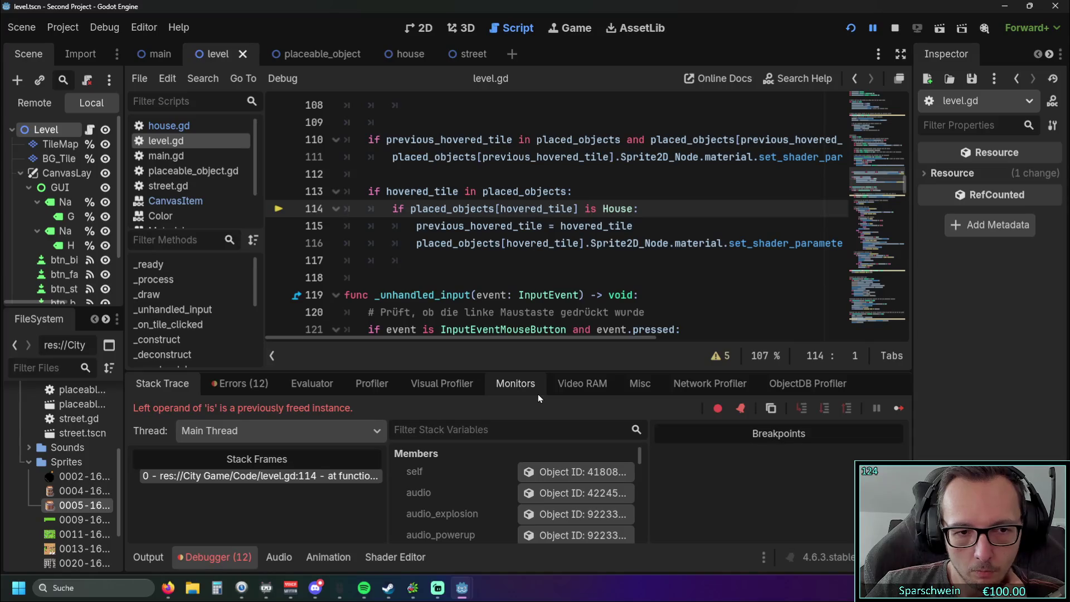
mouse_move(545, 248)
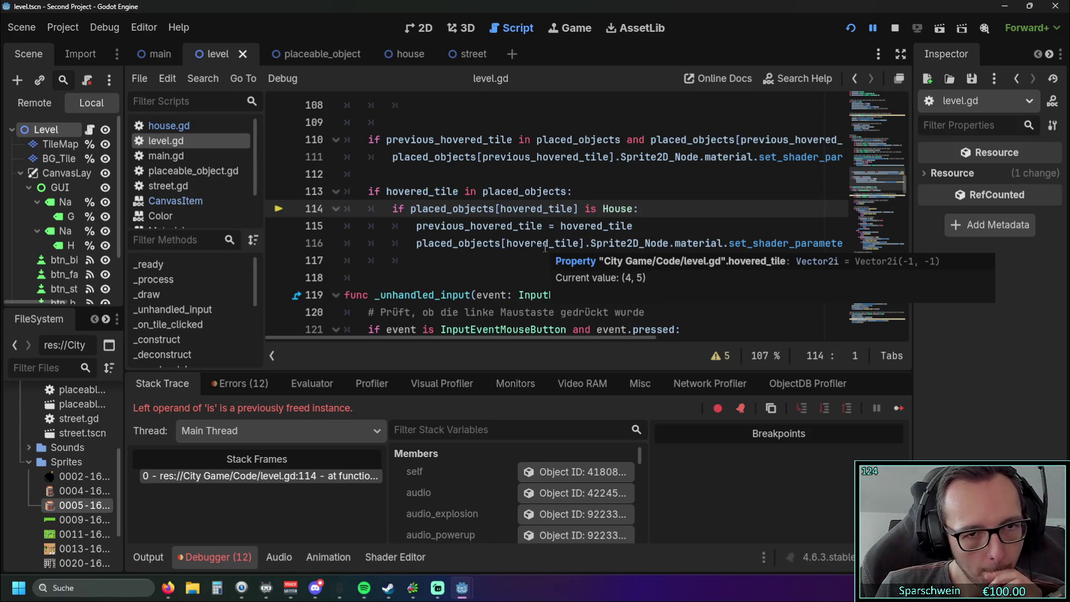
scroll(545, 247, up, 4)
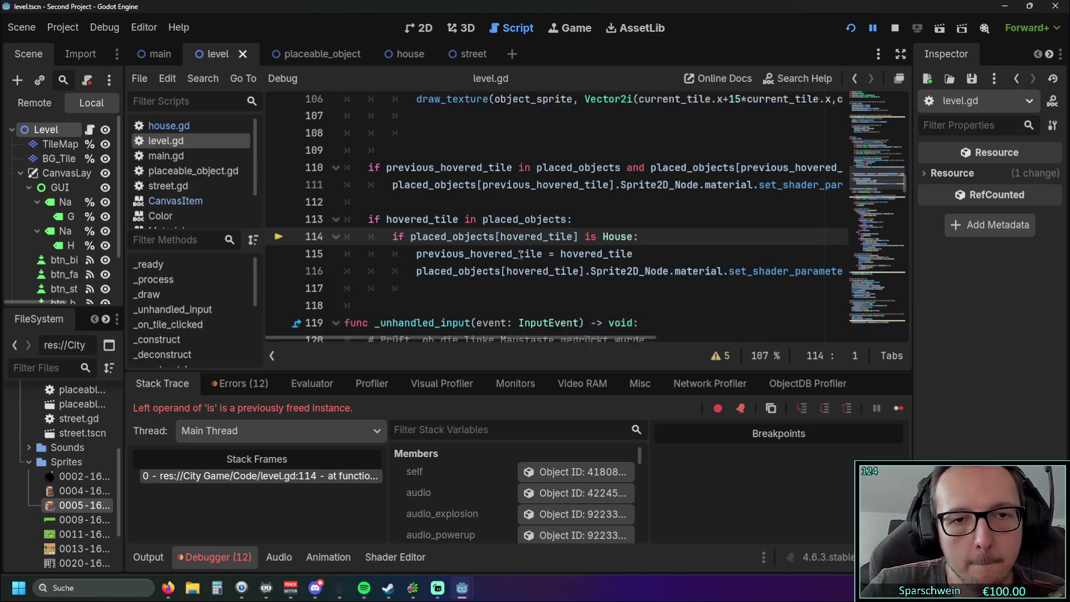
drag(485, 338, 518, 338)
mouse_move(475, 281)
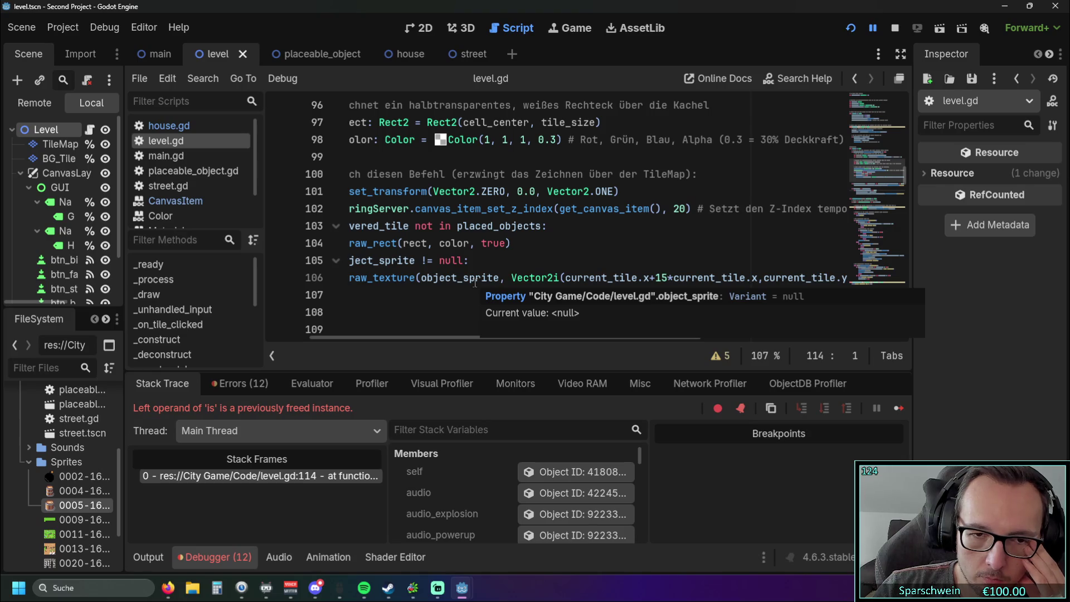
mouse_move(595, 273)
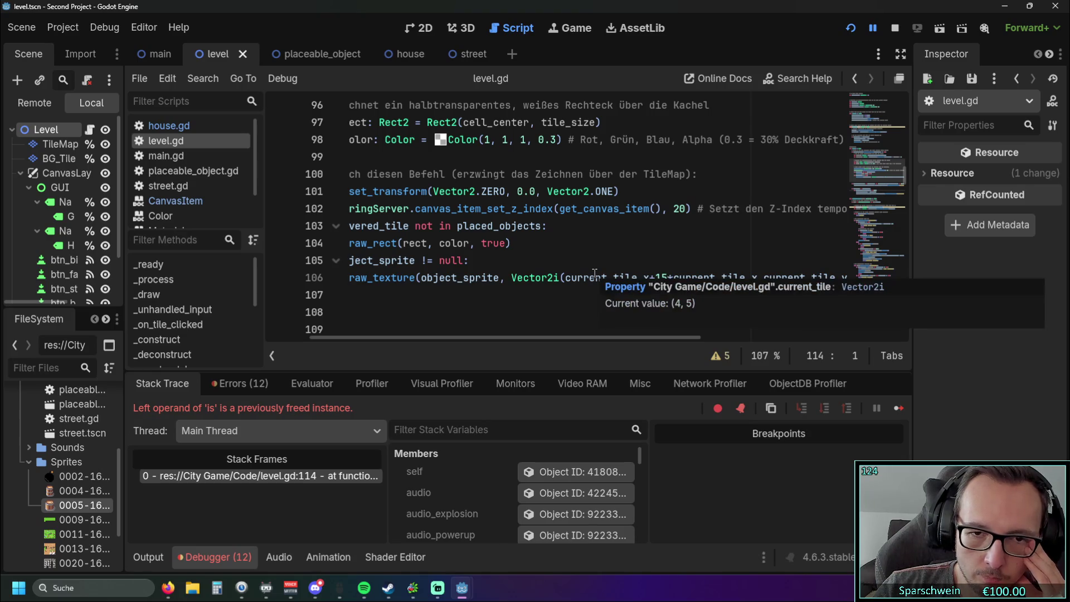
mouse_move(520, 338)
mouse_down()
mouse_move(674, 336)
mouse_move(542, 337)
mouse_up()
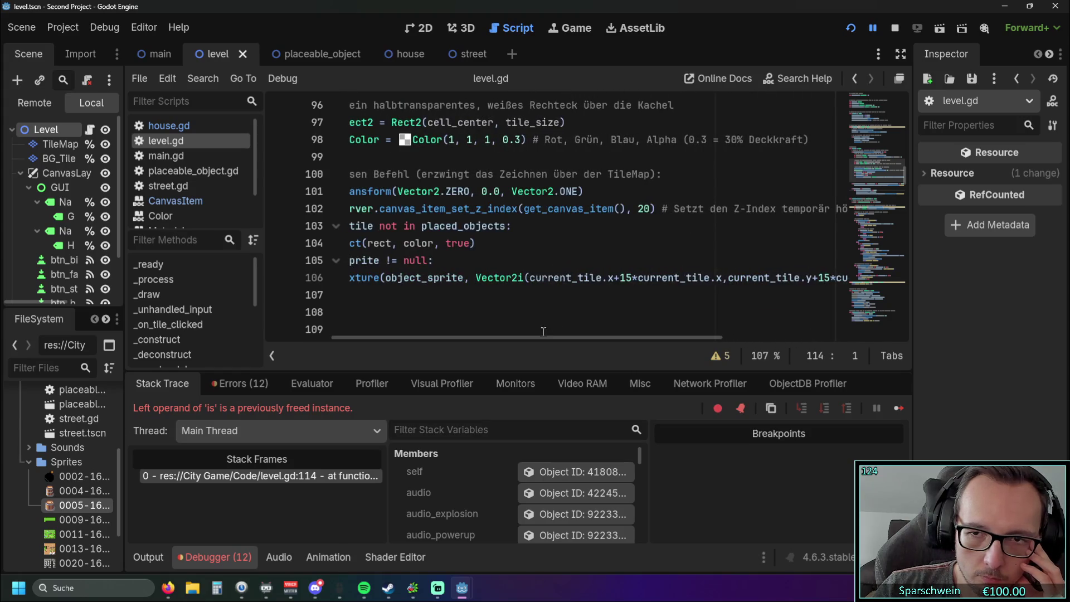
drag(908, 174, 904, 291)
drag(584, 338, 451, 338)
scroll(602, 268, up, 10)
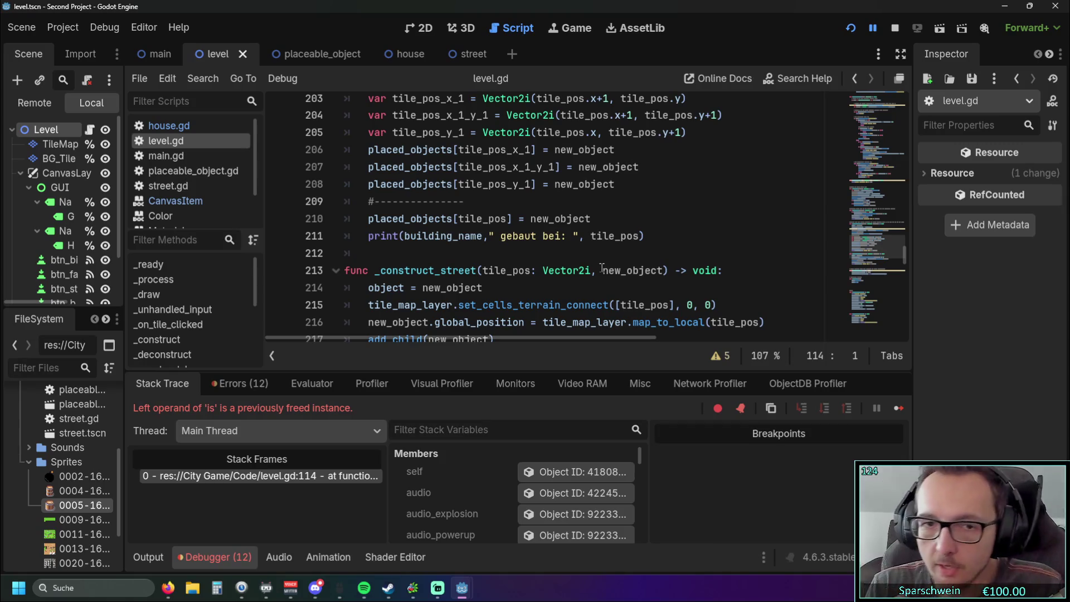
scroll(601, 267, down, 1)
scroll(591, 251, up, 3)
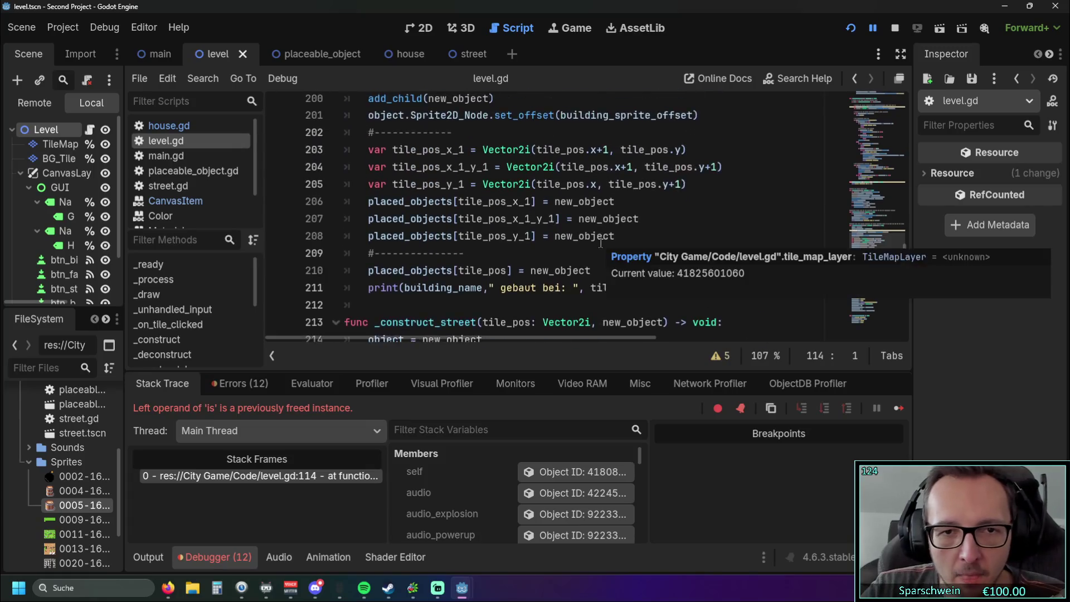
scroll(580, 236, down, 15)
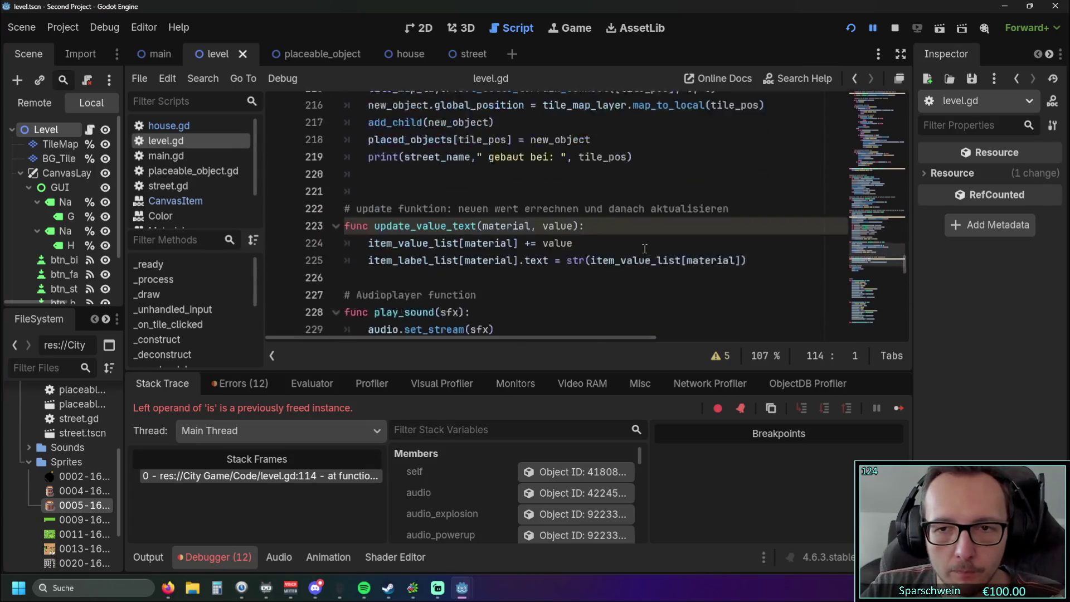
scroll(625, 251, up, 4)
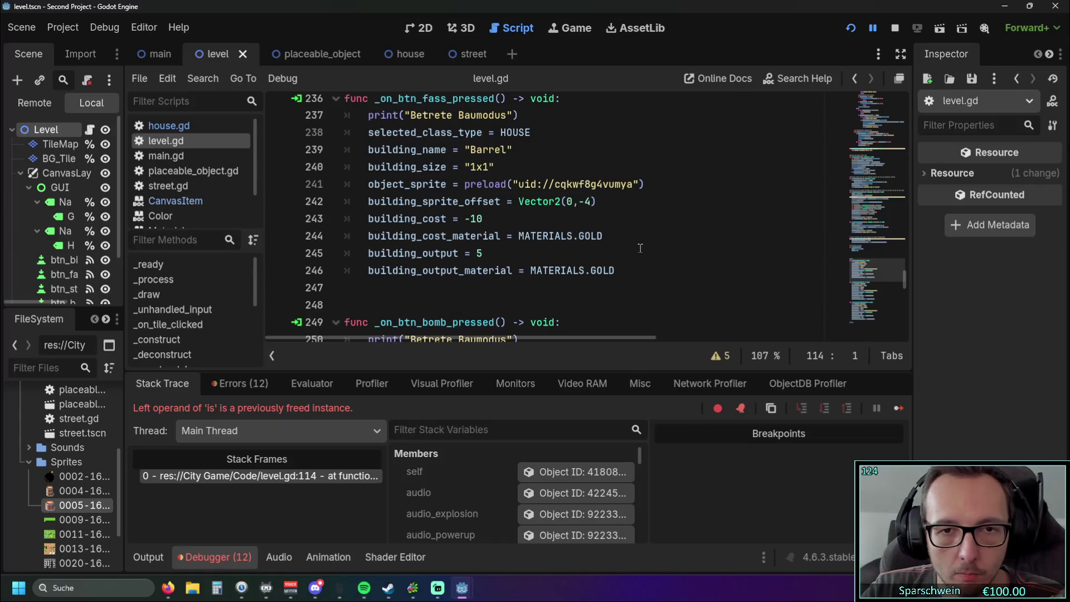
drag(594, 253, 363, 254)
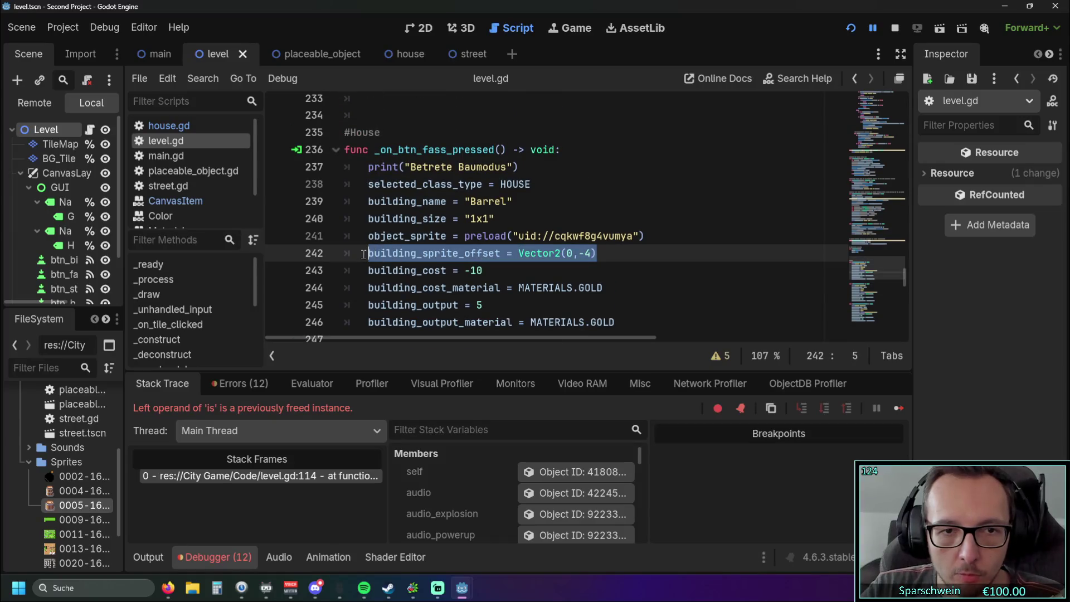
click(582, 268)
scroll(583, 268, down, 5)
scroll(613, 259, up, 4)
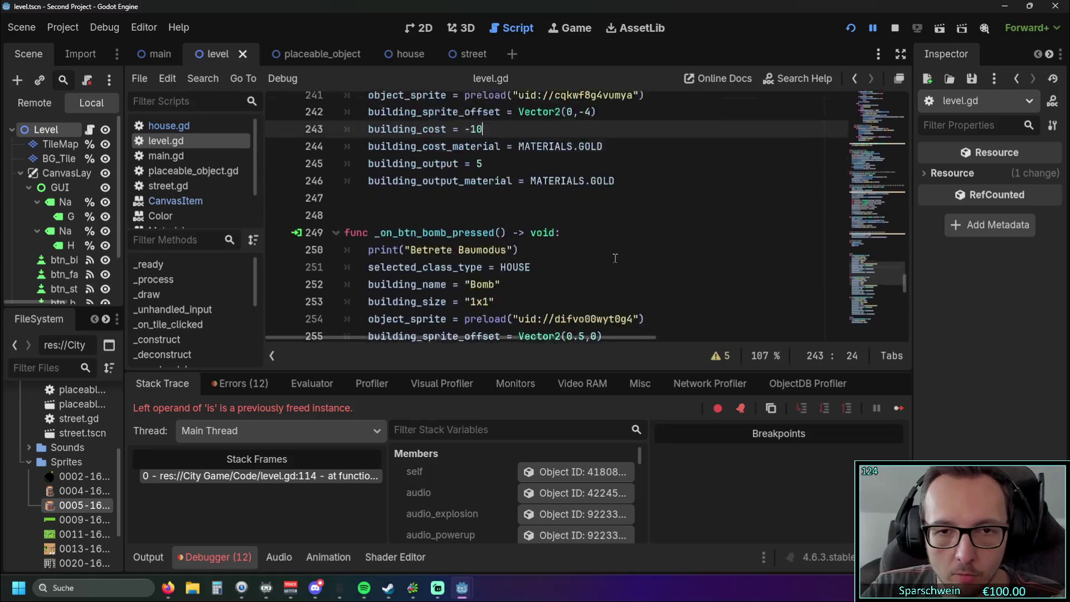
scroll(615, 258, up, 2)
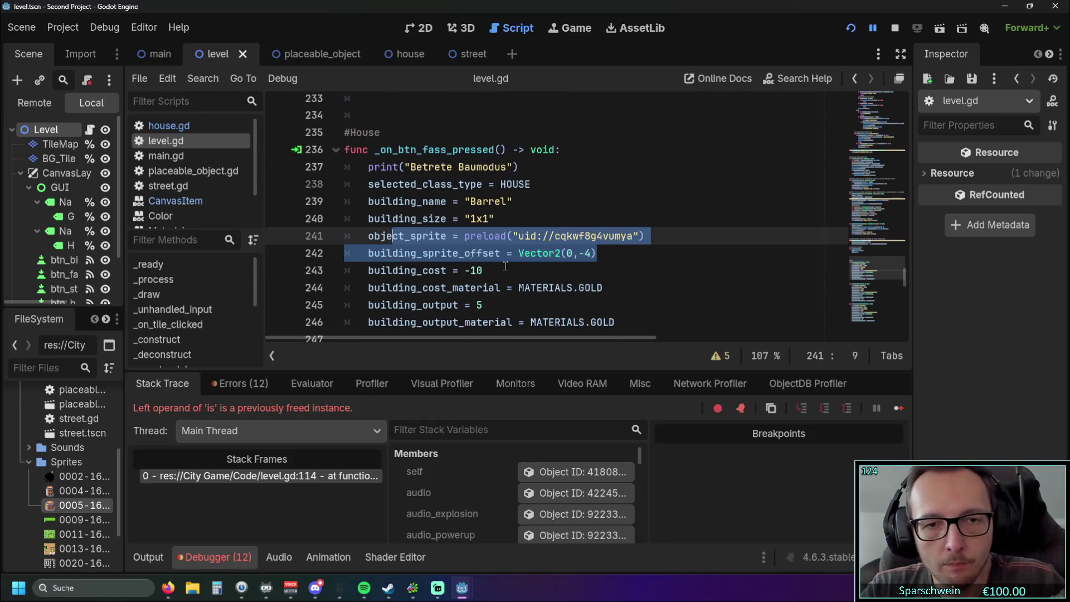
click(563, 253)
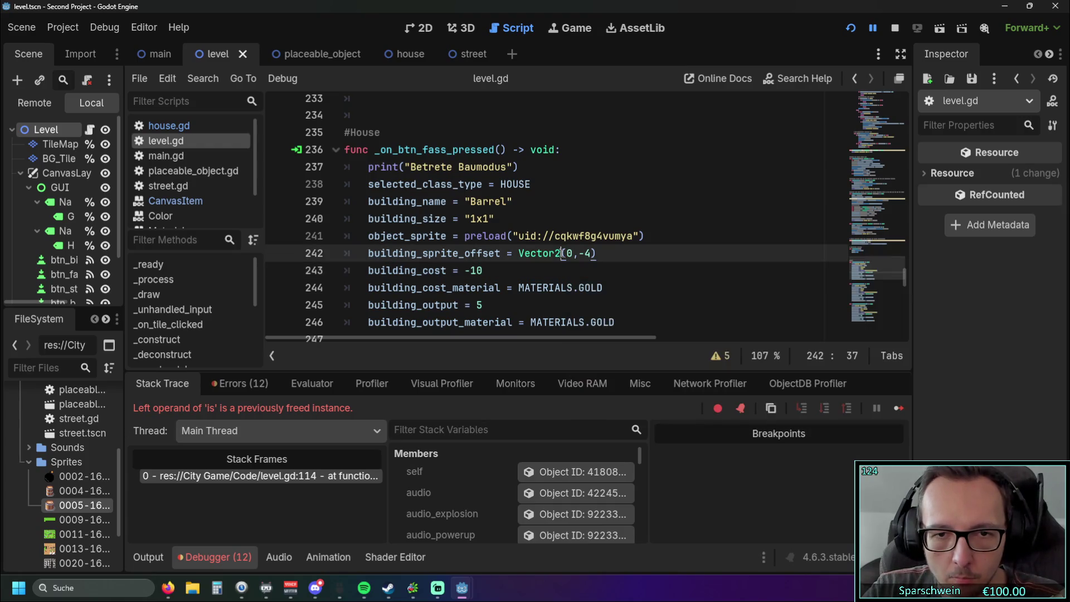
click(565, 263)
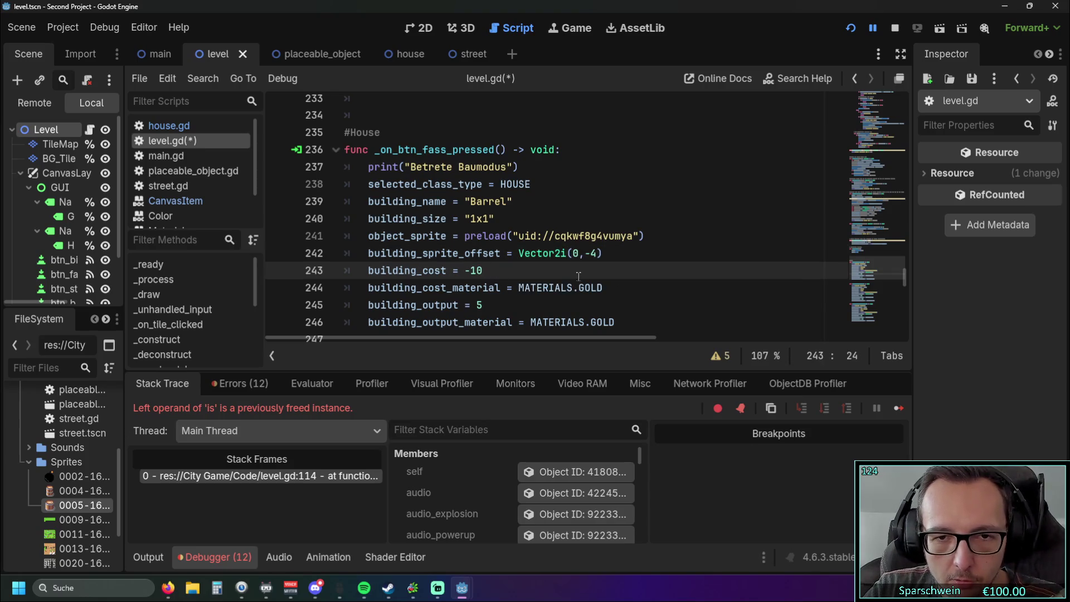
scroll(564, 264, down, 3)
scroll(565, 264, down, 2)
click(563, 218)
key(Down)
key(Down)
key(Down)
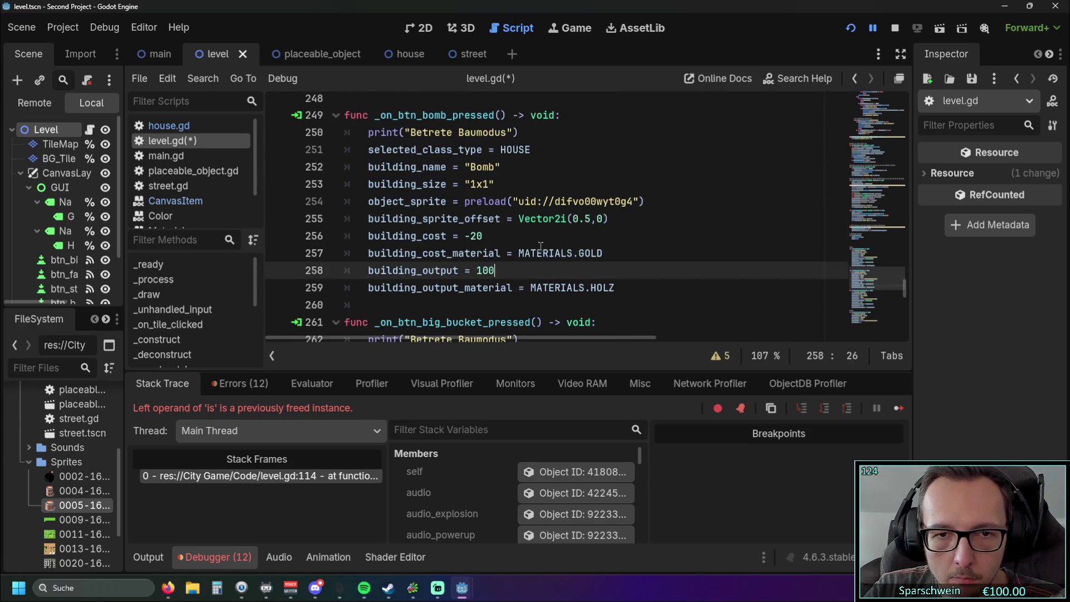
scroll(564, 215, down, 3)
scroll(564, 215, down, 2)
click(563, 215)
key(BackSpace)
key(BackSpace)
scroll(557, 215, down, 7)
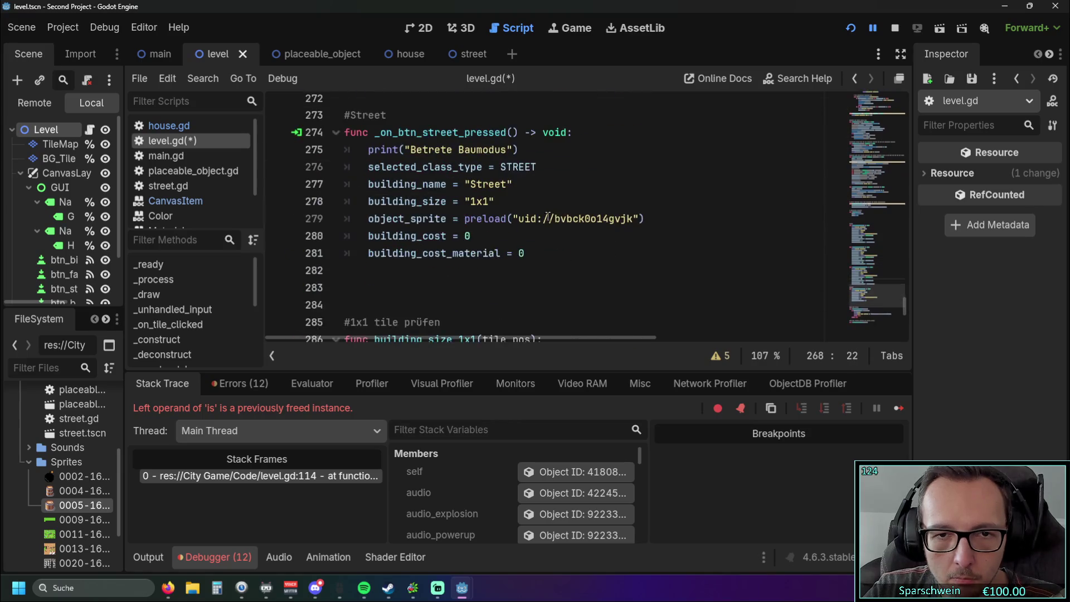
scroll(556, 216, up, 15)
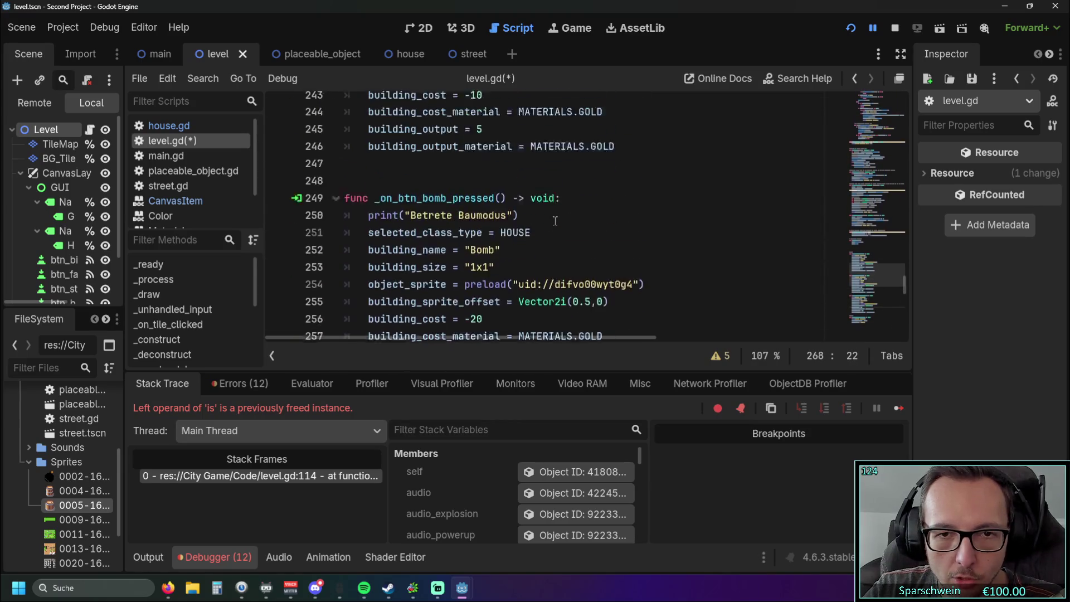
scroll(555, 221, up, 2)
scroll(621, 239, down, 2)
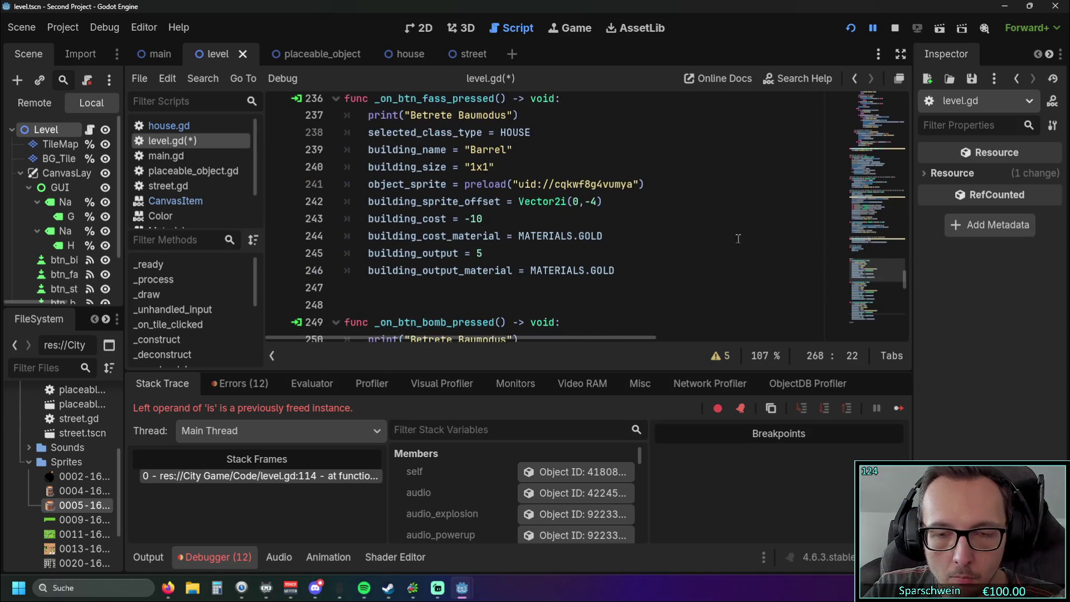
drag(902, 282, 924, 106)
scroll(697, 183, down, 7)
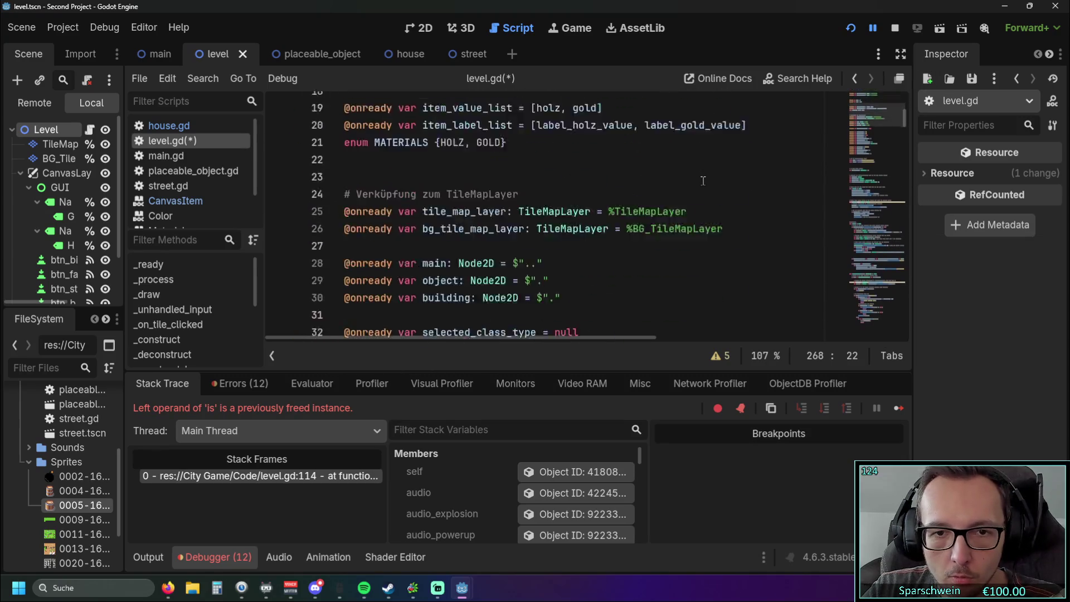
scroll(697, 182, down, 4)
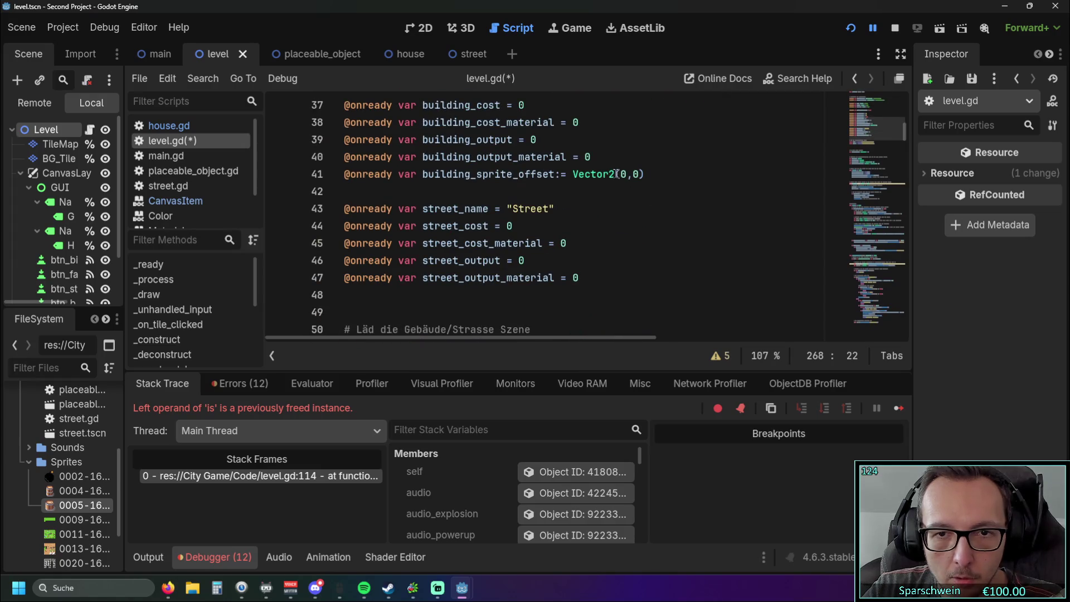
click(584, 243)
scroll(583, 209, up, 1)
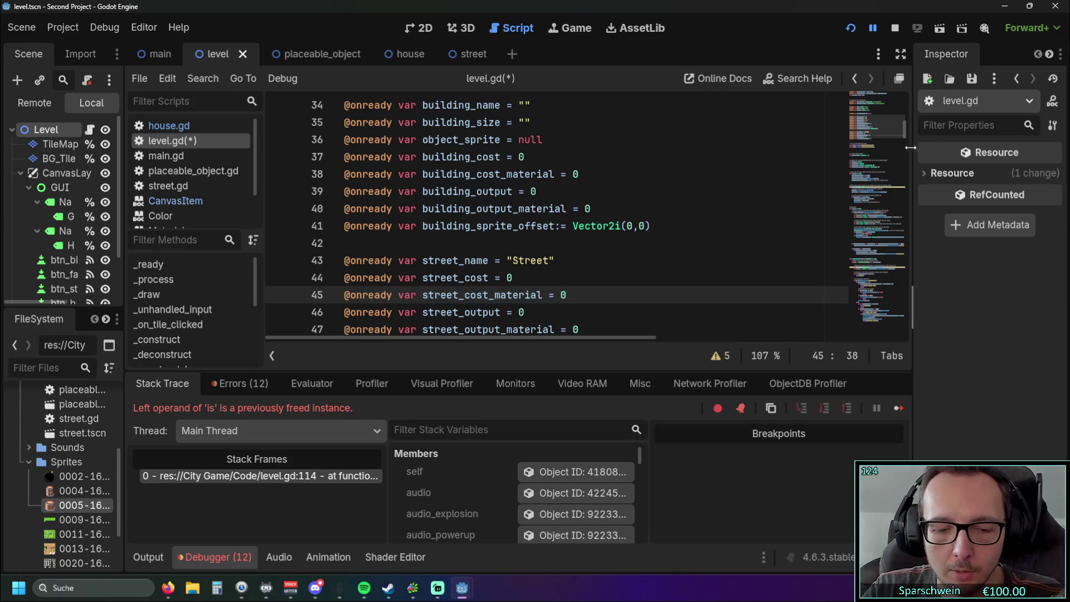
key(ctrl+z)
key(ctrl+z)
key(ctrl+z)
key(ctrl+z)
key(ctrl+z)
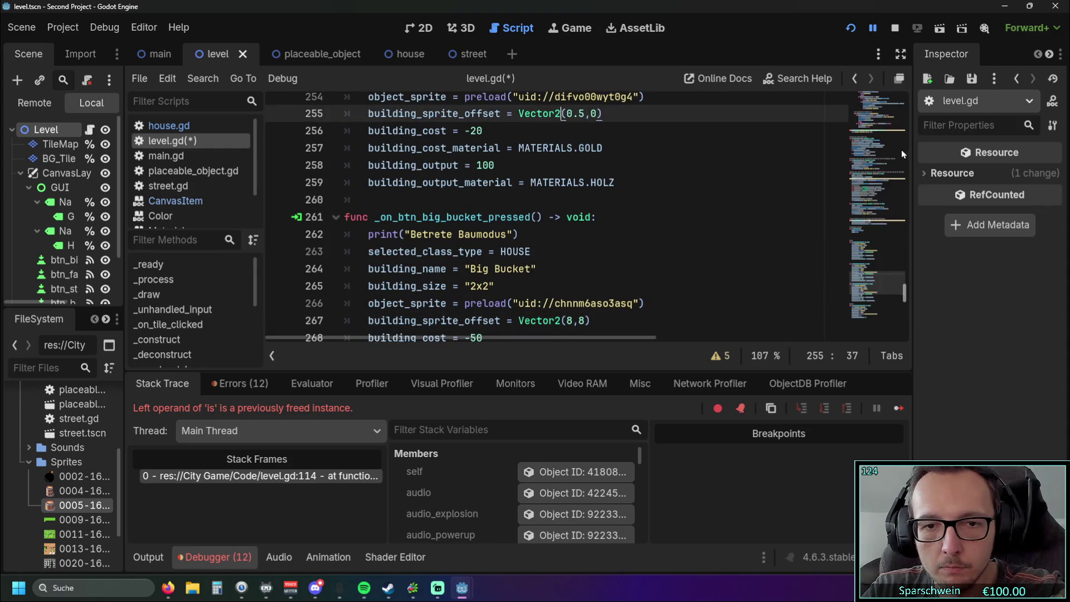
key(ctrl+z)
key(ctrl+z)
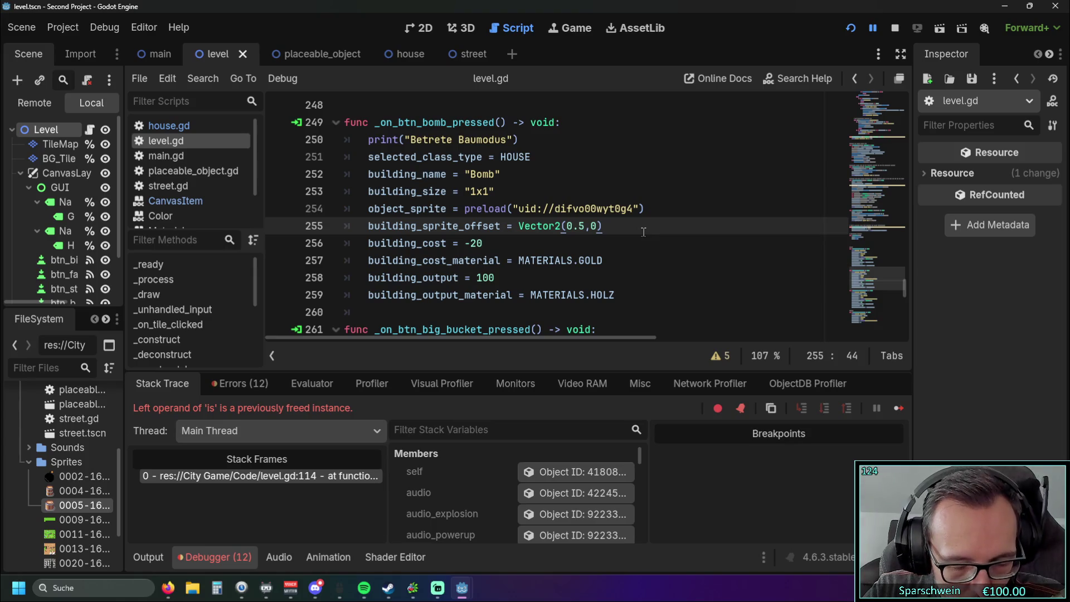
scroll(647, 235, up, 1)
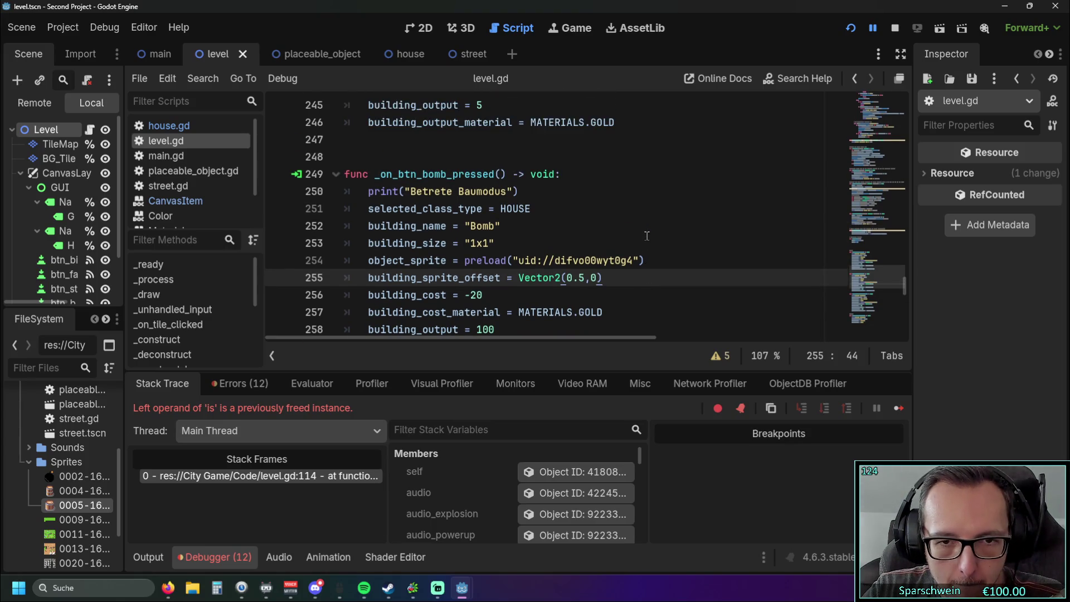
scroll(872, 276, up, 1)
drag(903, 286, 904, 148)
mouse_move(898, 165)
mouse_down()
mouse_move(901, 156)
mouse_move(905, 180)
mouse_up()
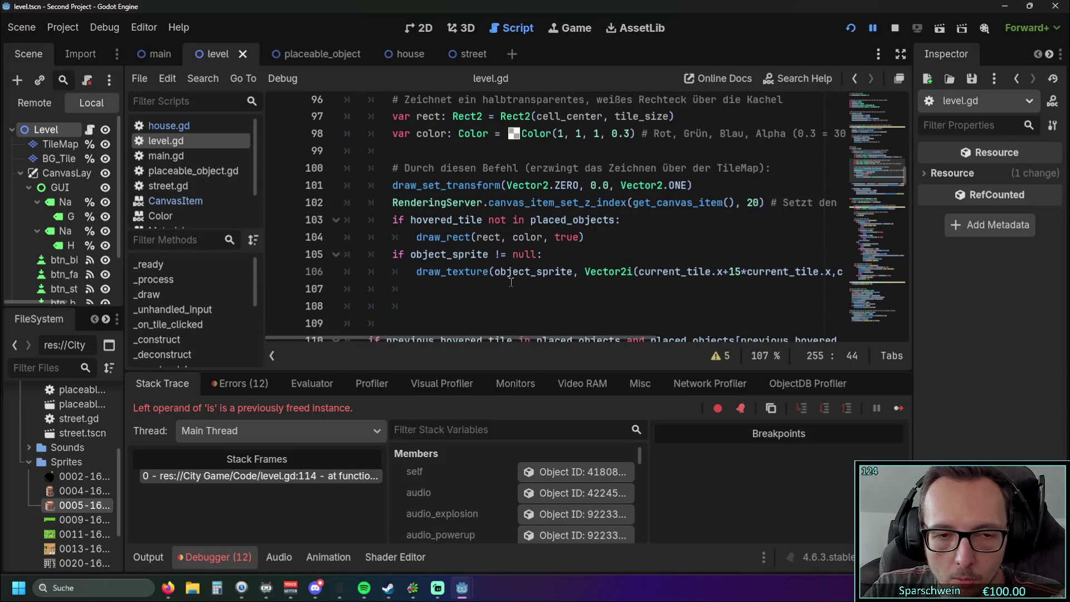
scroll(511, 282, down, 3)
scroll(511, 283, up, 3)
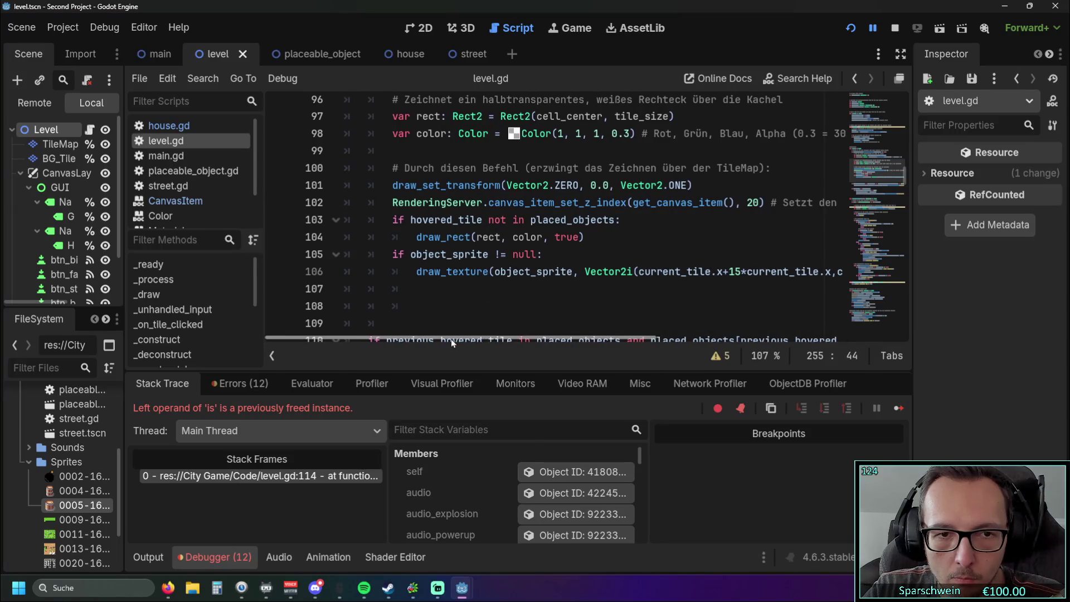
scroll(445, 287, up, 3)
scroll(445, 287, down, 2)
mouse_move(462, 337)
mouse_down()
mouse_move(704, 340)
mouse_move(413, 346)
mouse_up()
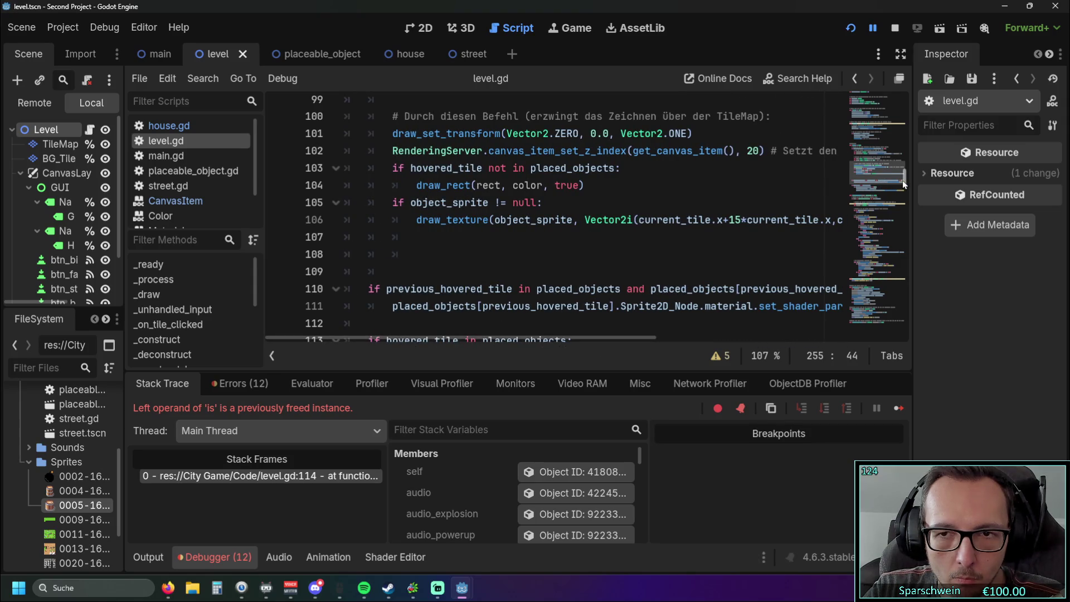
mouse_move(902, 180)
mouse_down()
mouse_move(897, 295)
mouse_move(912, 180)
mouse_up()
drag(527, 339, 627, 331)
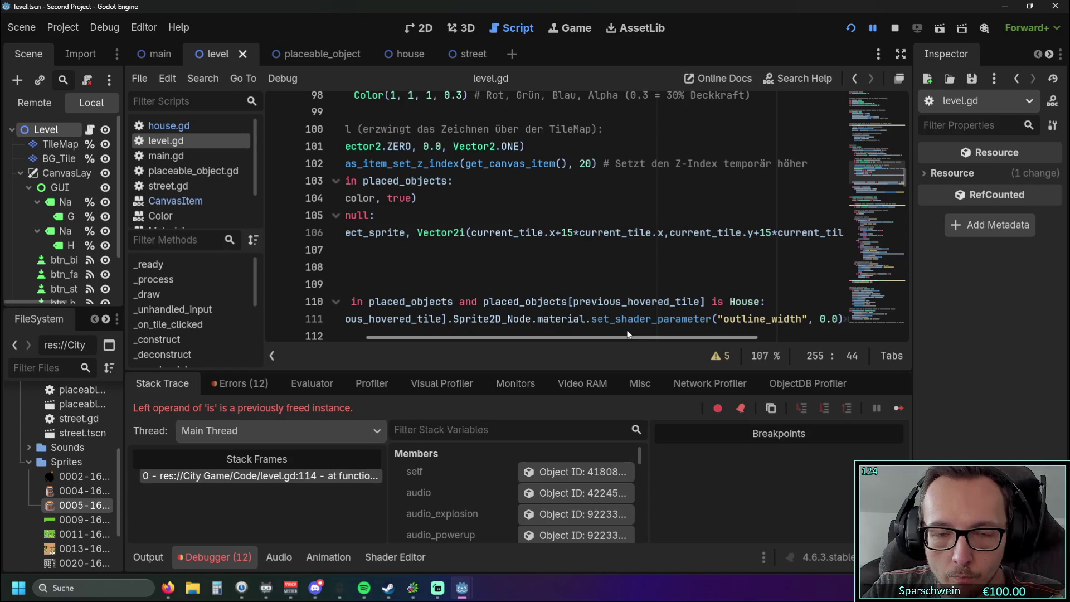
mouse_move(627, 333)
mouse_down()
mouse_move(480, 333)
mouse_move(647, 337)
mouse_up()
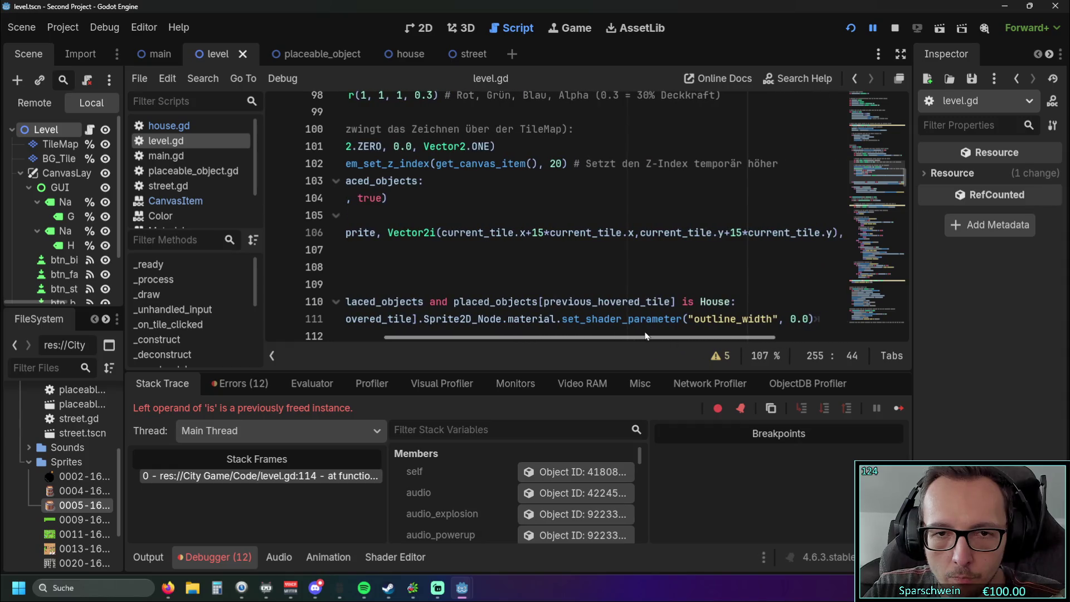
click(543, 236)
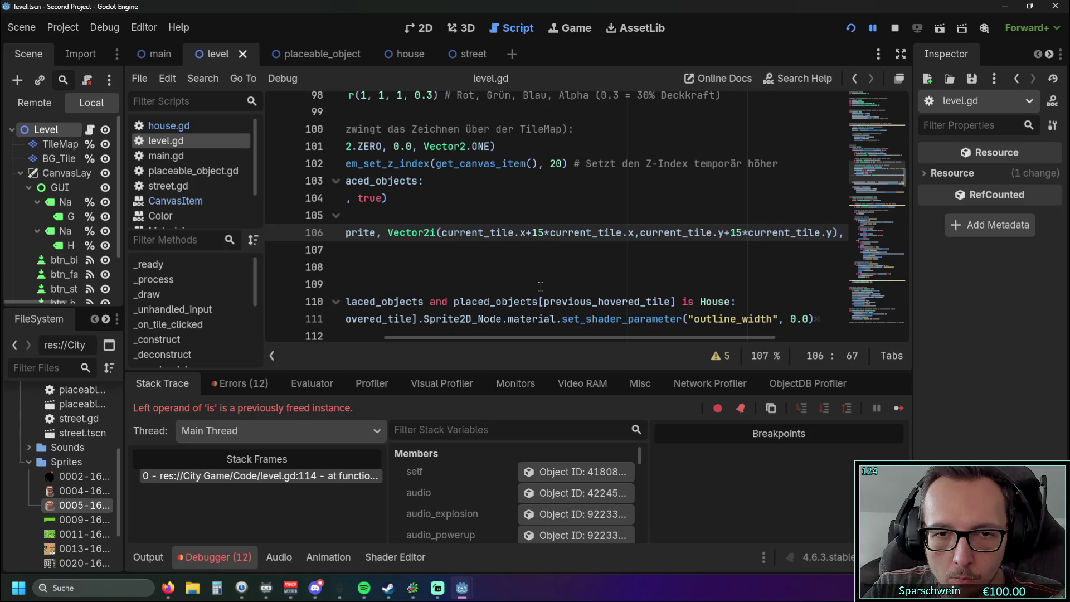
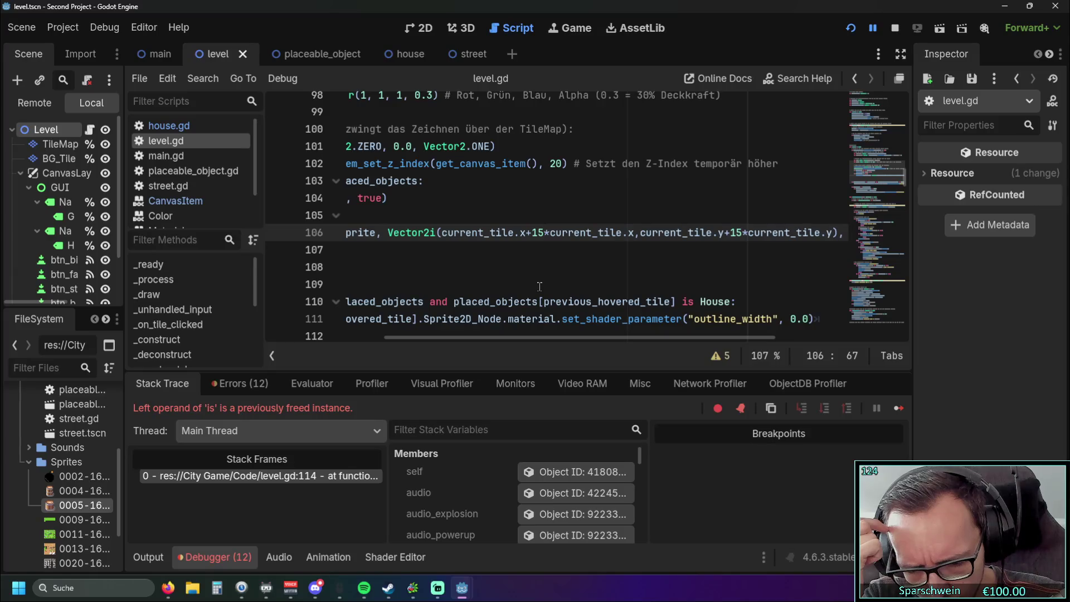
- Append -building_sprite_offset.x after current_tile.x on line 106
click(634, 230)
text(-)
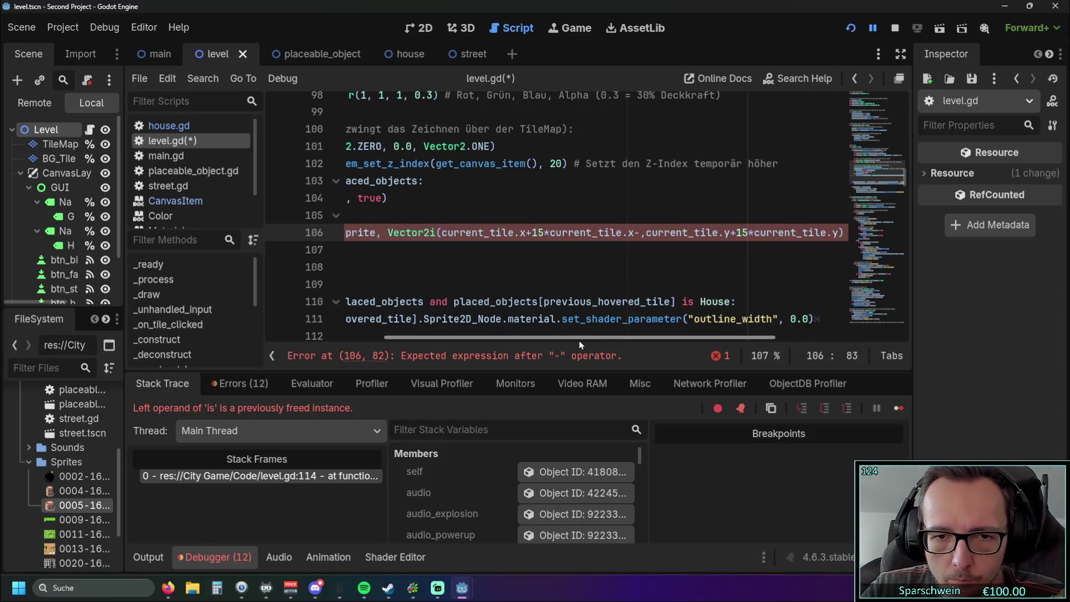
text(building)
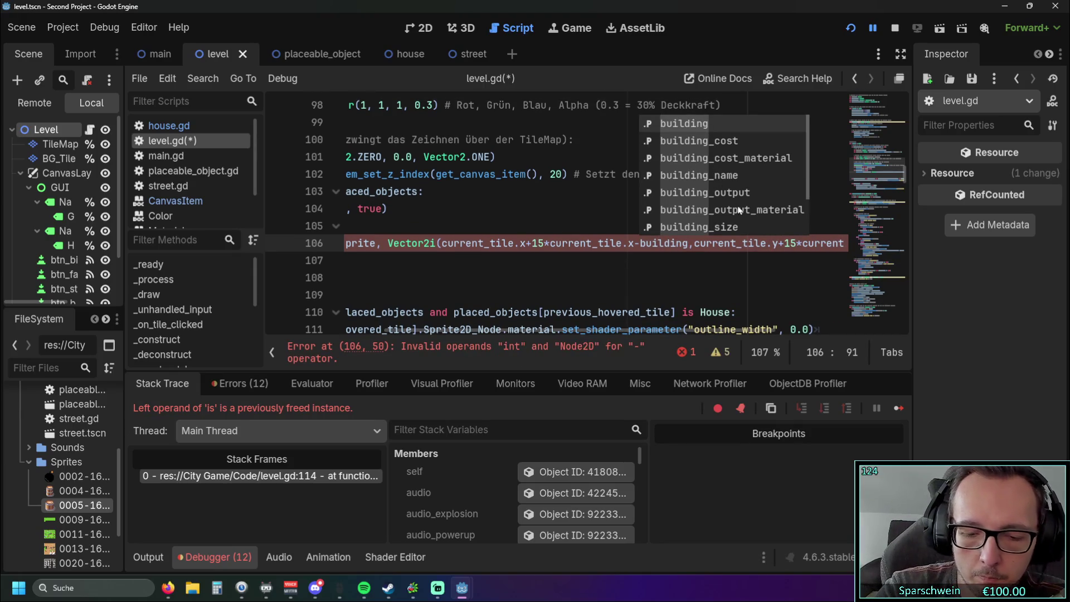
text(_sprite)
key(Return)
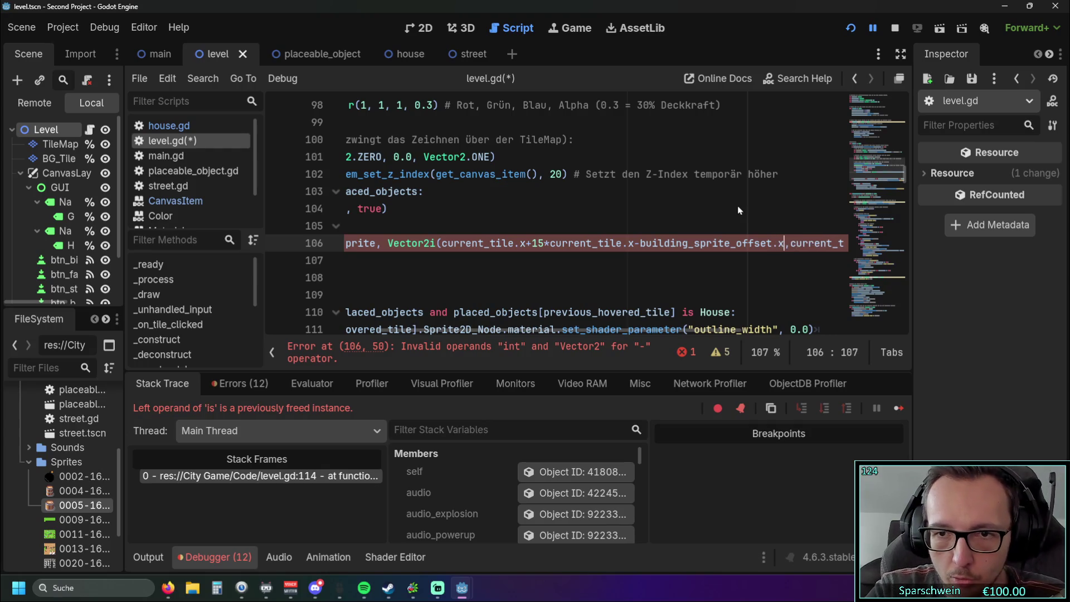
click(705, 279)
drag(561, 339, 661, 338)
click(743, 243)
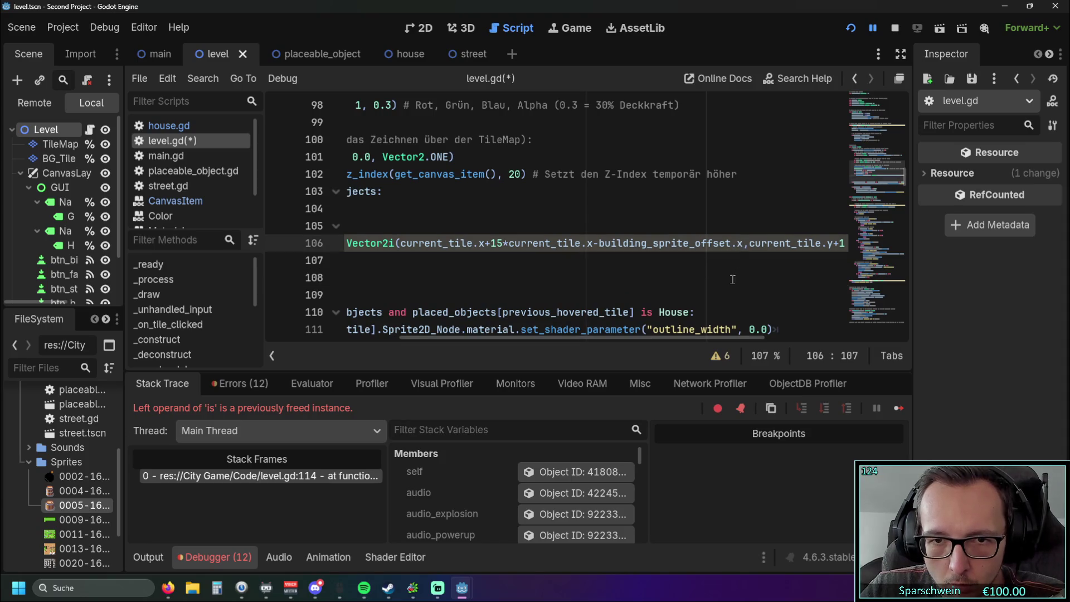
drag(532, 336, 520, 336)
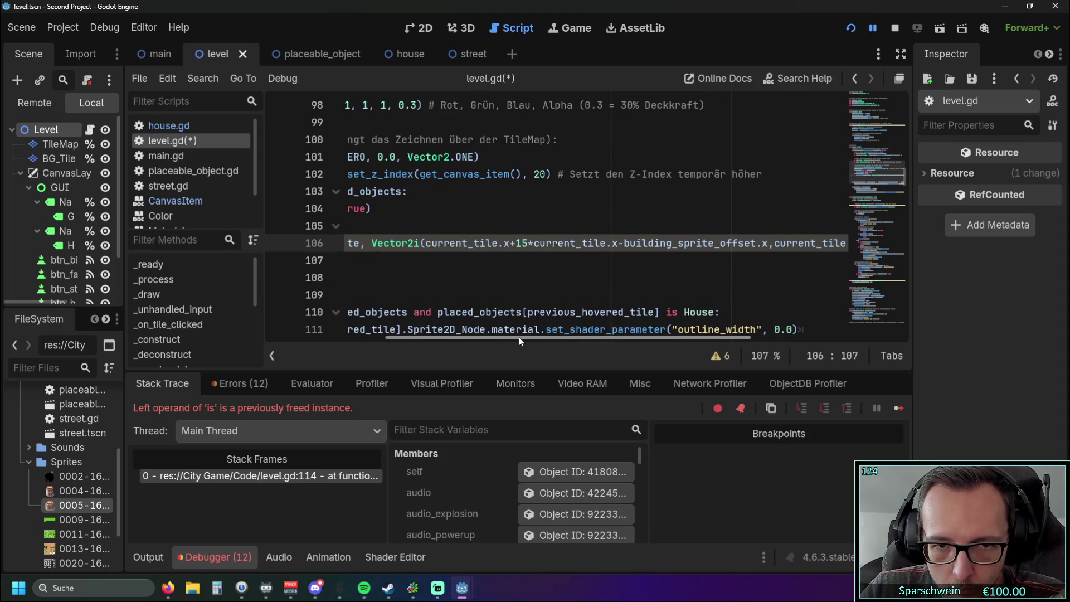
- Wrap (current_tile.x+15) in grouping parentheses on line 106
click(427, 244)
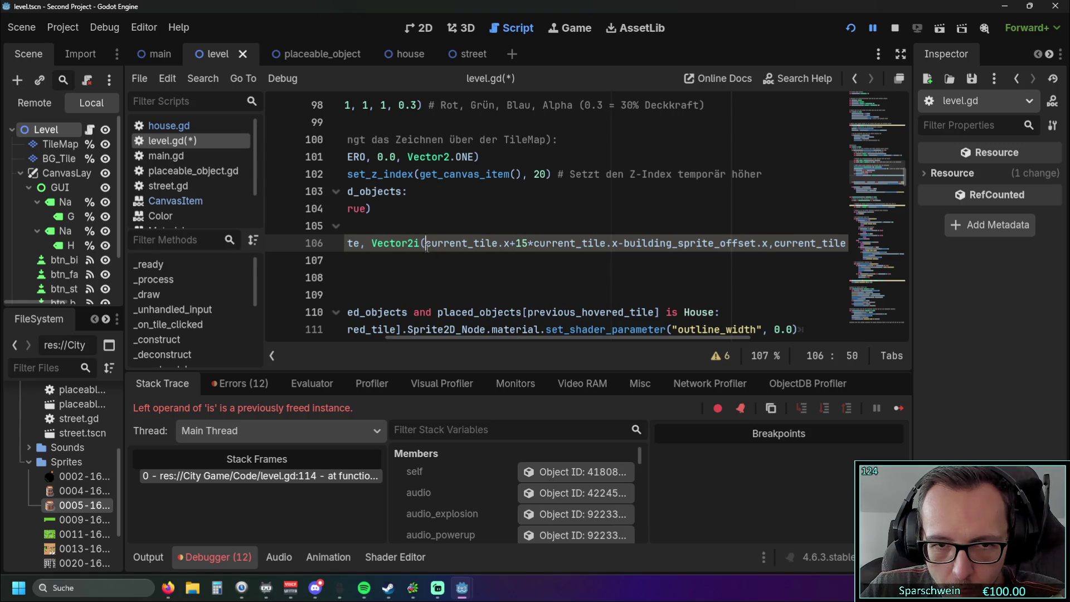
text(()
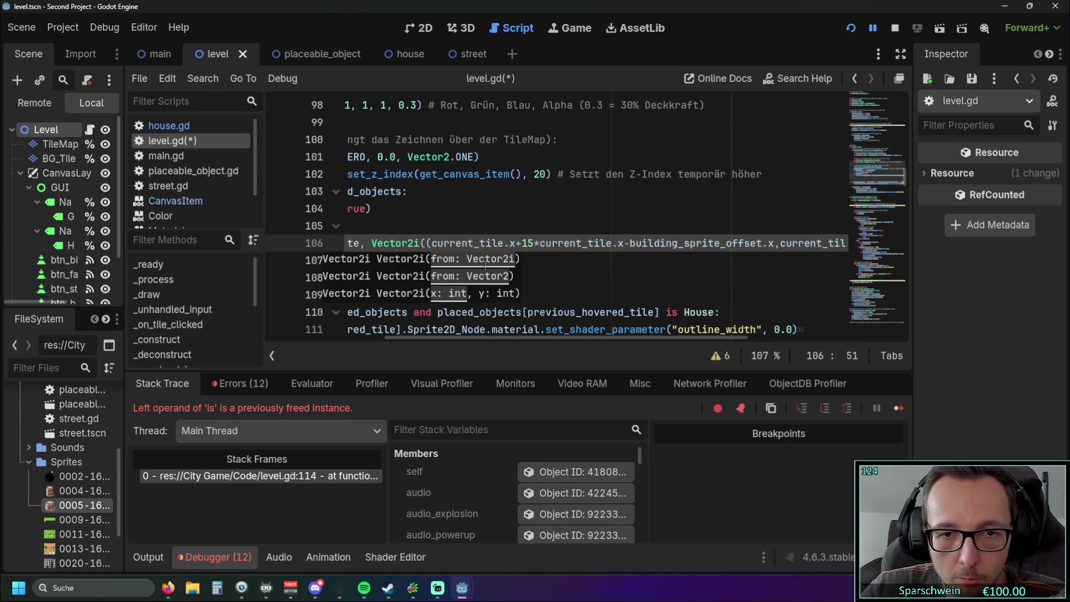
key(Up)
click(549, 248)
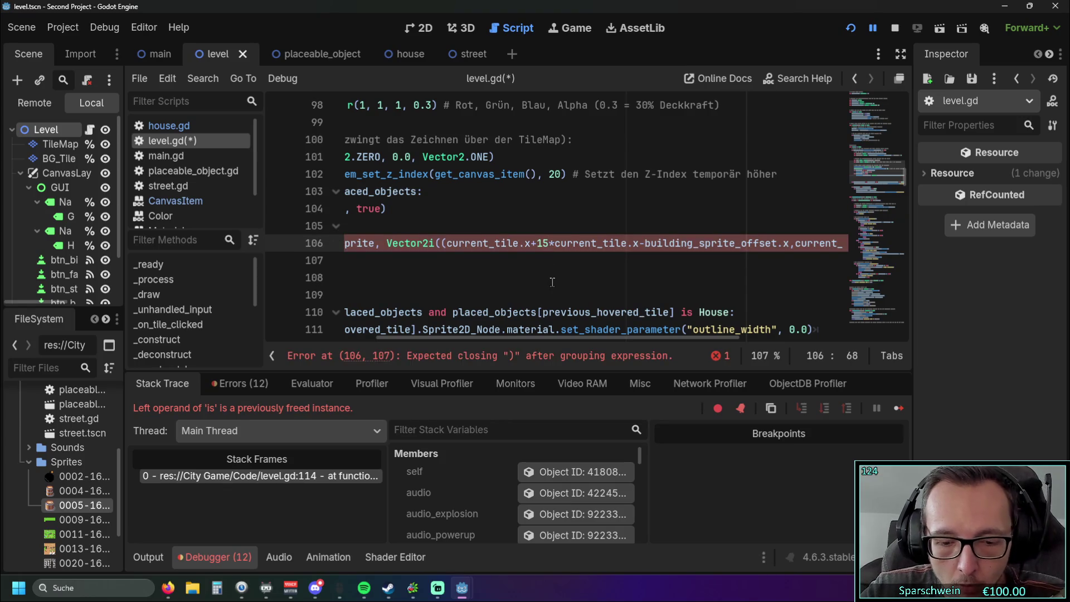
text())
click(541, 274)
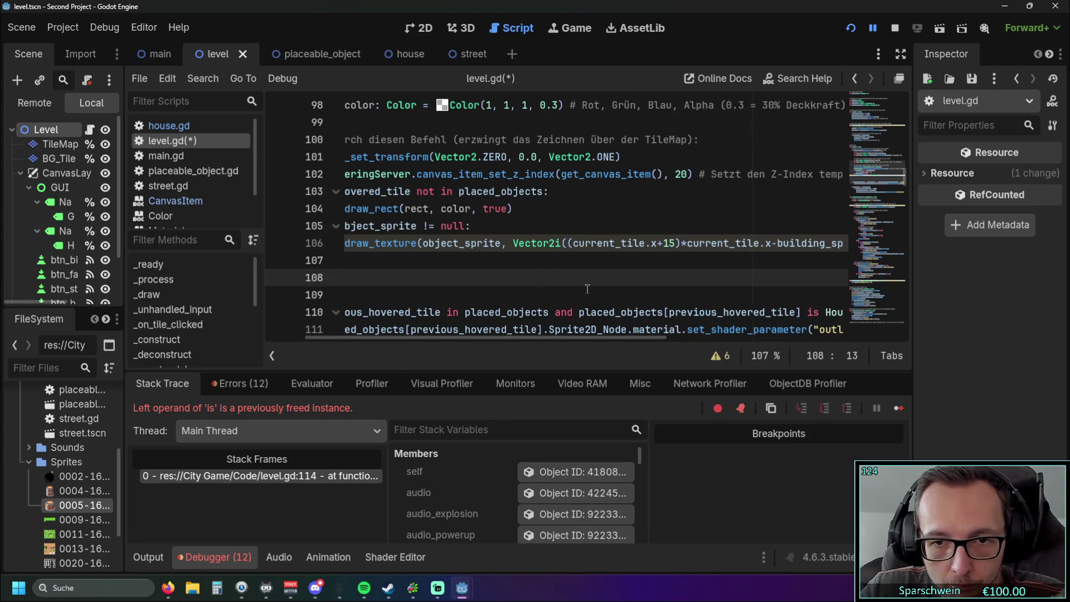
drag(534, 336, 647, 339)
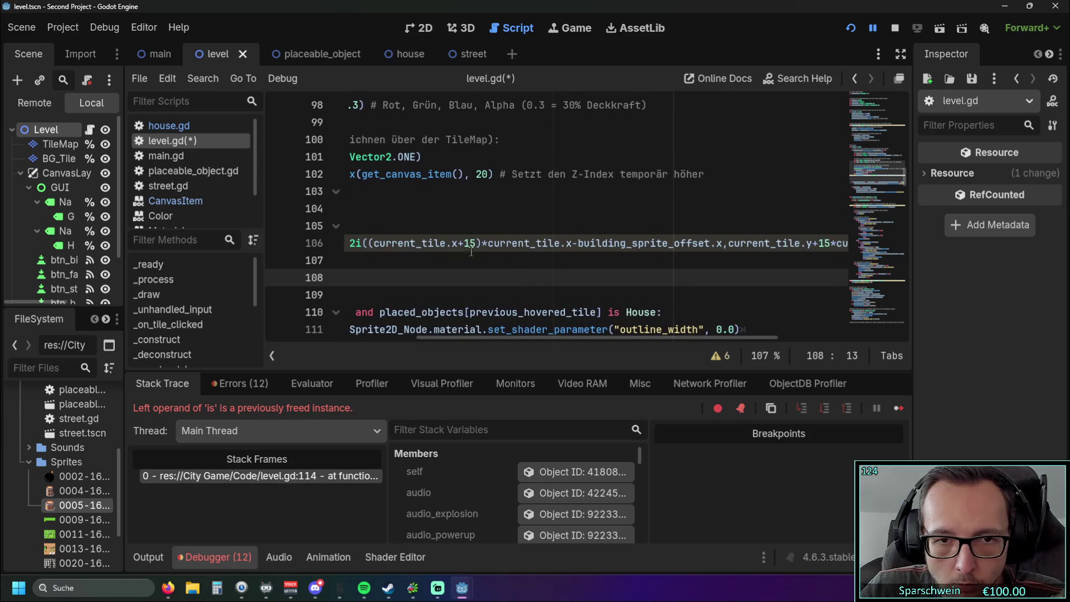
- Parenthesize the multiplied factor through building_sprite_offset.x, then save and run the game with F5
click(489, 243)
text(()
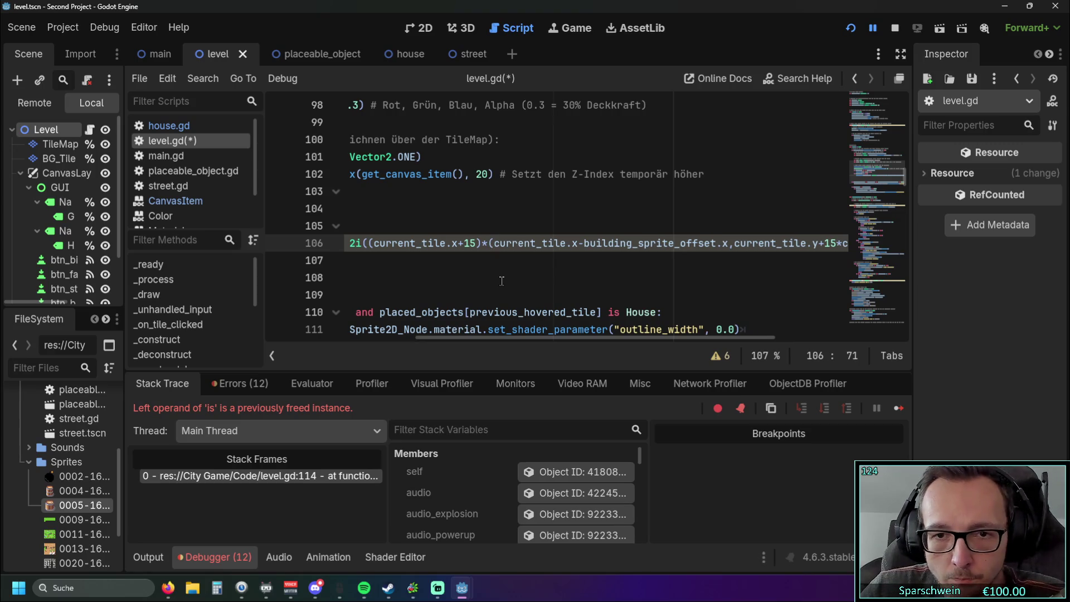
click(729, 243)
text())
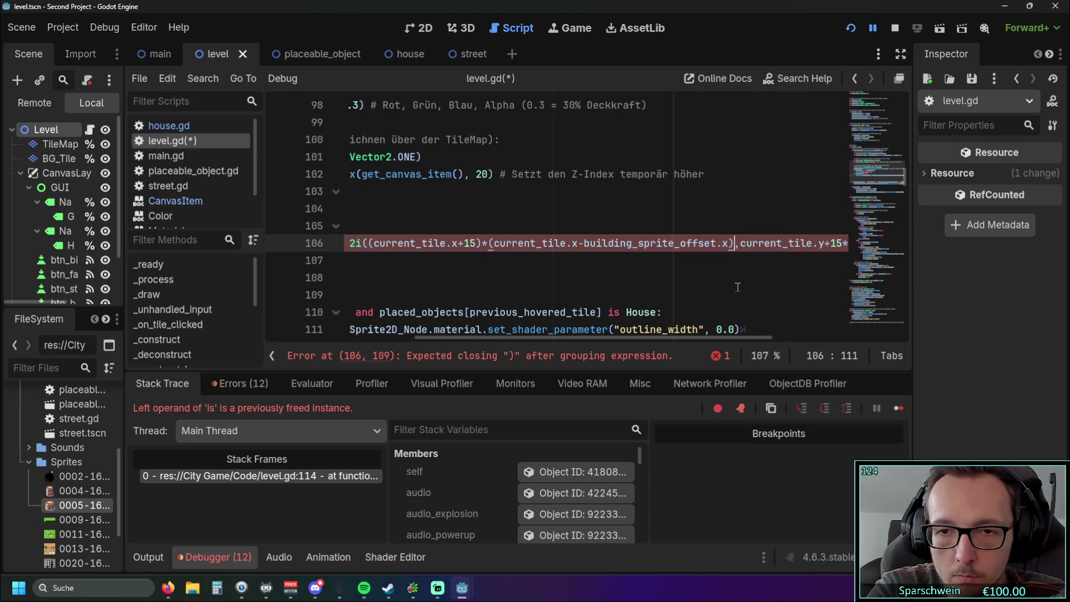
click(737, 284)
key(F5)
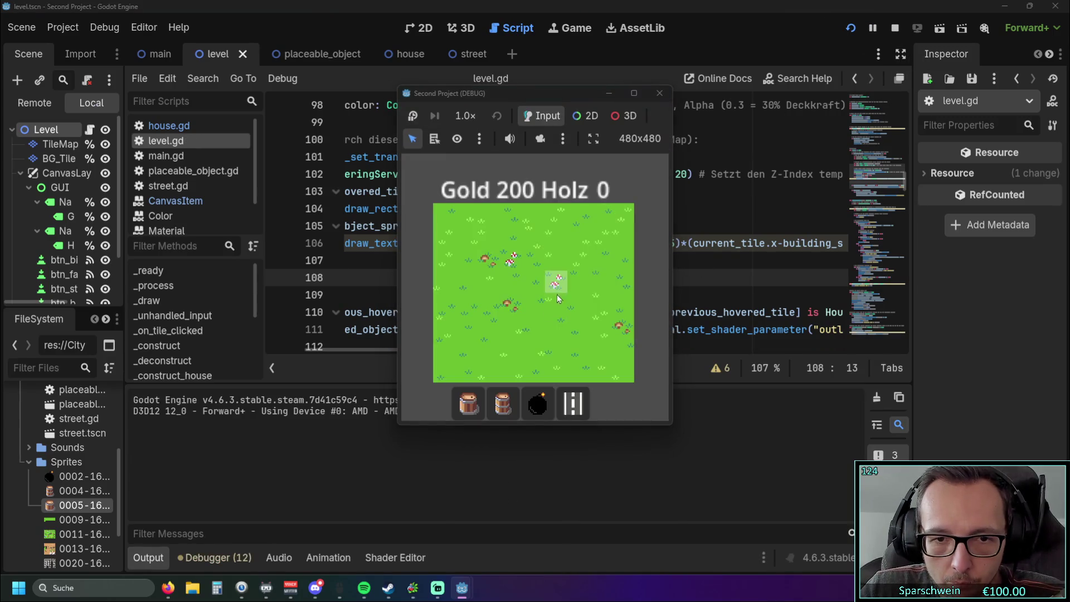
- Test the hover preview in game, briefly deleting and then restoring the offset subtraction
click(502, 406)
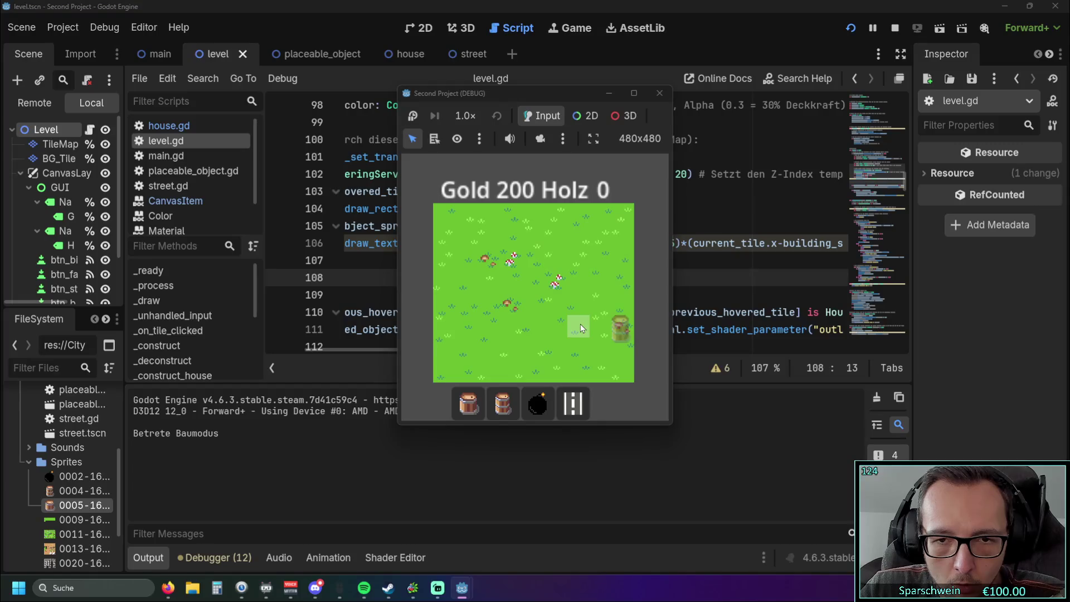
click(659, 93)
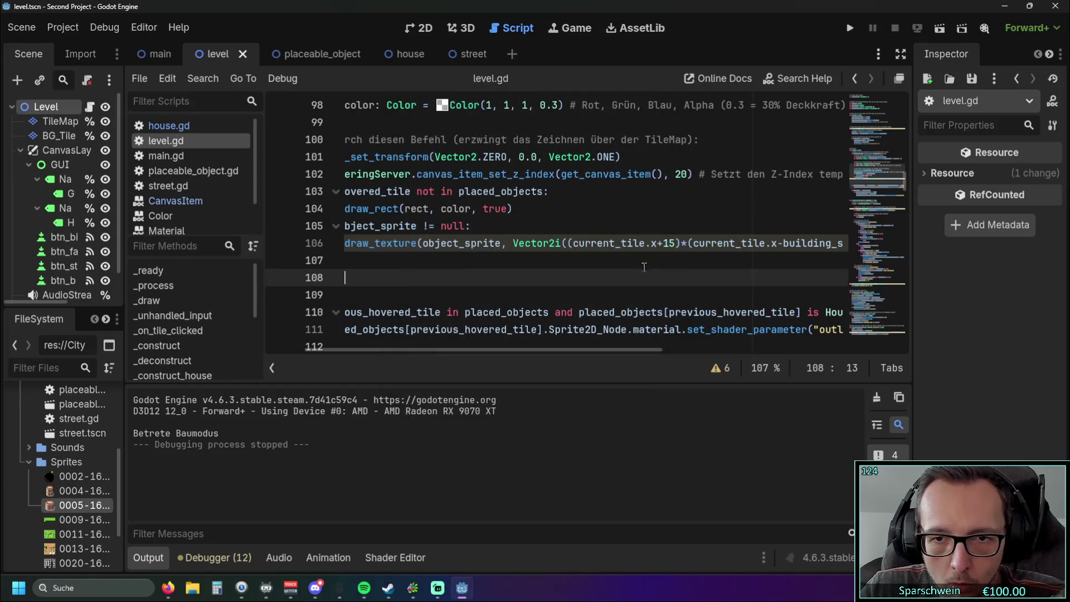
drag(532, 351, 615, 351)
drag(775, 244, 627, 251)
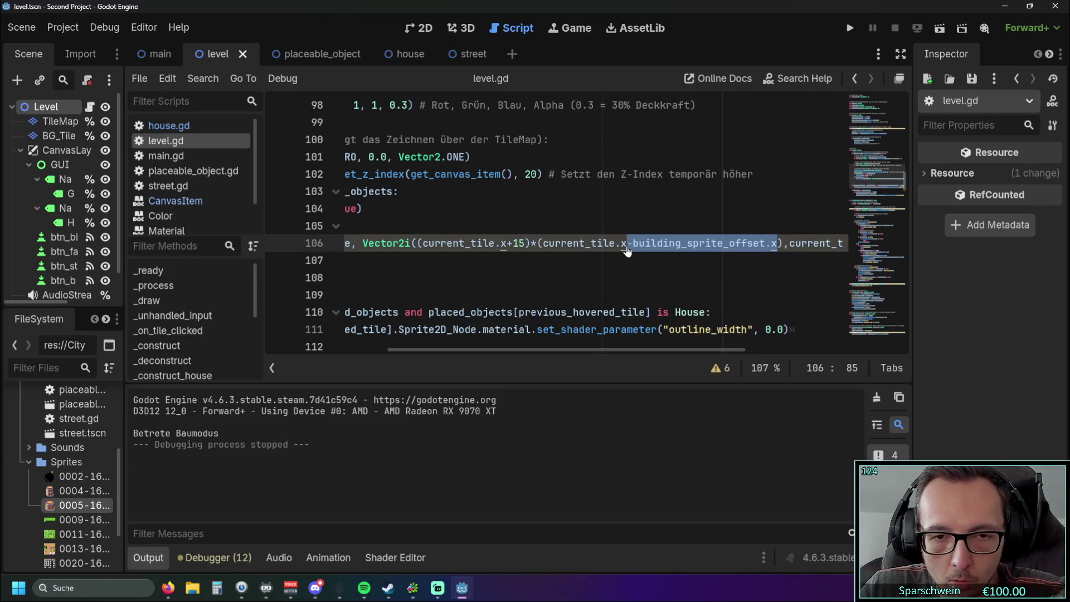
key(BackSpace)
key(ctrl+z)
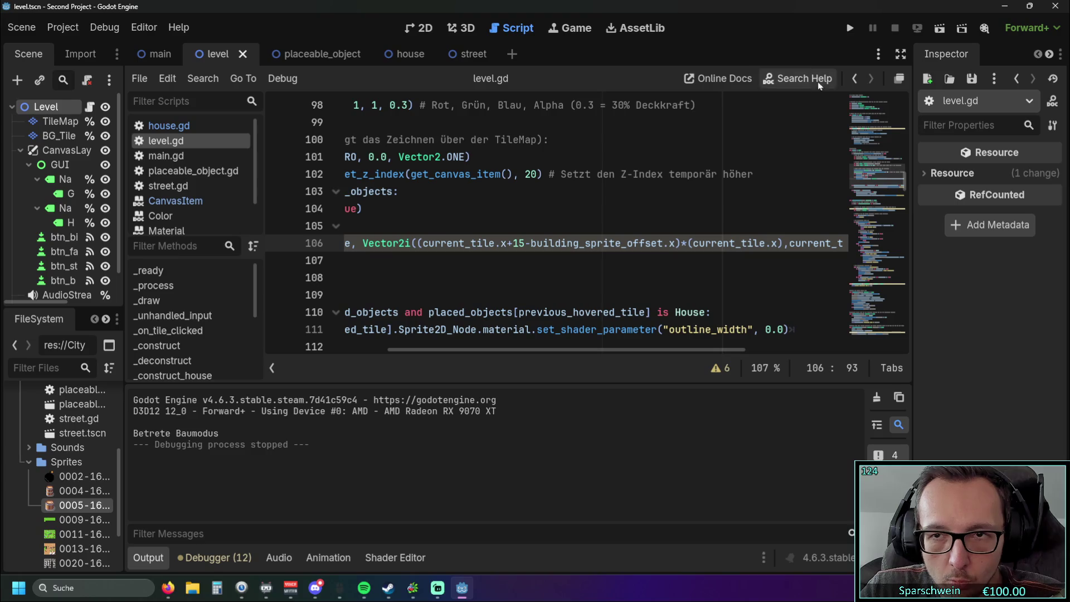
click(846, 29)
click(503, 403)
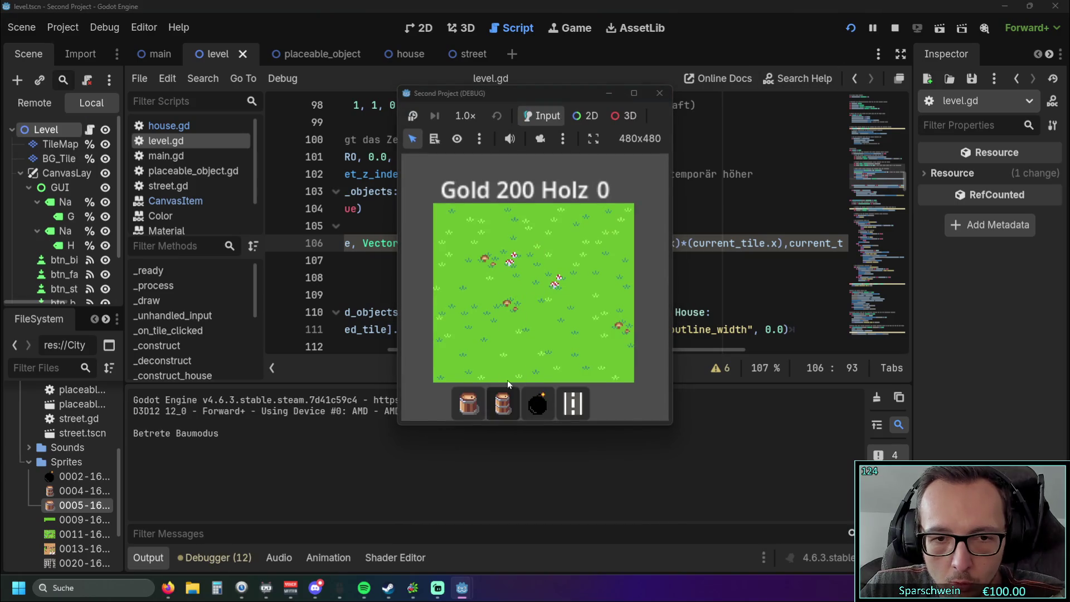
click(659, 93)
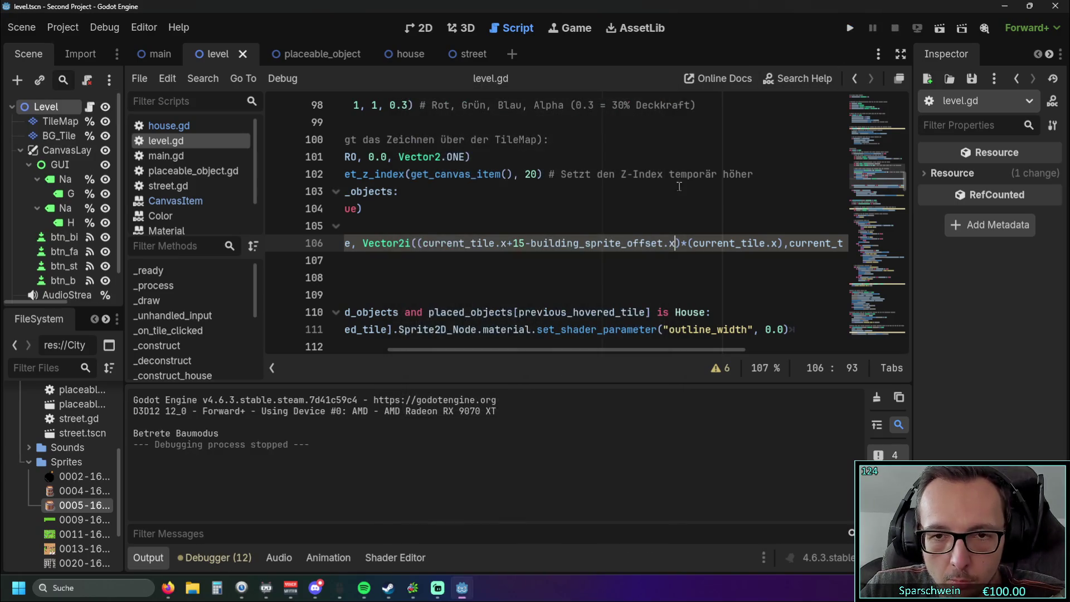
- Drop the extra parentheses and put -building_sprite_offset.x after the grouped term, then rerun the game
drag(676, 244, 528, 244)
key(BackSpace)
key(BackSpace)
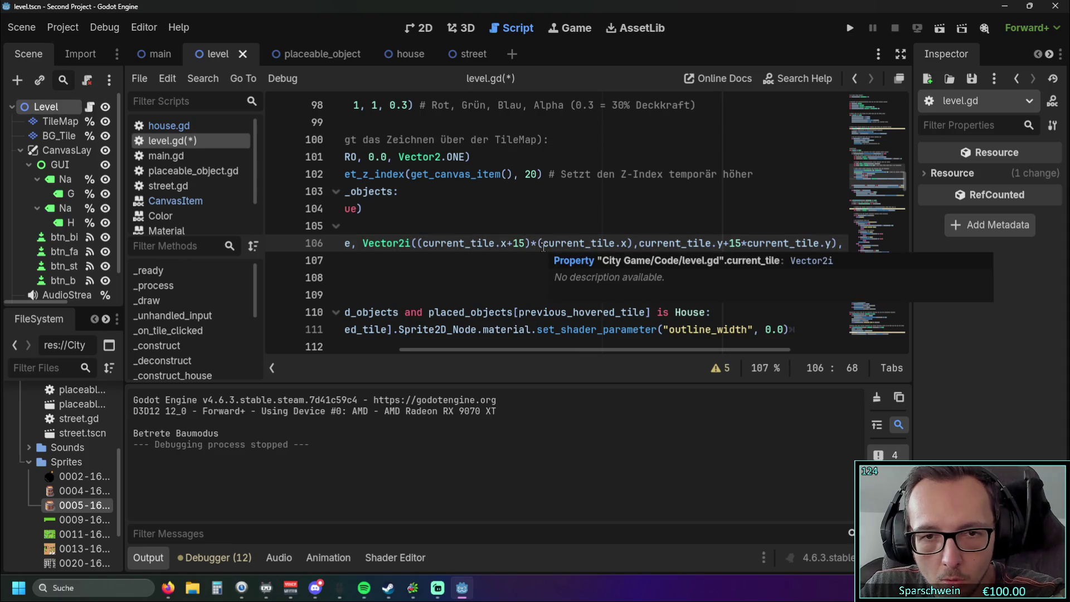
key(Delete)
key(Right)
key(Delete)
key(Left)
key(Right)
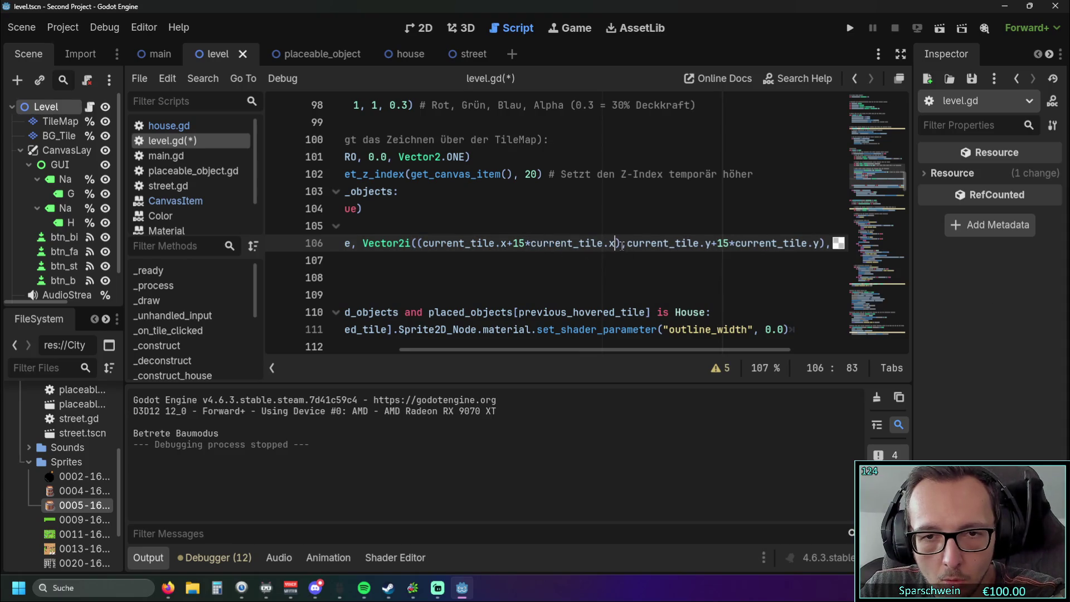
text(-building_sprite_offset.x)
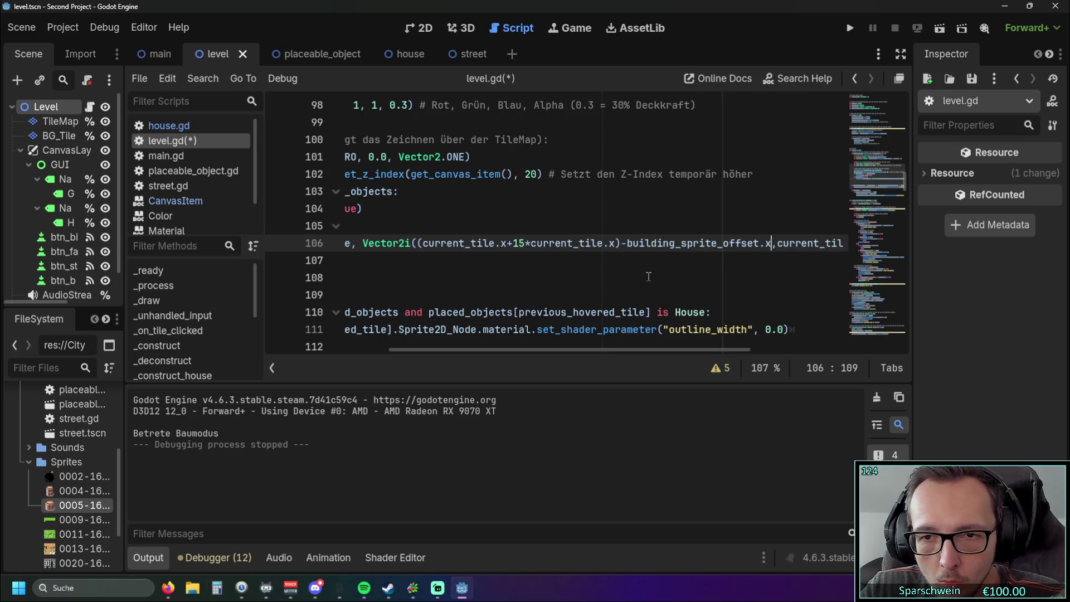
click(849, 27)
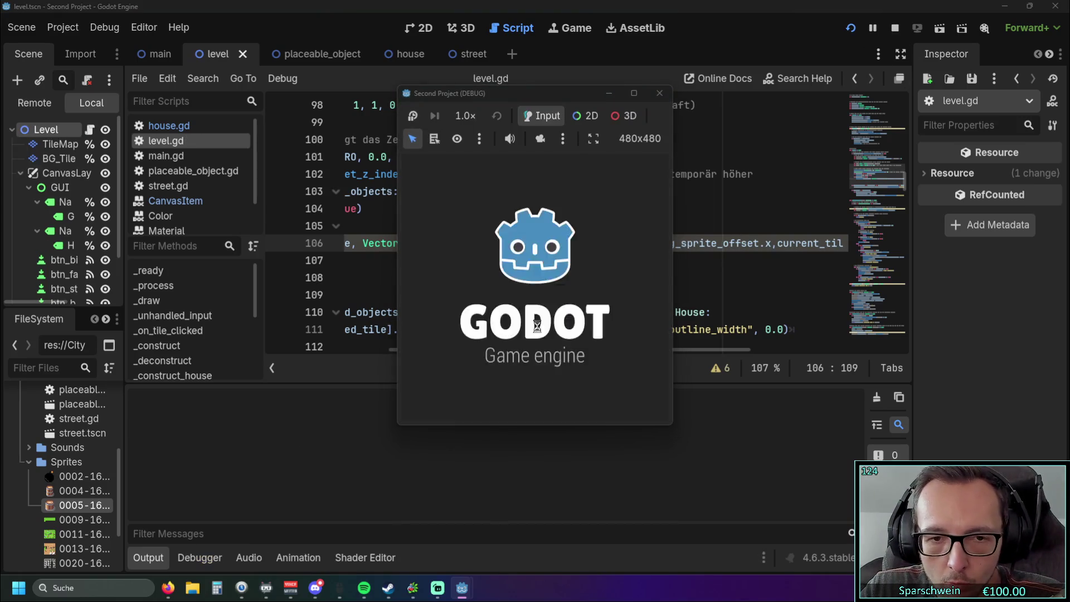
- Check the preview in two test runs, selecting a building and then the bomb
click(502, 403)
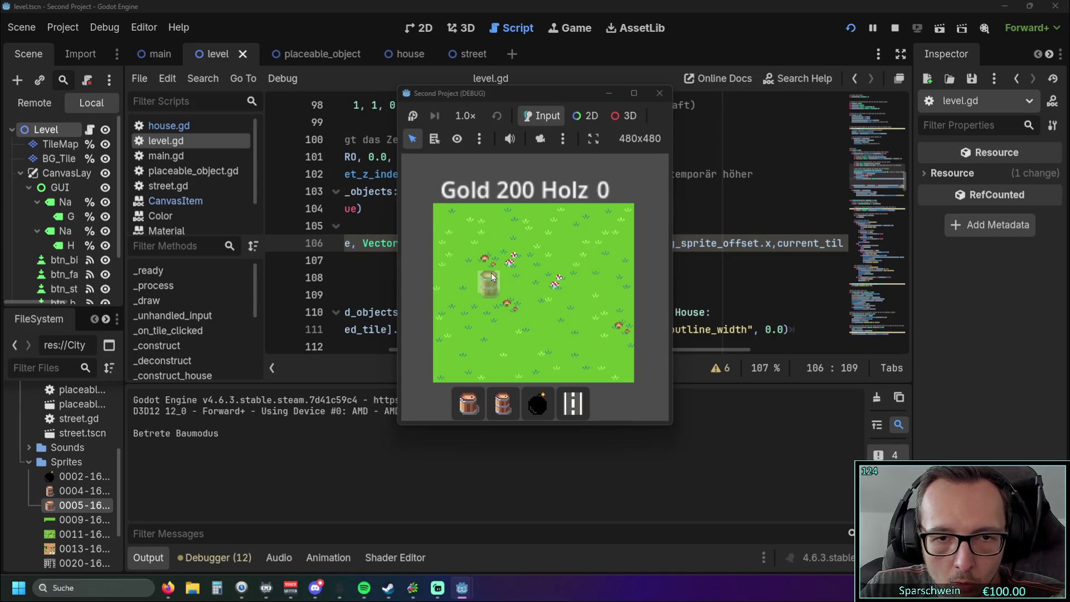
click(659, 93)
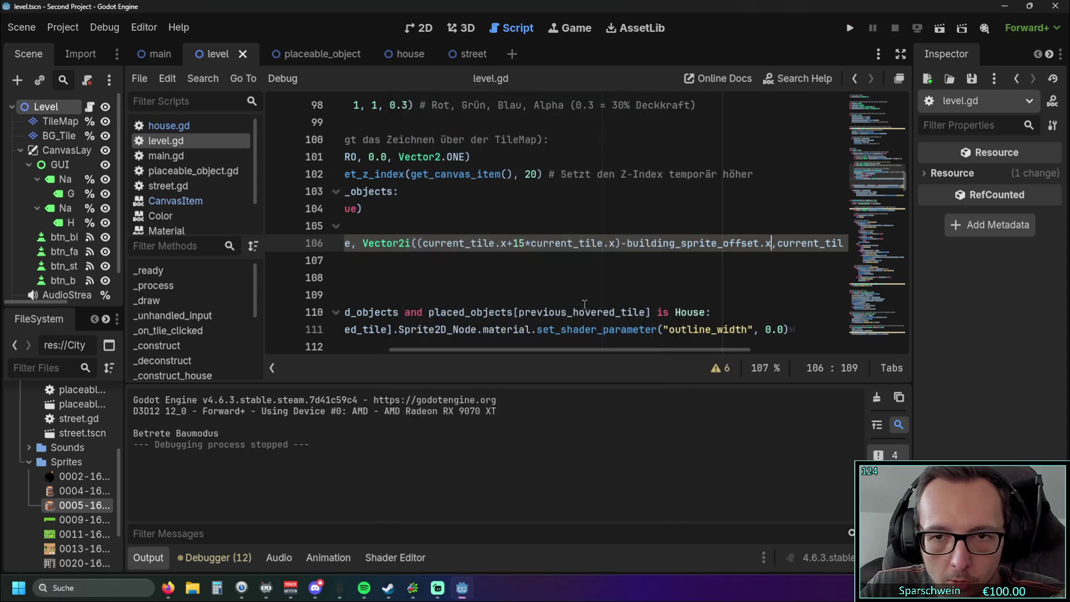
drag(507, 351, 637, 352)
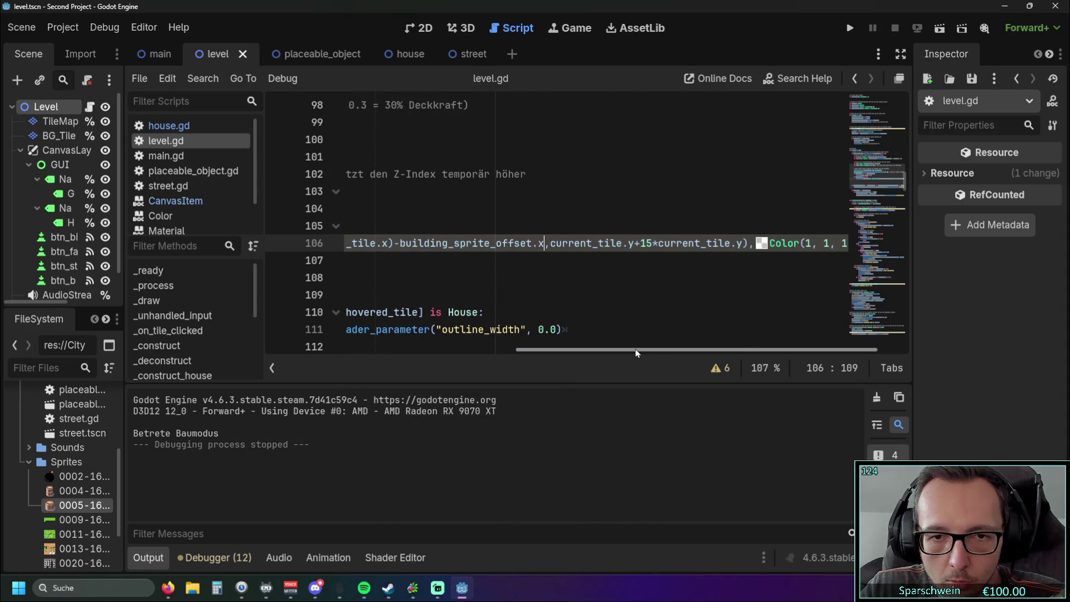
click(850, 28)
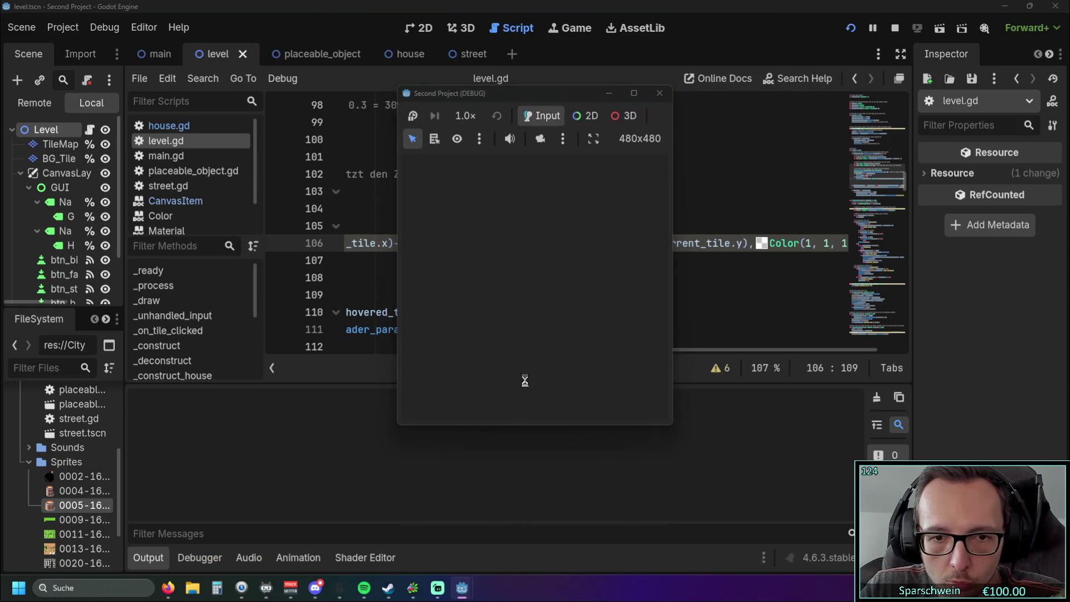
click(539, 403)
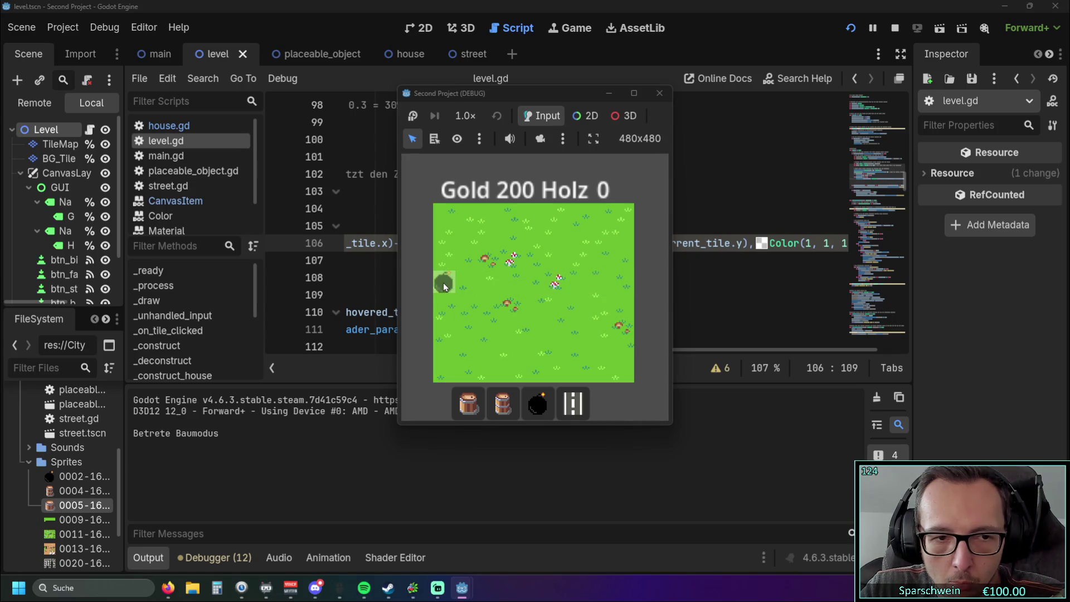
key(F8)
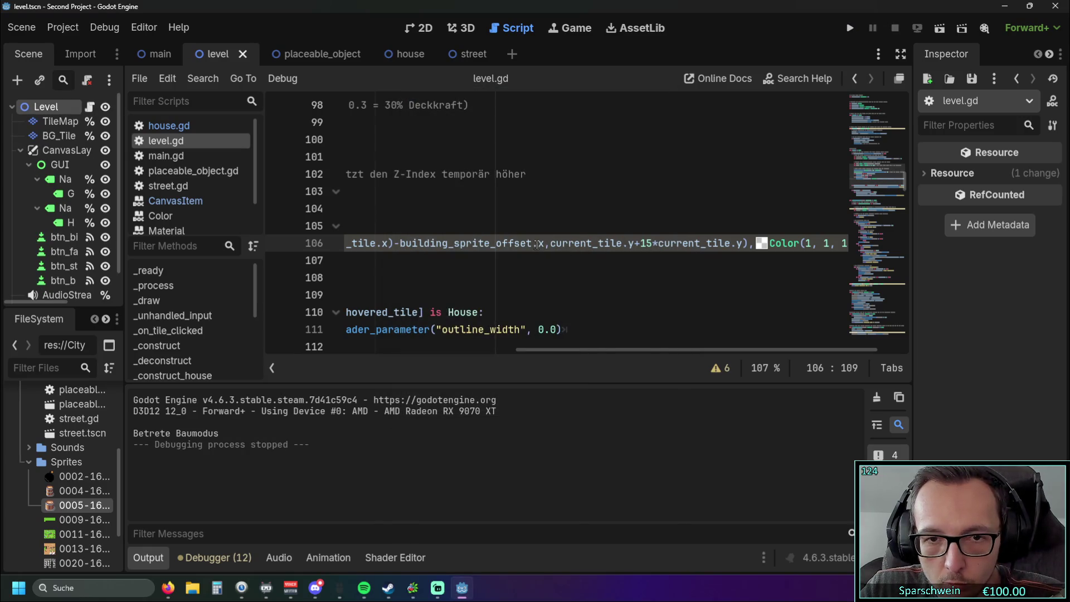
- Change the minus before building_sprite_offset.x to a plus, then run the game and place a bomb
click(405, 243)
key(BackSpace)
text(+)
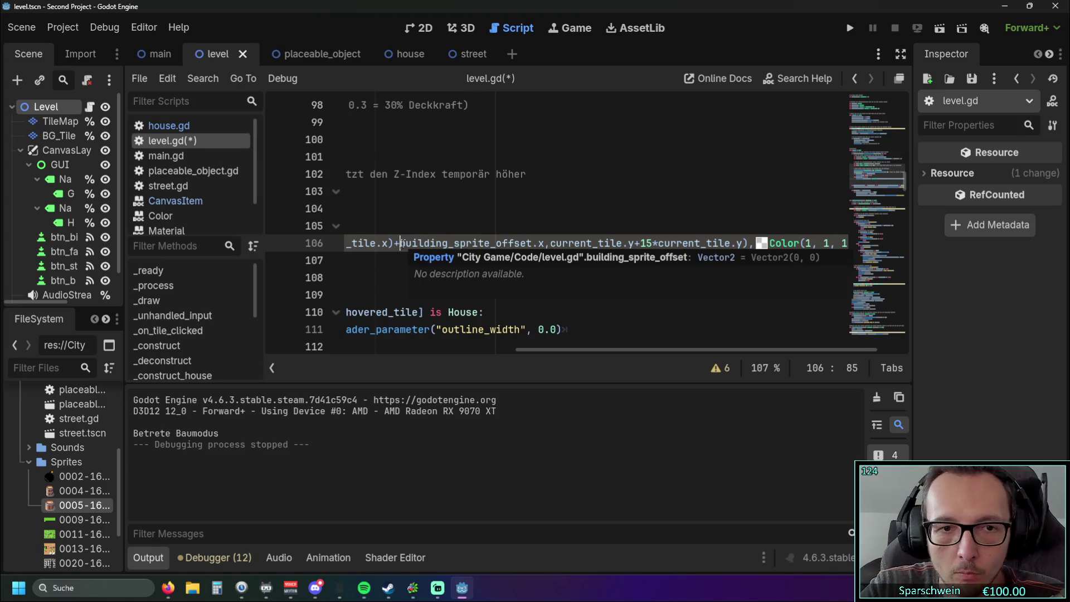
click(547, 192)
click(848, 29)
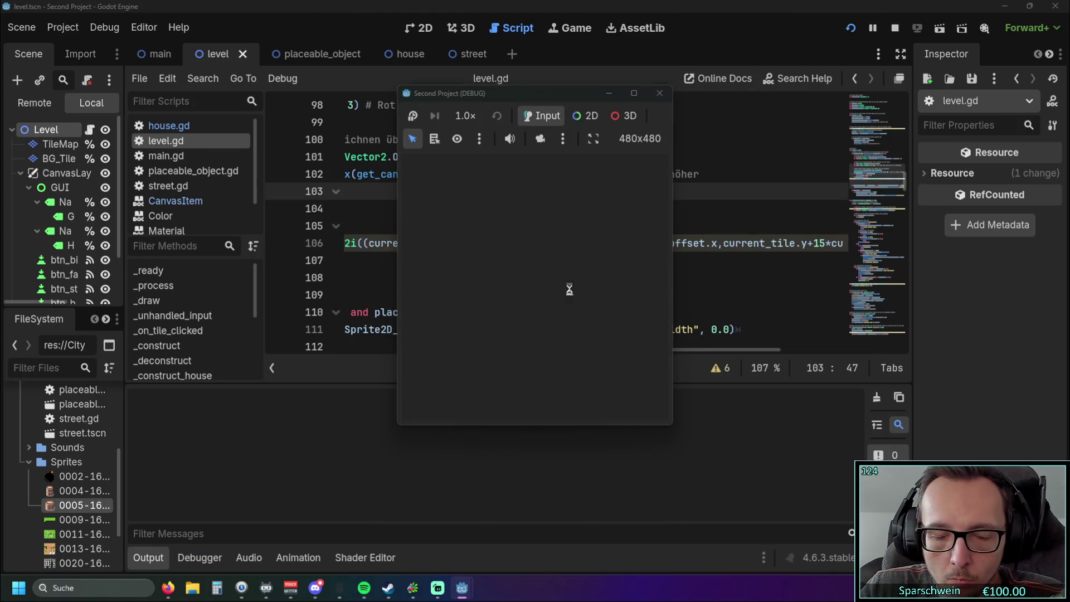
click(537, 403)
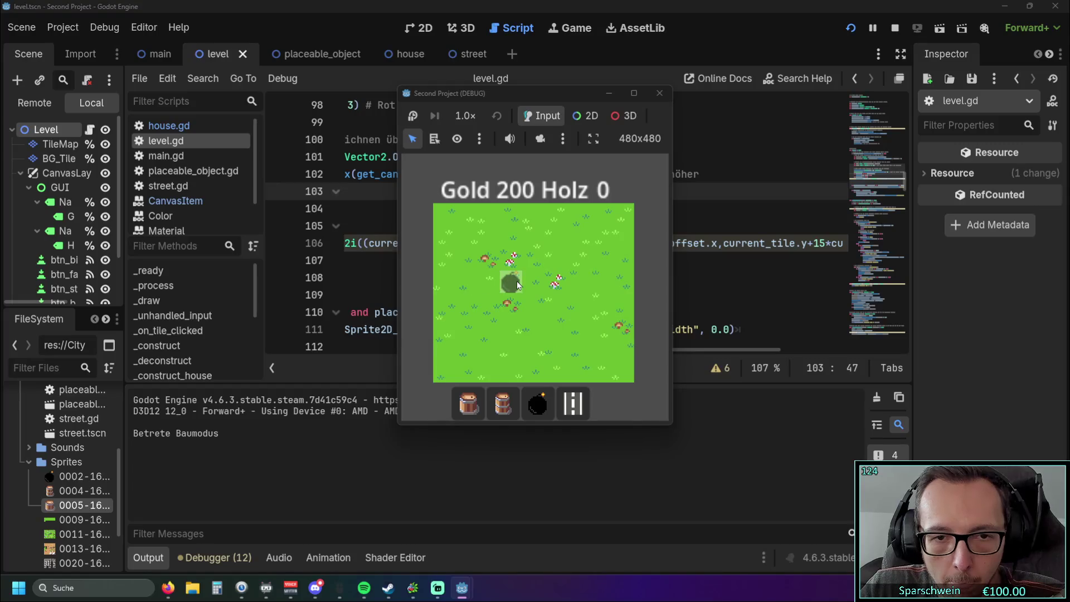
click(517, 281)
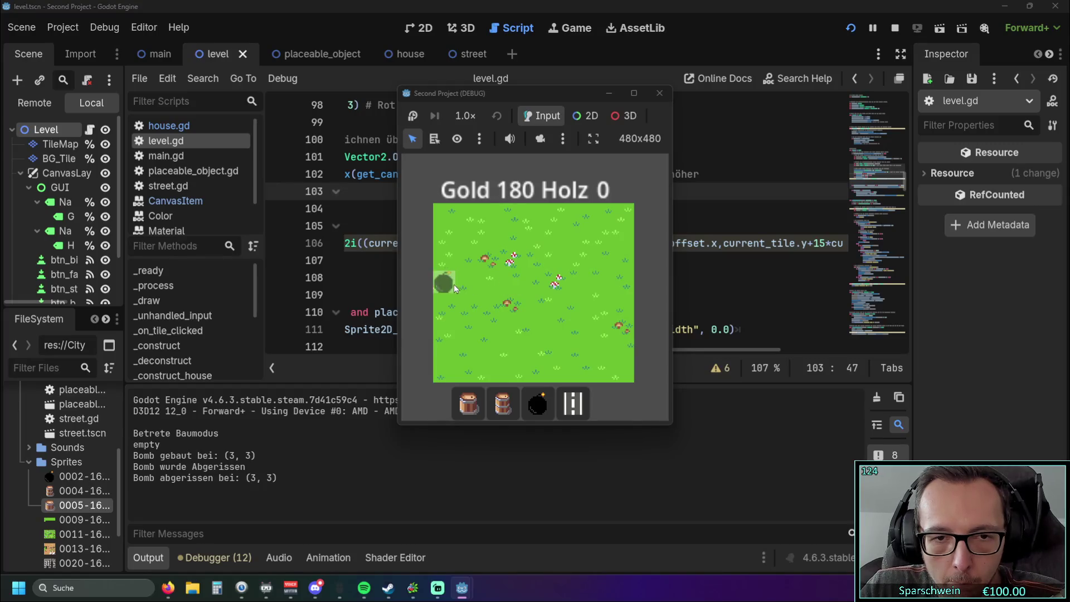
drag(549, 336, 692, 337)
- Change Vector2i to a float Vector2 on line 106
scroll(656, 265, up, 1)
scroll(656, 265, up, 3)
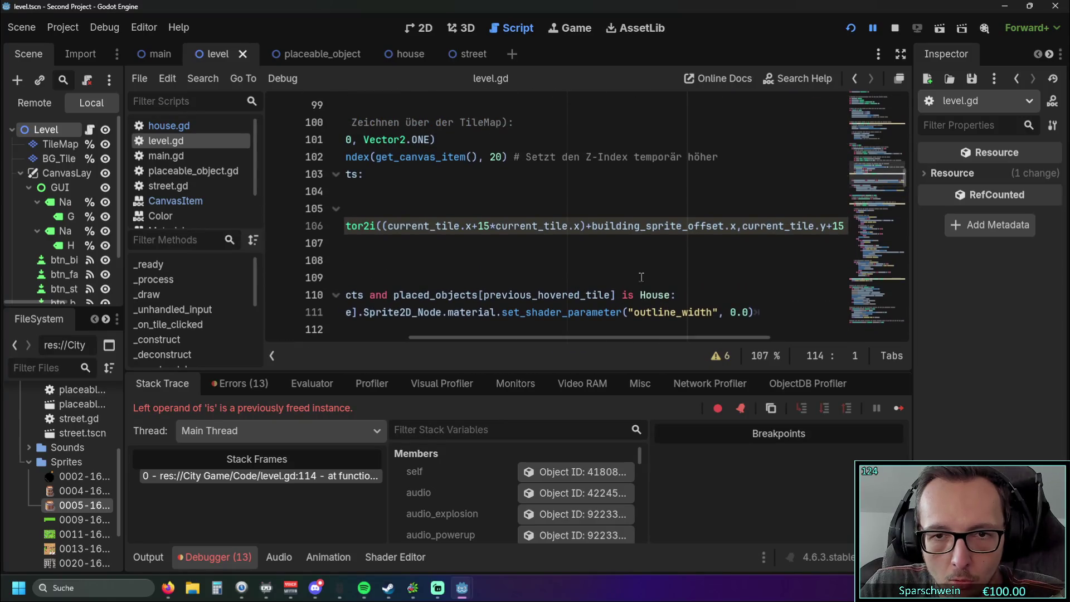
drag(587, 337, 680, 338)
drag(568, 226, 418, 226)
key(ctrl+c)
mouse_move(572, 337)
mouse_down()
mouse_move(633, 336)
mouse_move(372, 333)
mouse_up()
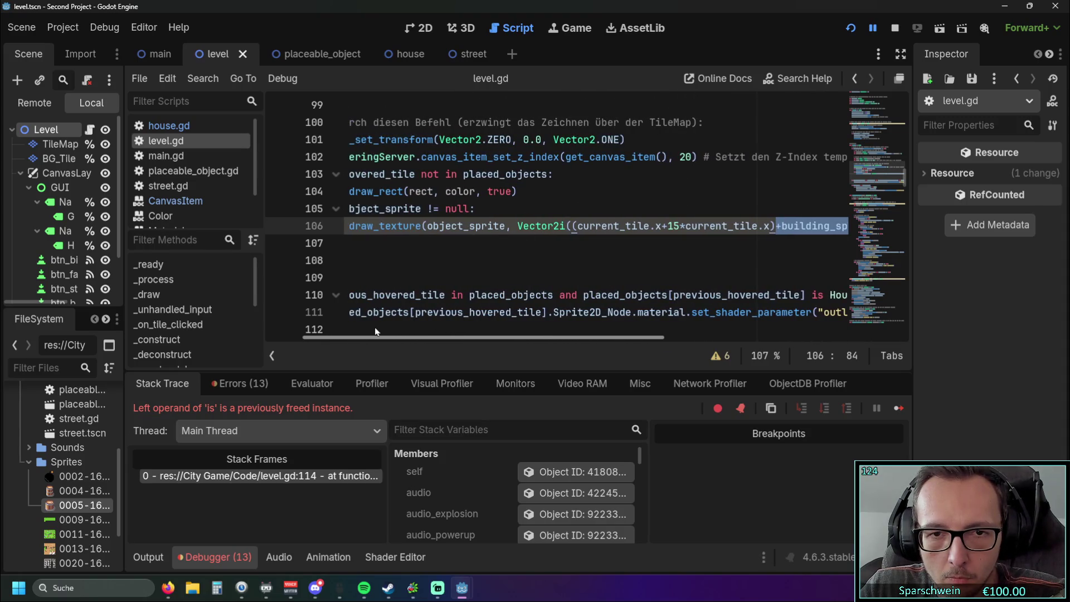
click(565, 226)
key(BackSpace)
- Paste +building_sprite_offset after the y coordinate term and wrap it in parentheses
click(586, 257)
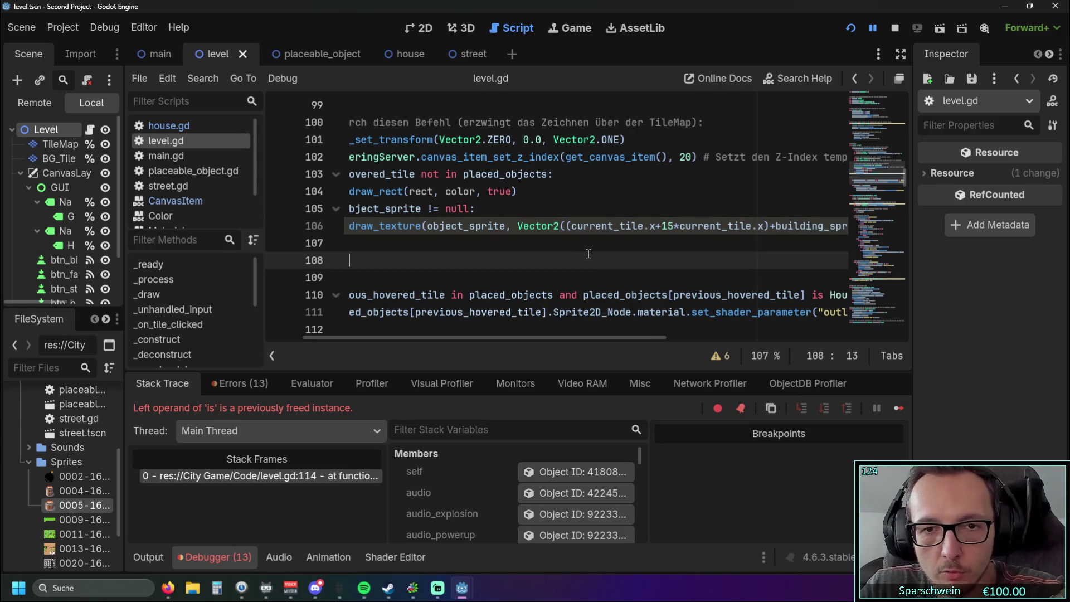
drag(516, 336, 754, 339)
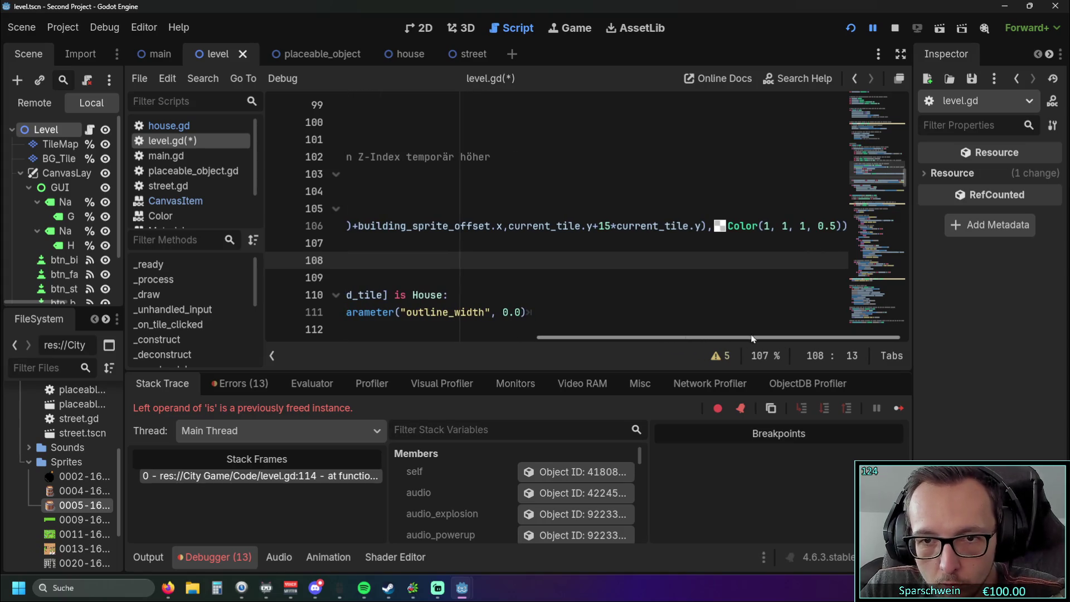
click(702, 226)
key(ctrl+v)
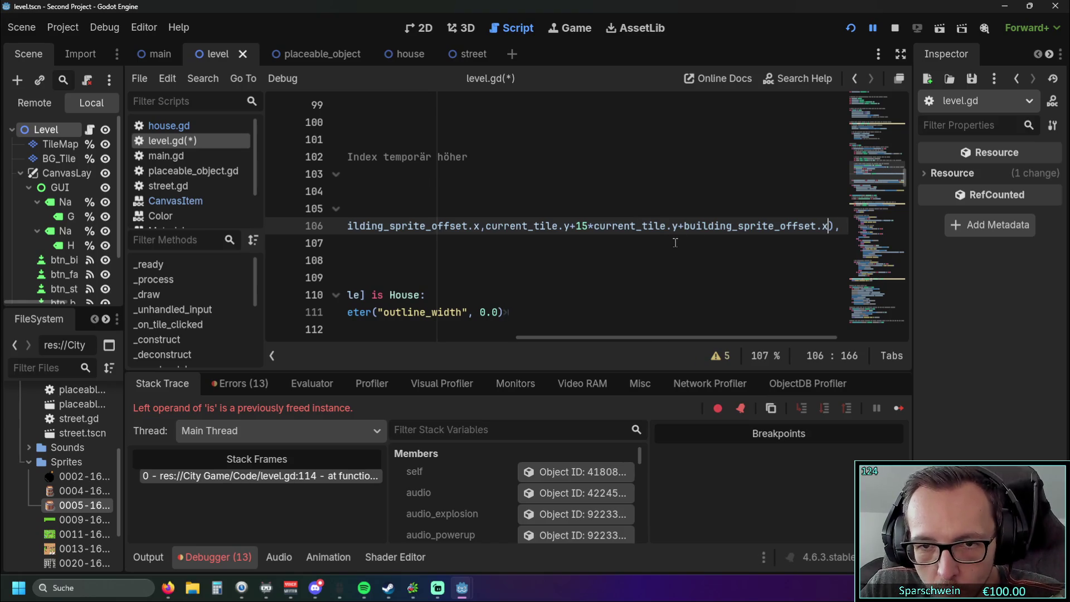
text())
click(486, 229)
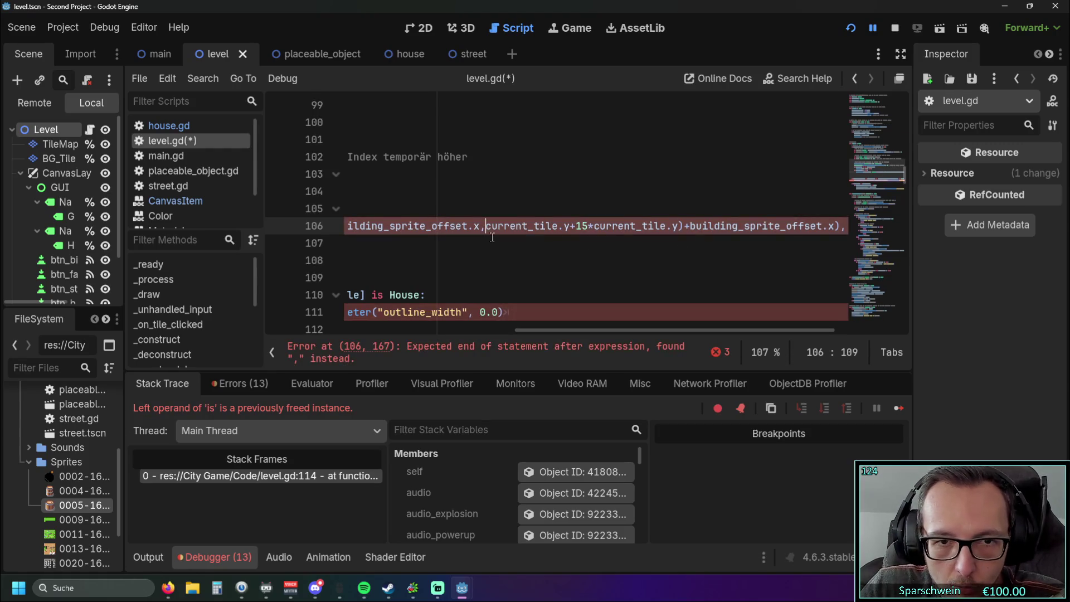
text(()
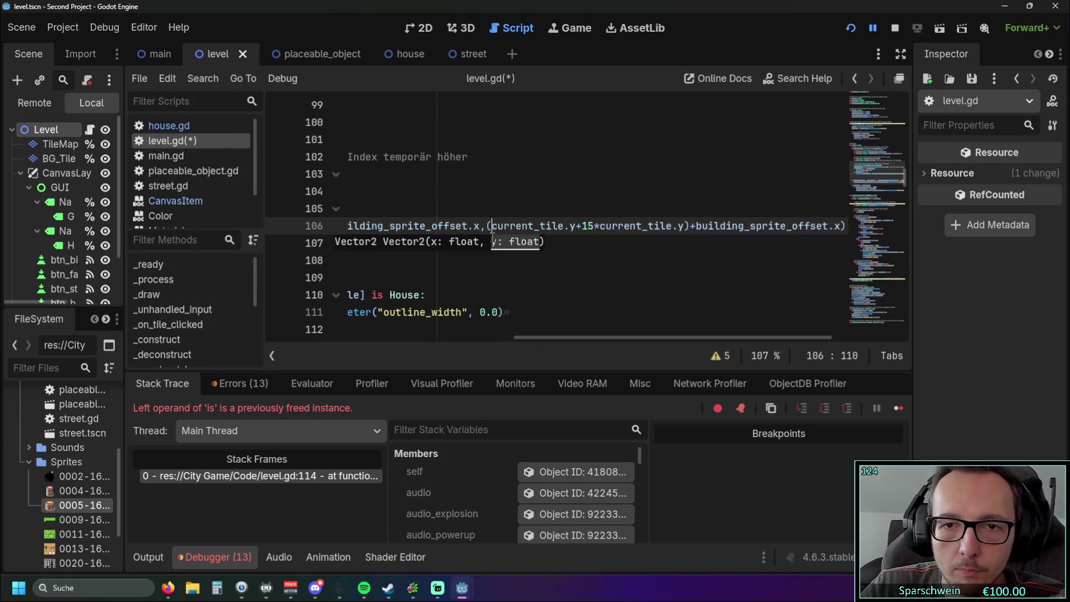
click(701, 262)
- Change the pasted offset's .x to .y so the y position adds building_sprite_offset.y
scroll(701, 339, right, 5)
click(711, 226)
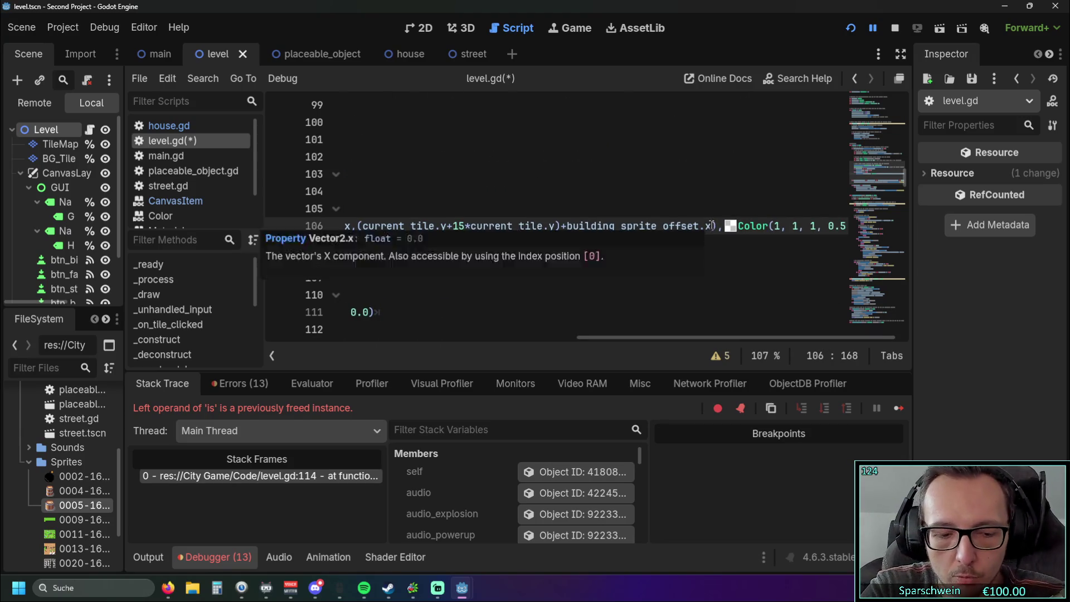
click(599, 253)
scroll(624, 259, down, 4)
scroll(624, 259, up, 4)
drag(522, 336, 805, 327)
scroll(804, 327, left, 5)
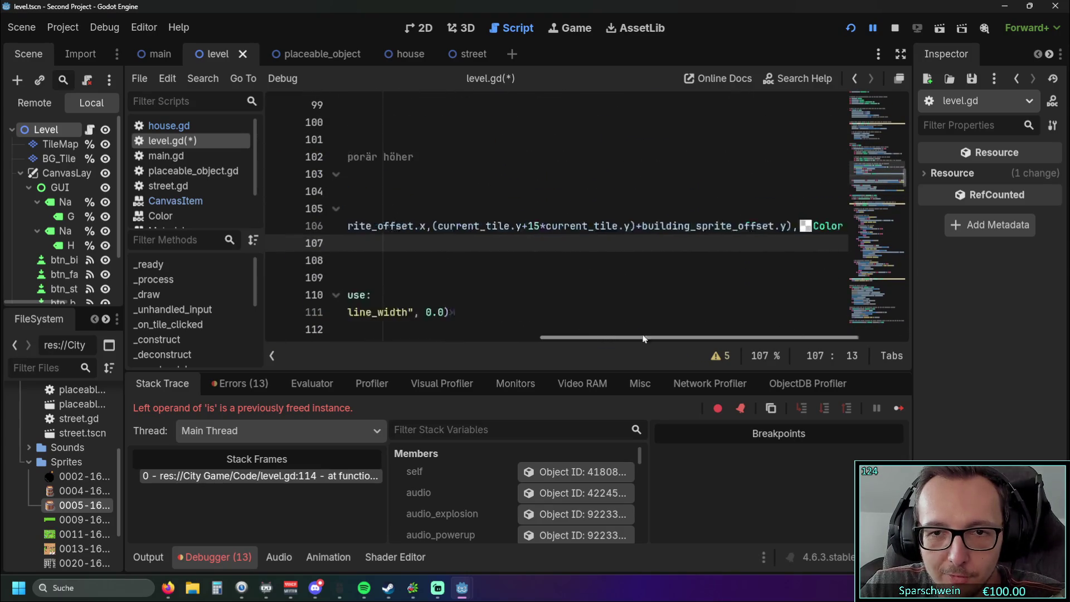
click(630, 256)
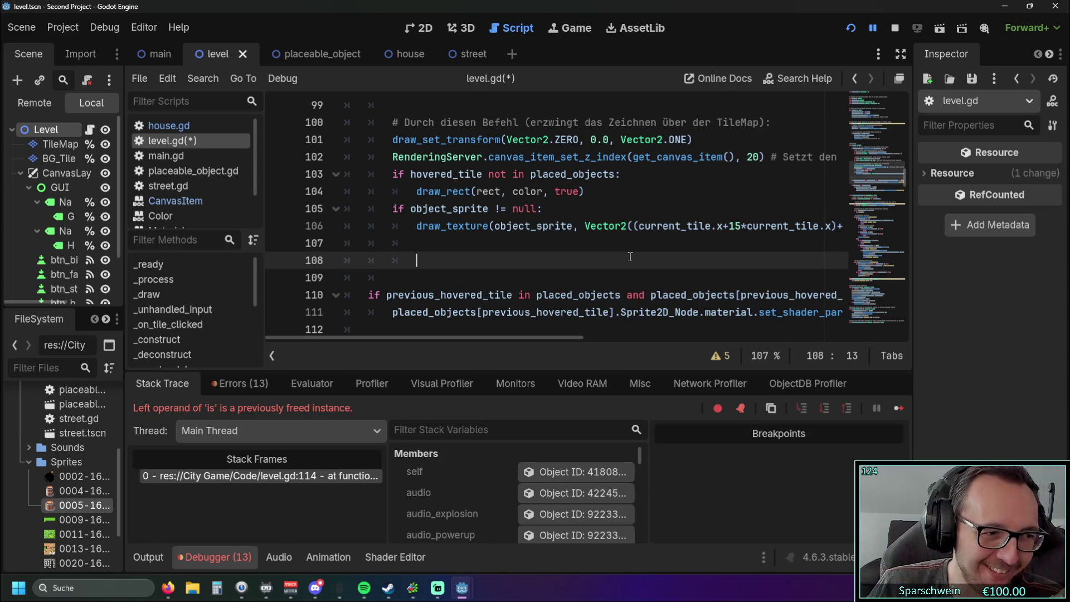
- Run the game, try placing a bomb, and relaunch after the error break
click(848, 30)
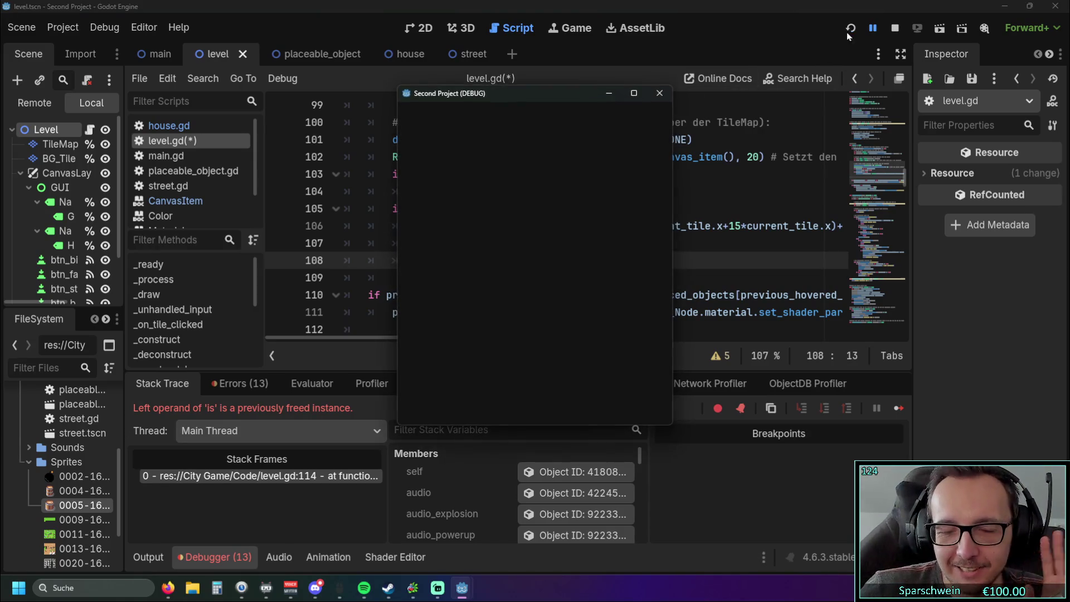
click(469, 402)
click(537, 403)
click(490, 307)
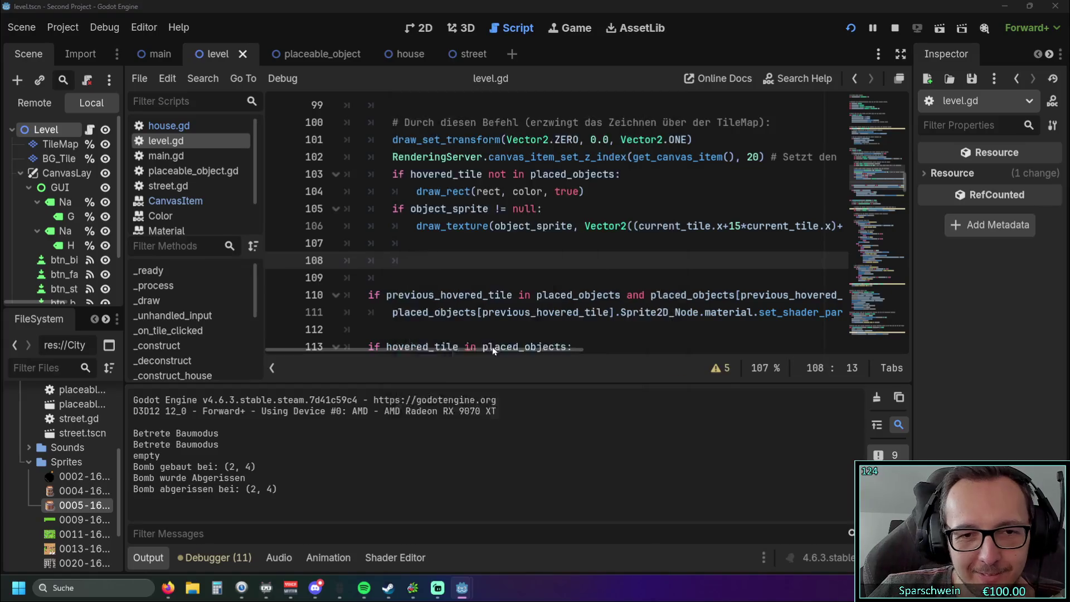
click(850, 28)
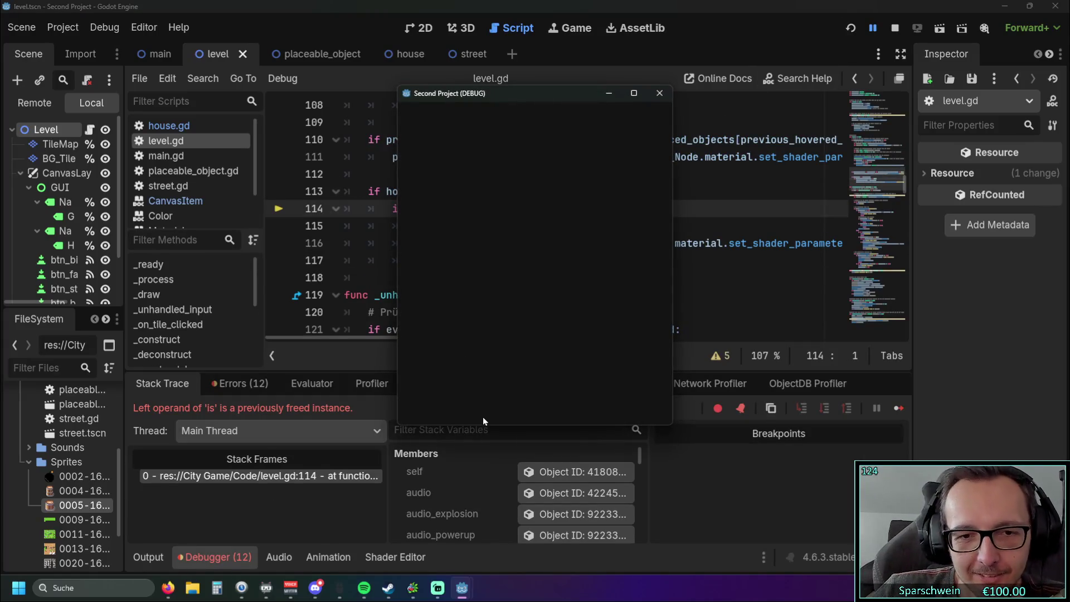
- Build barrels at (5, 3), (4, 3) and (3, 3), then close the game
click(475, 403)
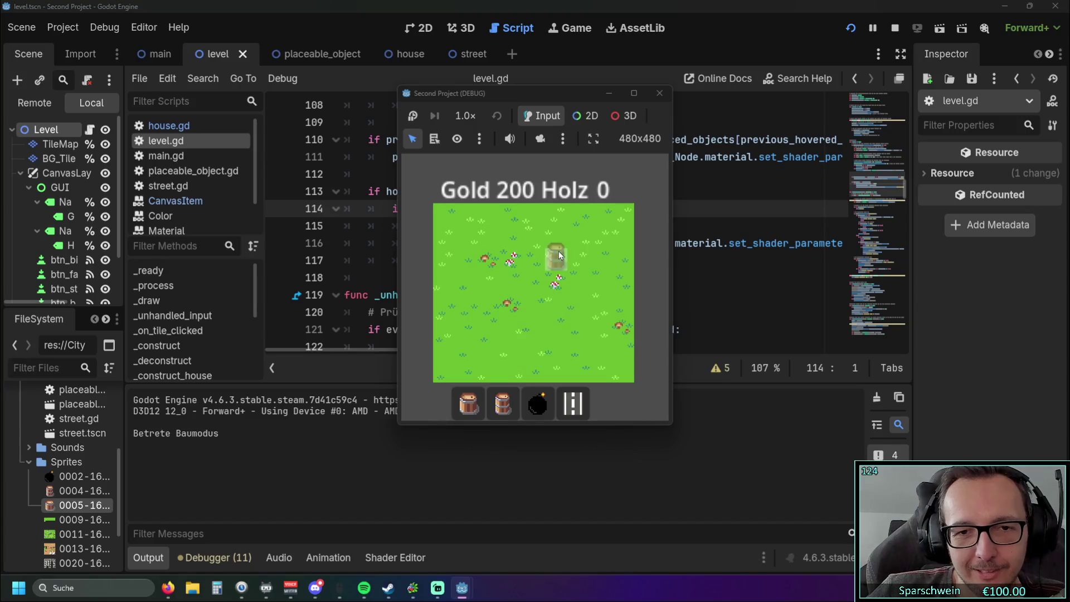
click(556, 280)
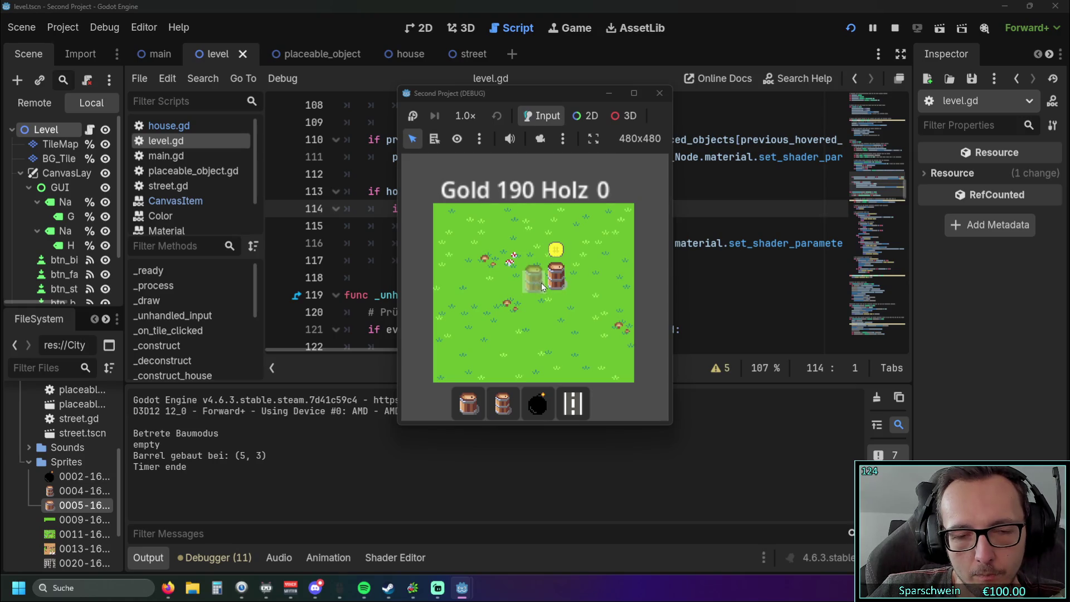
click(538, 284)
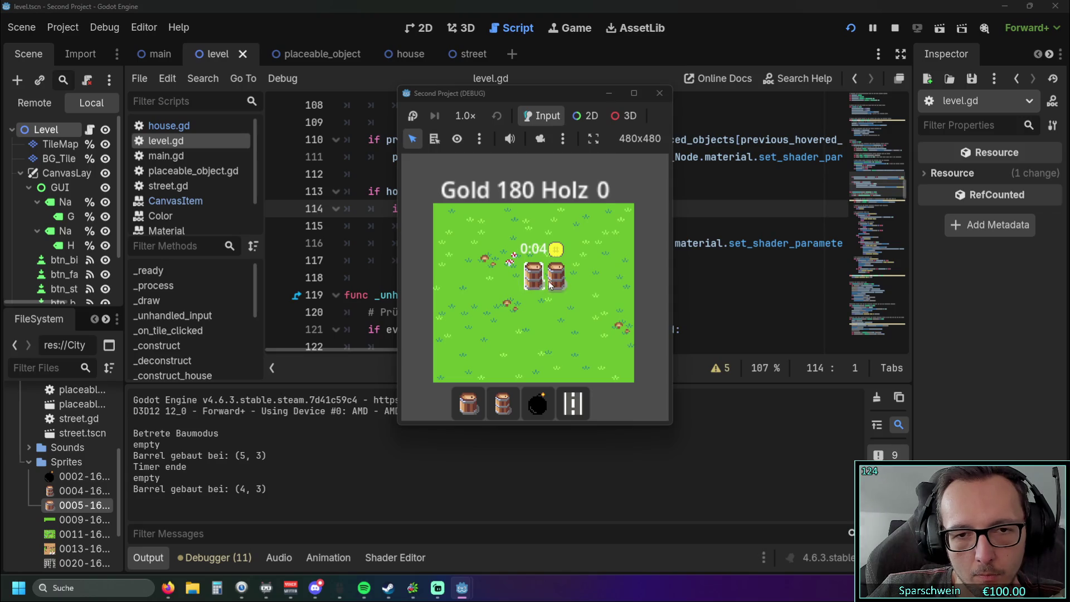
click(515, 283)
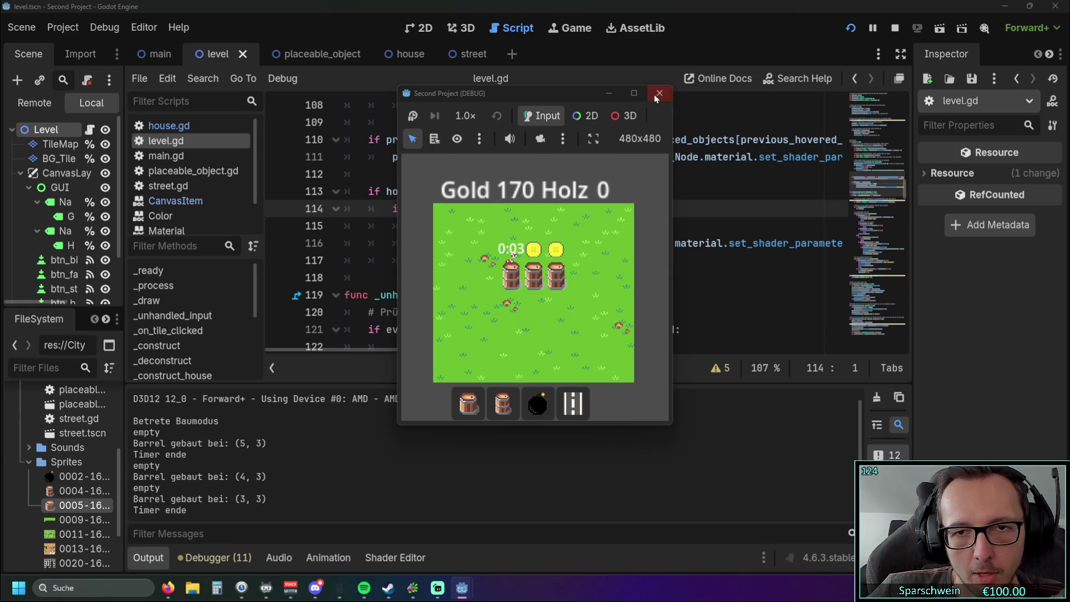
click(660, 93)
click(808, 260)
drag(906, 191, 899, 344)
- Edit the Barrel's building_sprite_offset in _on_btn_fass_pressed to Vector2(0,-2)
scroll(630, 272, up, 5)
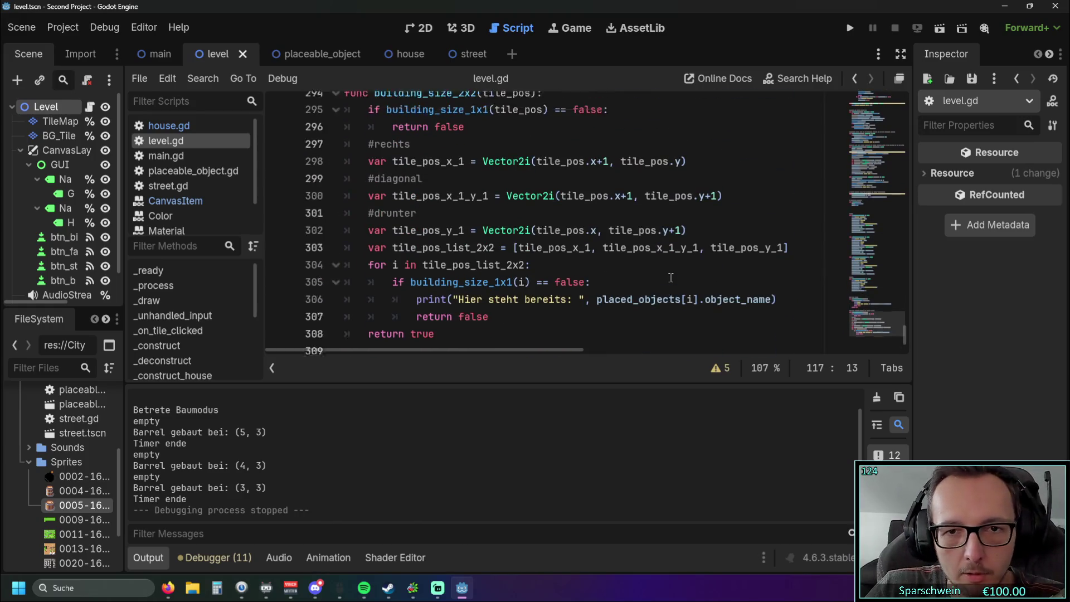
scroll(630, 272, up, 8)
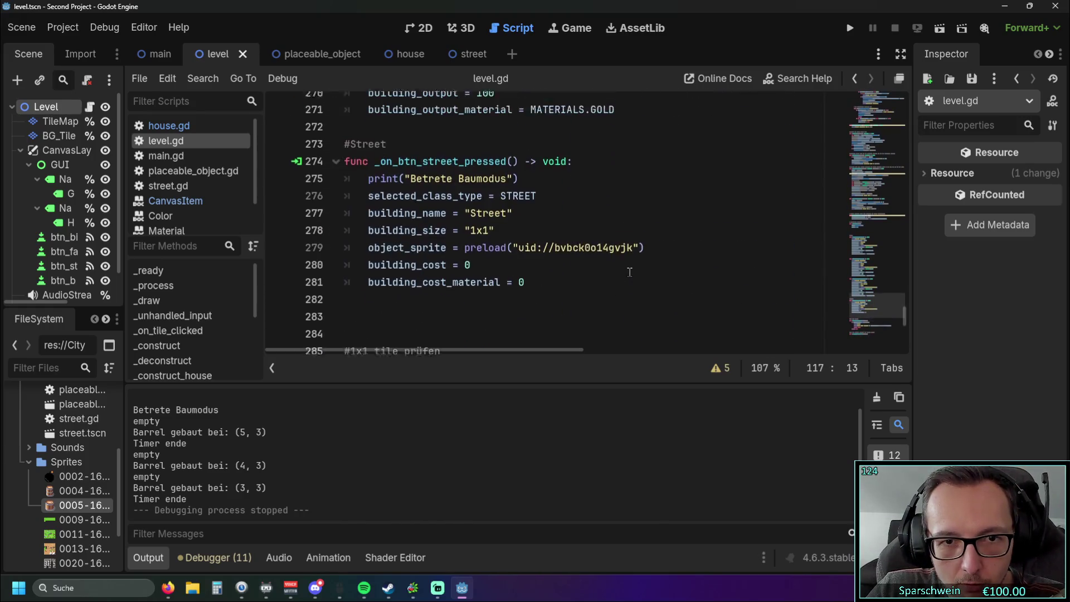
scroll(591, 259, up, 7)
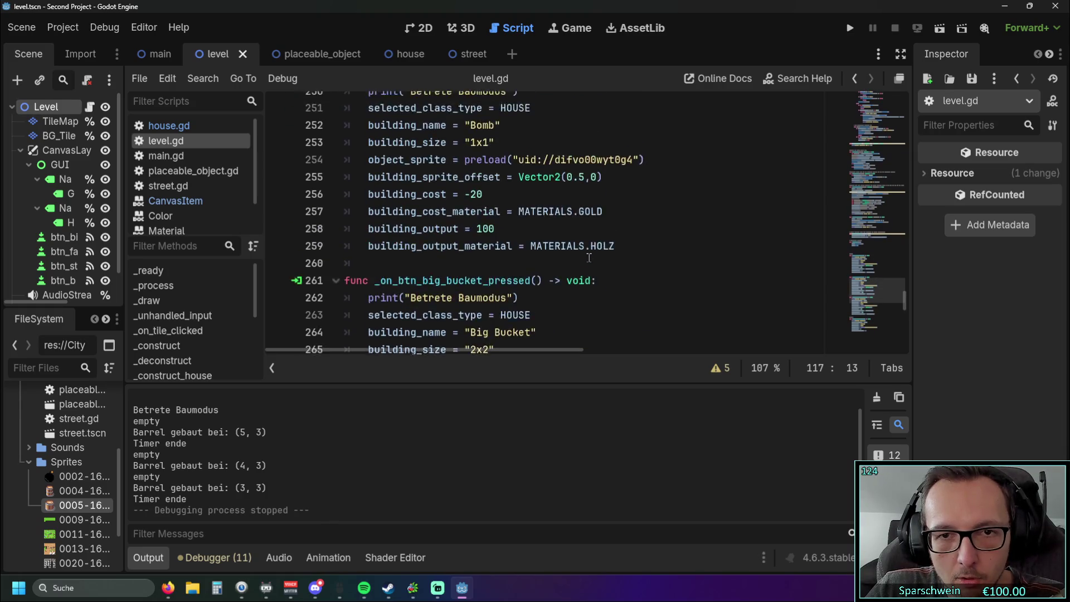
click(585, 263)
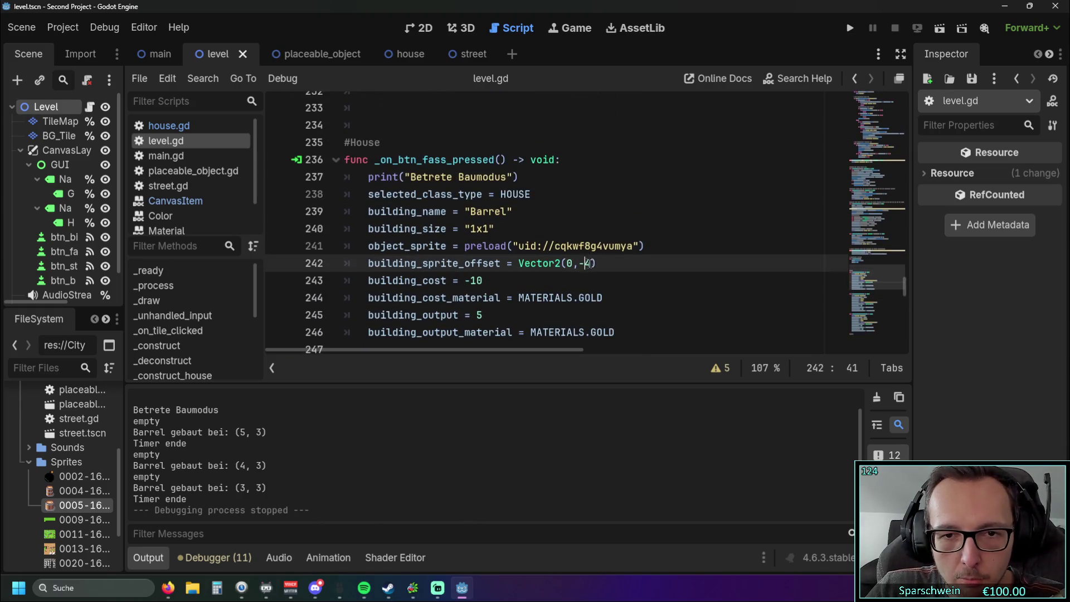
click(682, 268)
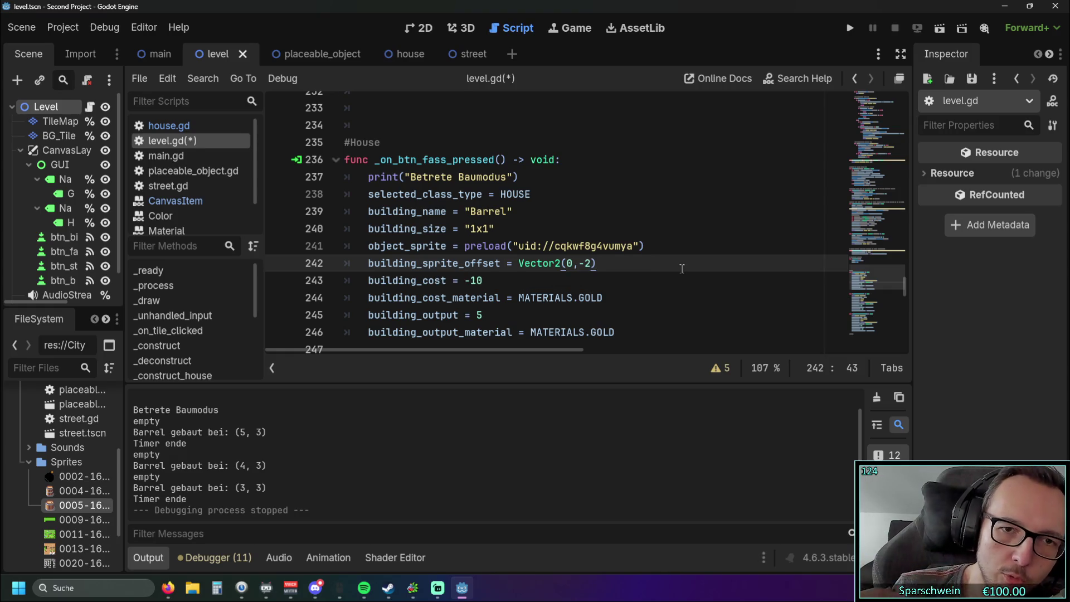
click(636, 235)
- Test-run the game, building barrels at (3, 3) and (5, 3), then close it
click(850, 28)
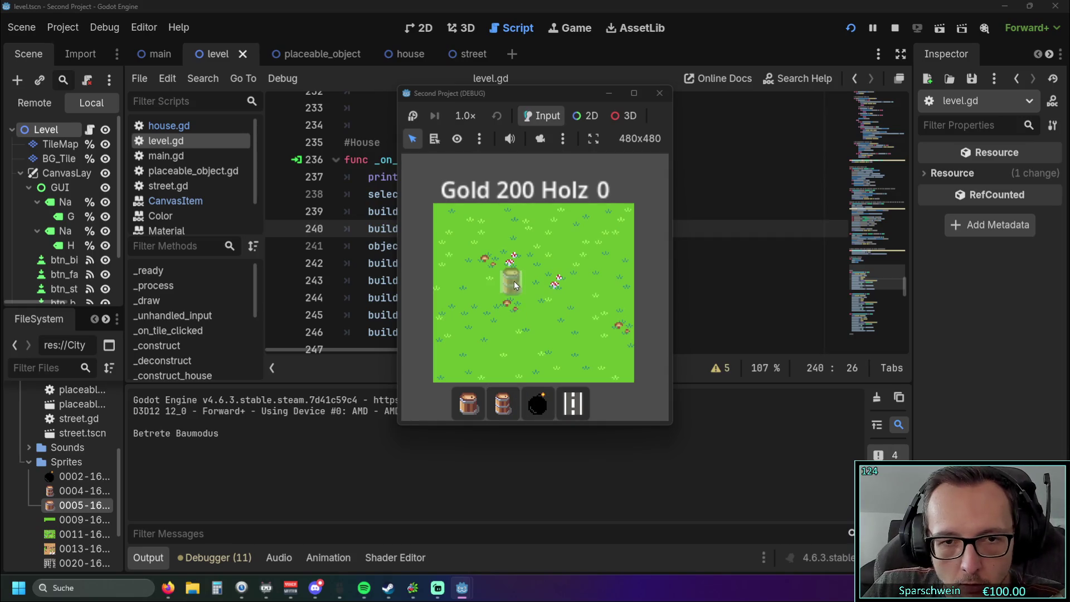
click(513, 281)
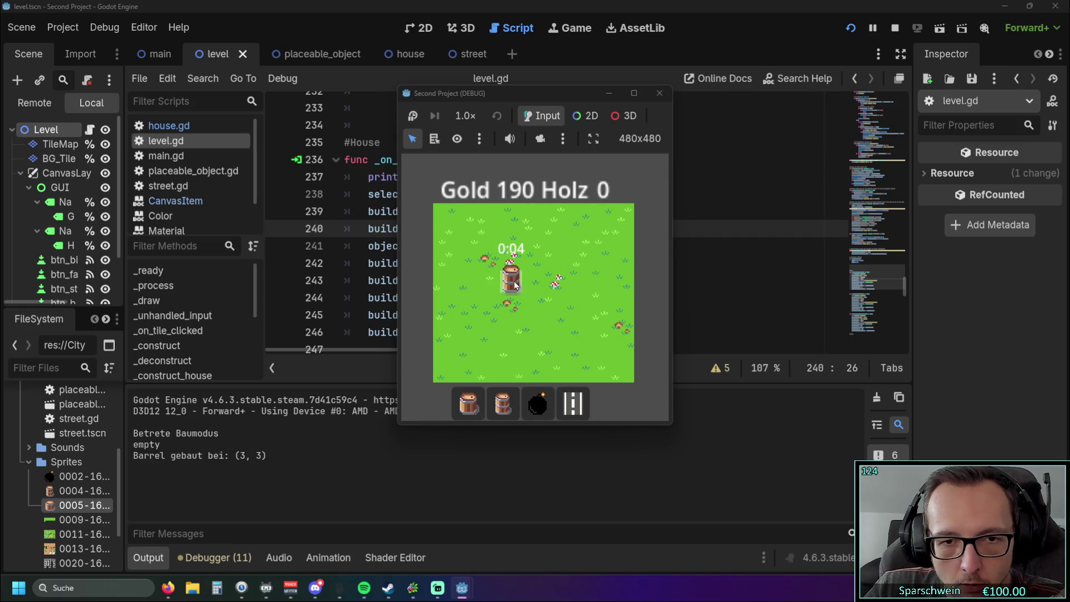
click(555, 285)
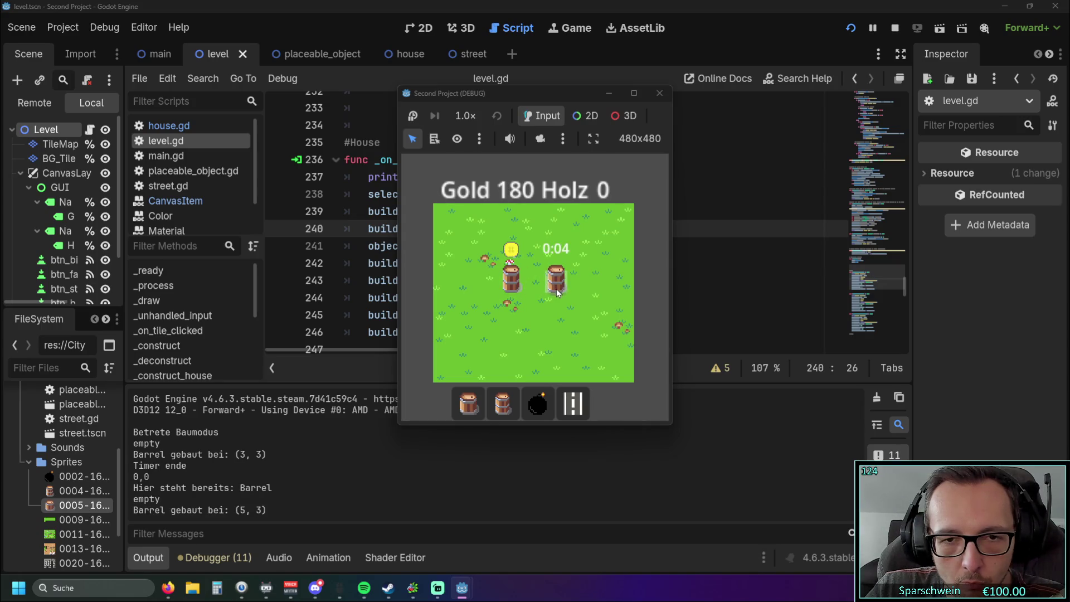
click(659, 96)
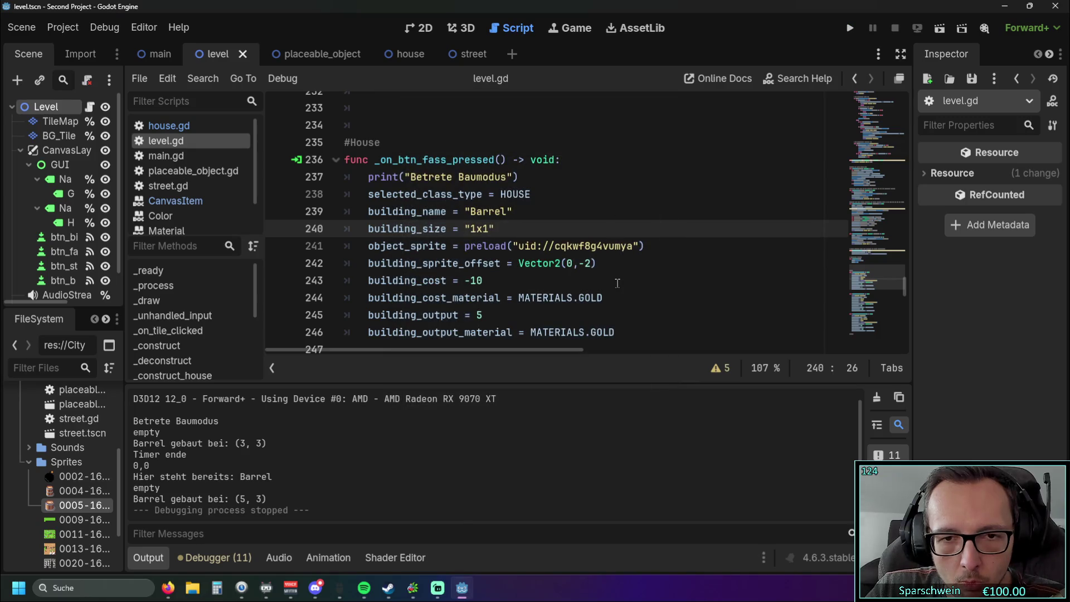
- Change the Barrel's building_sprite_offset on line 242 to Vector2(0,-4)
key(Down)
key(Down)
key(End)
key(BackSpace)
text(4)
key(Down)
scroll(874, 285, down, 4)
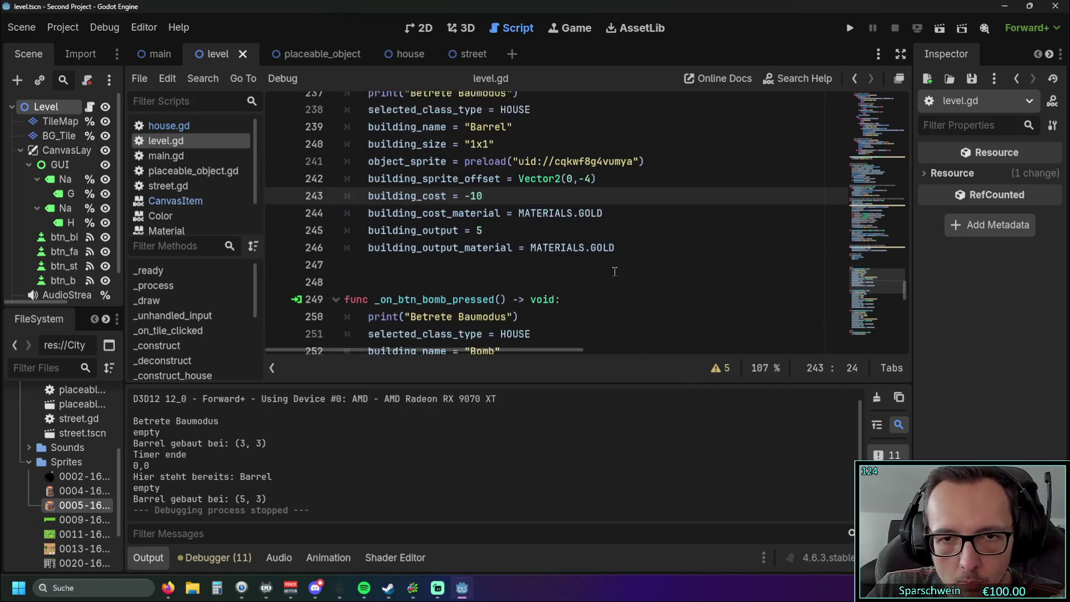
scroll(875, 286, up, 4)
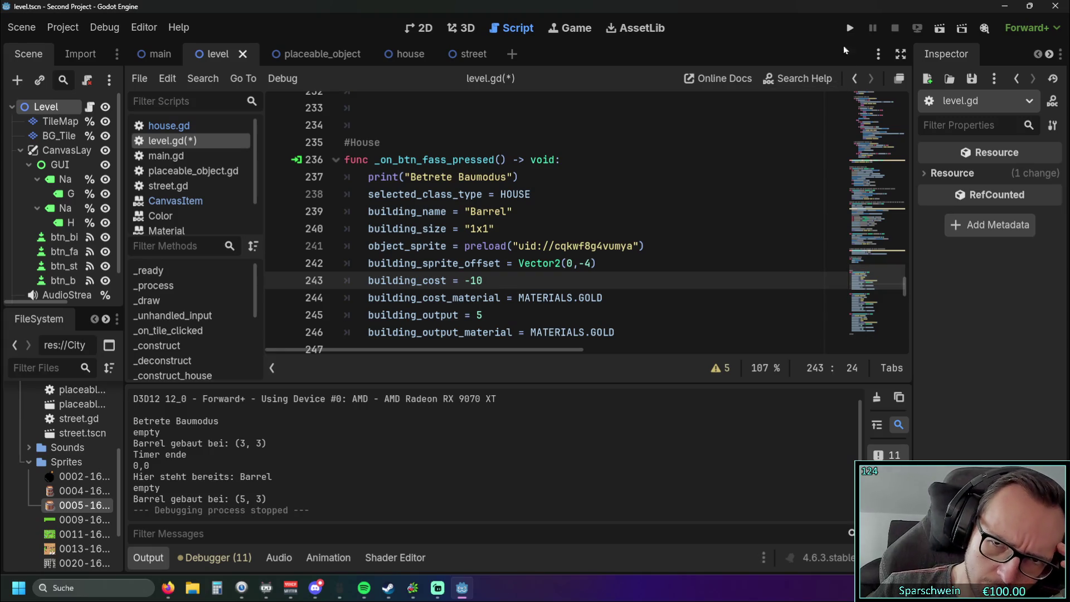
- Save and briefly run the game, then stop it
click(848, 29)
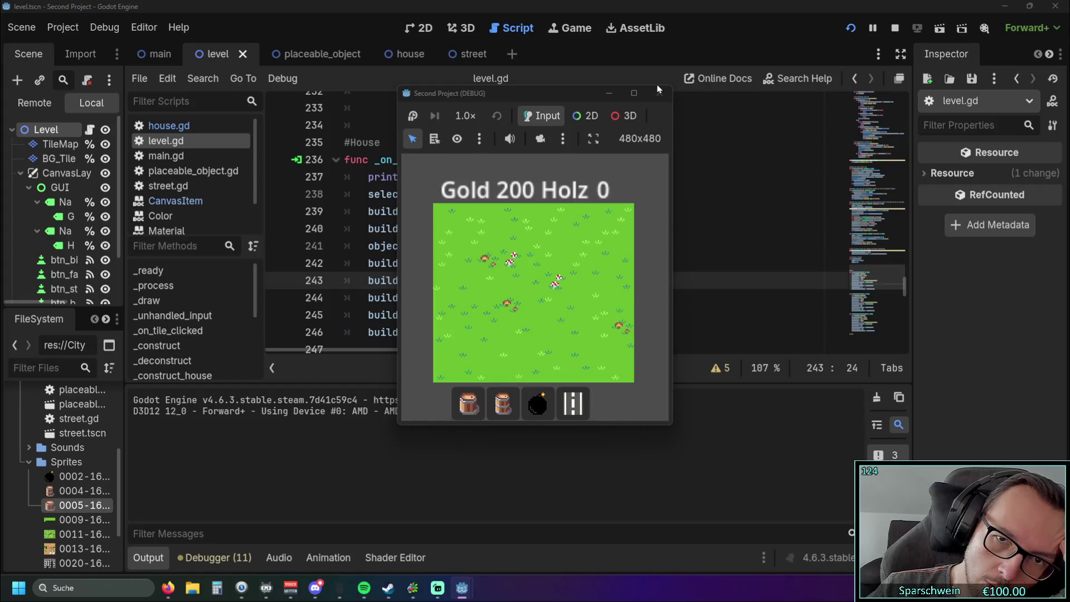
click(659, 92)
click(627, 218)
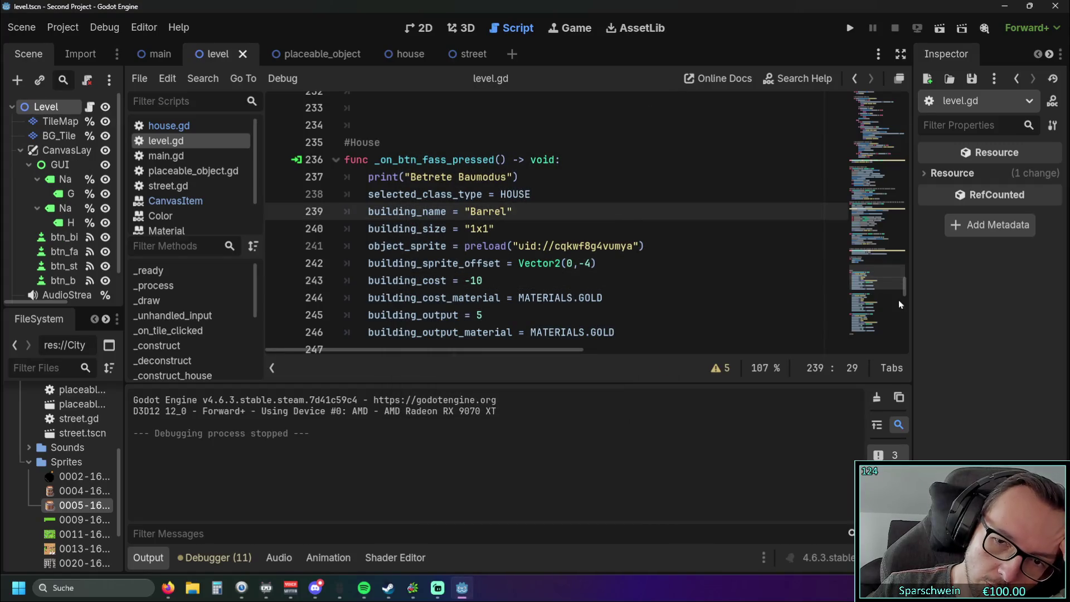
drag(905, 290, 905, 126)
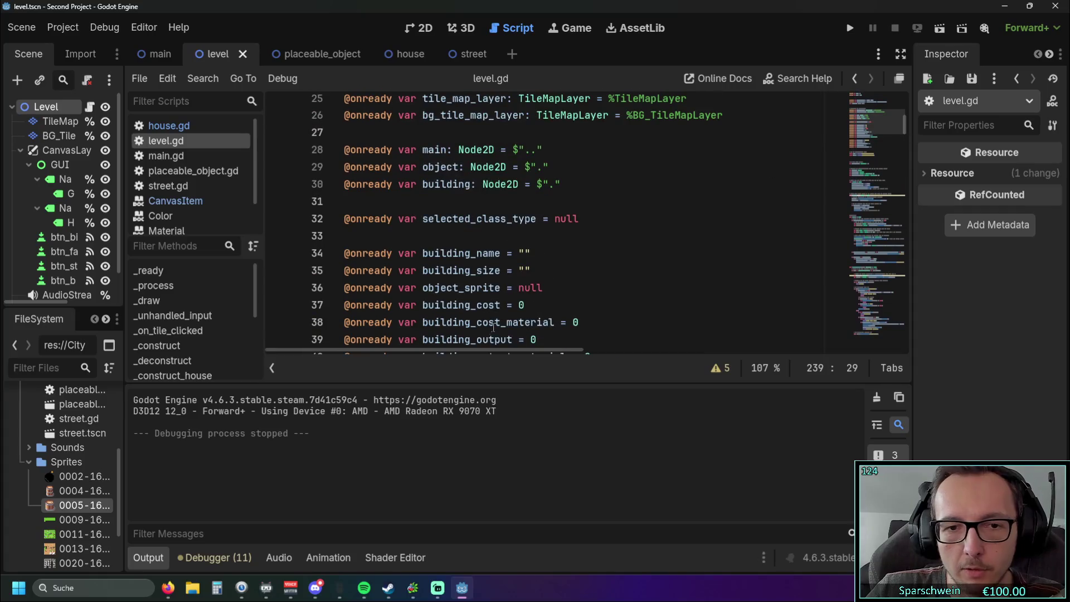
- Make line 106's preview y position use -building_sprite_offset.y
scroll(557, 223, up, 8)
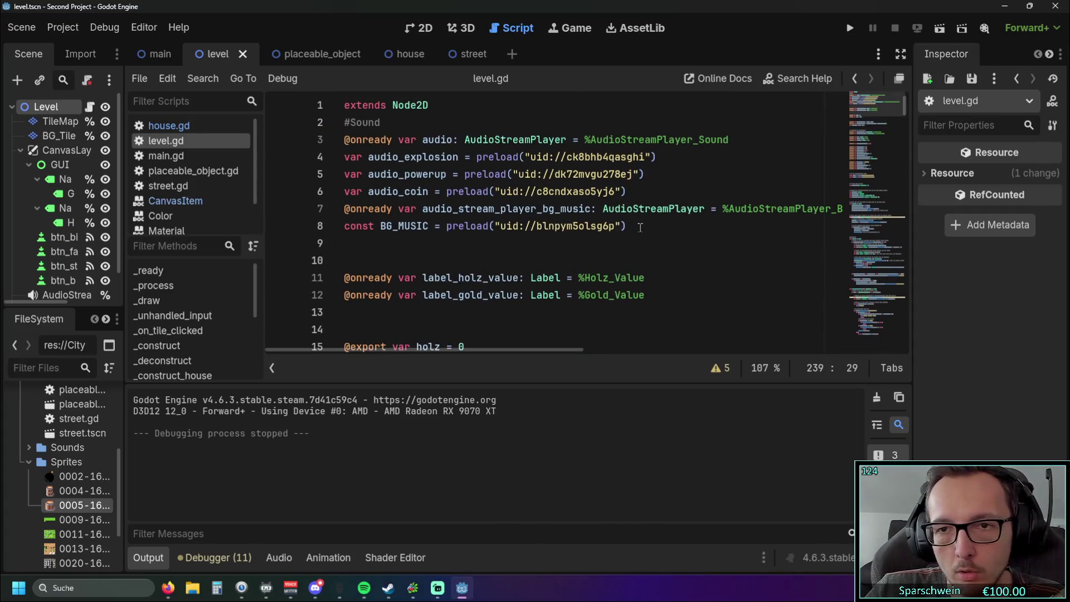
scroll(633, 229, down, 20)
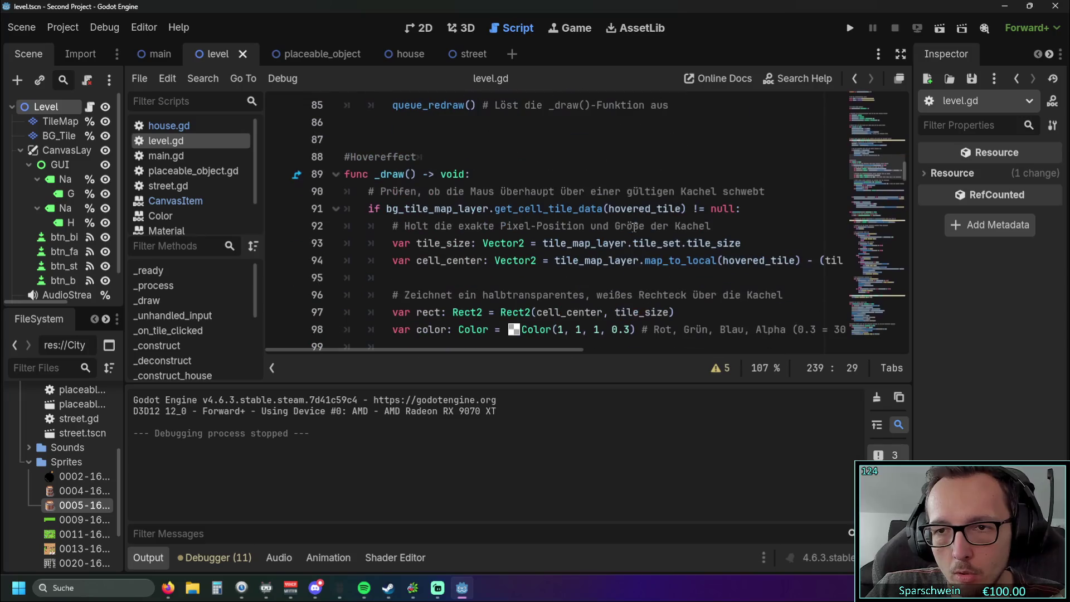
scroll(634, 227, down, 4)
drag(459, 350, 792, 350)
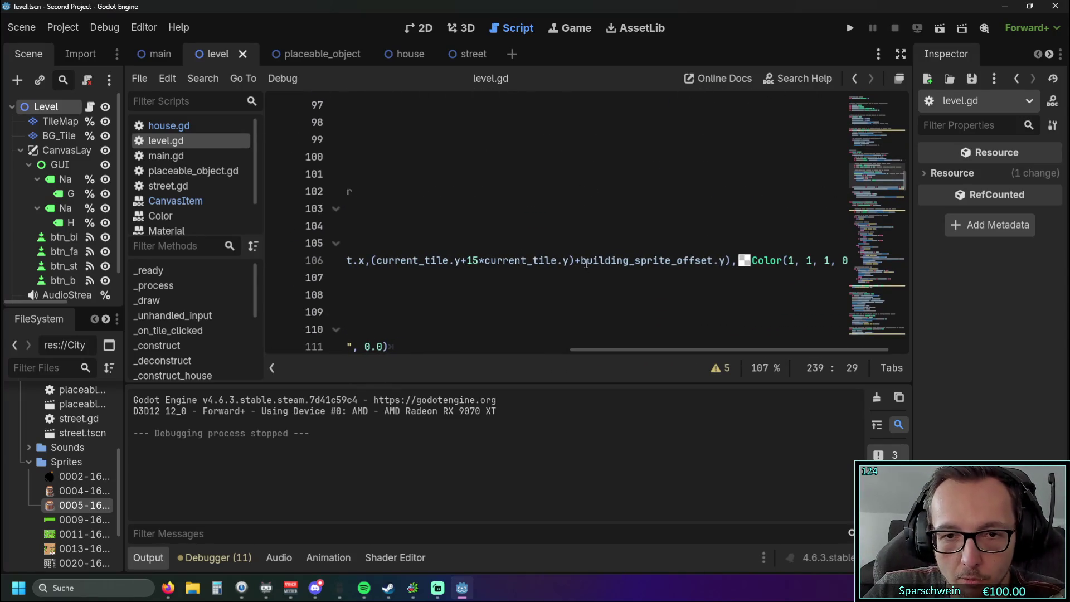
click(577, 261)
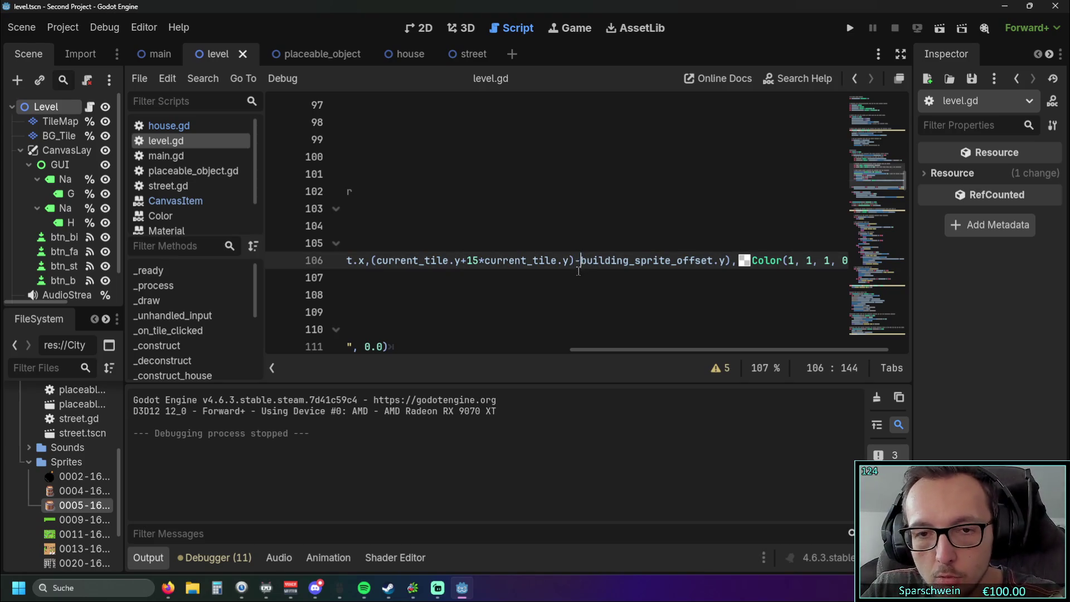
key(Down)
key(Down)
- Test-run the game, building a barrel at (4, 3), then close it
click(851, 30)
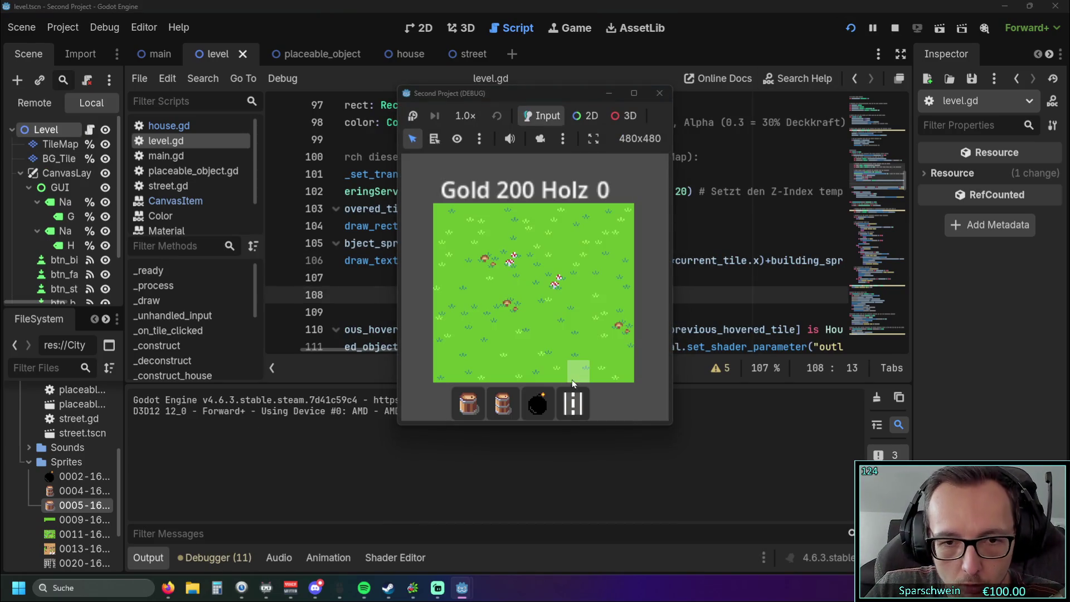
click(503, 402)
click(533, 283)
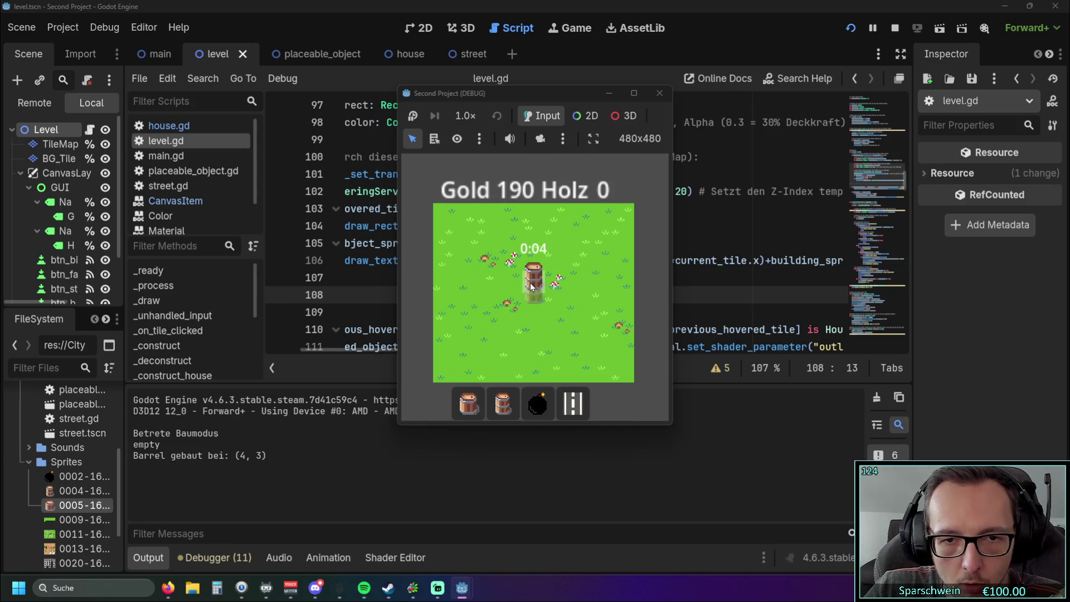
click(659, 93)
- Change line 106's y offset term to +building_sprite_offset.y*2
drag(483, 350, 802, 336)
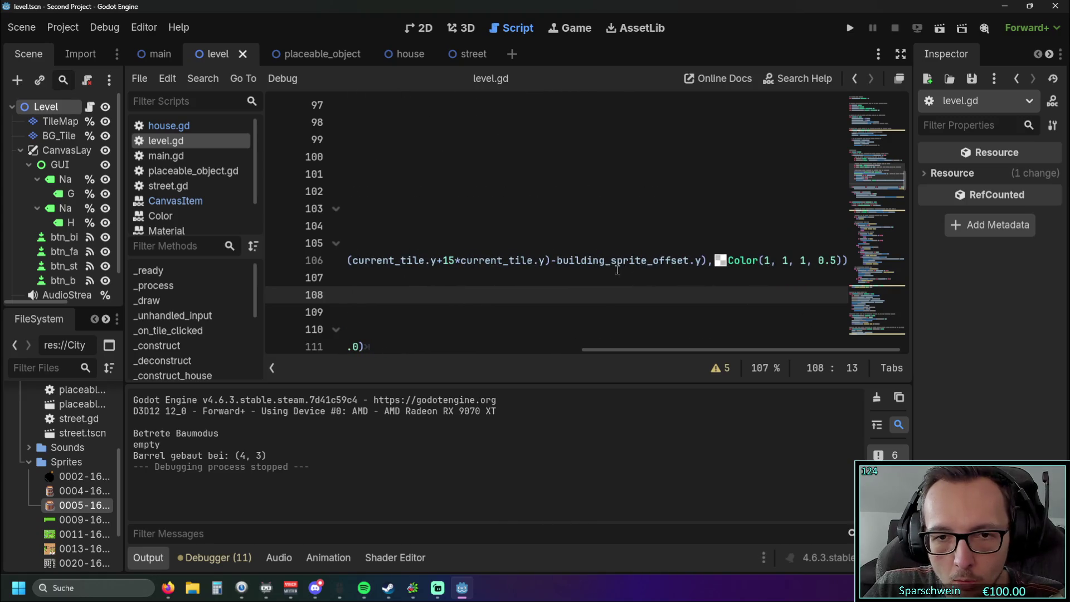
click(686, 261)
click(625, 293)
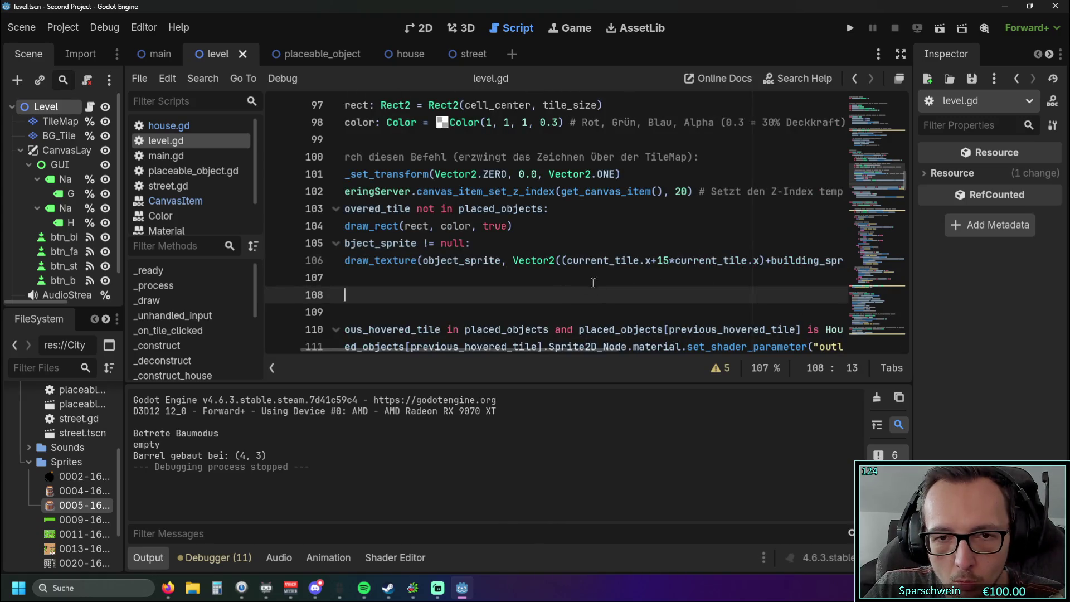
mouse_move(515, 354)
mouse_down()
mouse_move(764, 334)
mouse_move(791, 321)
mouse_up()
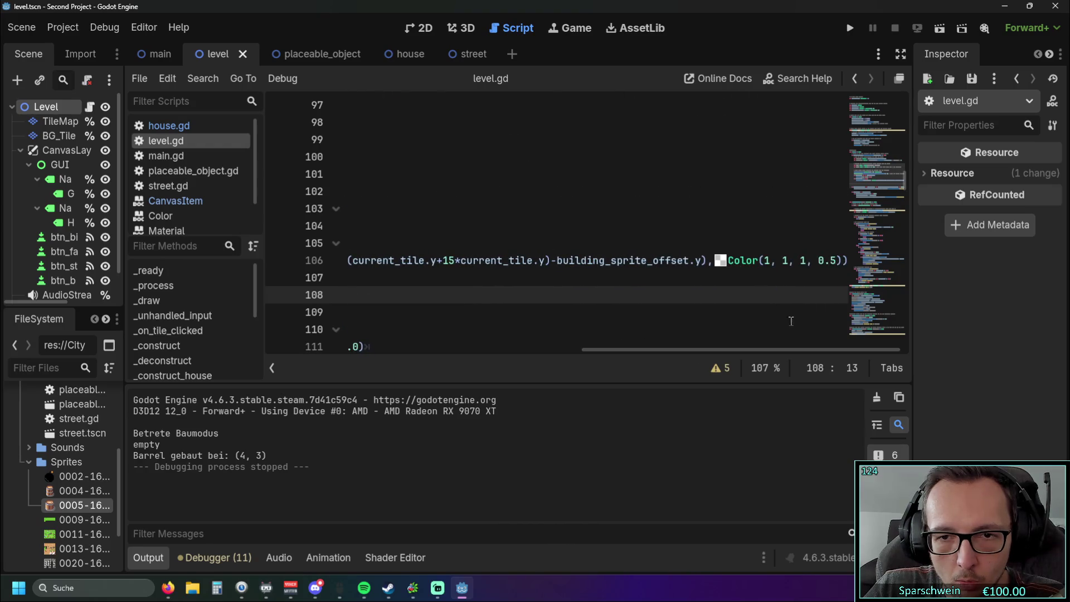
drag(549, 265, 558, 265)
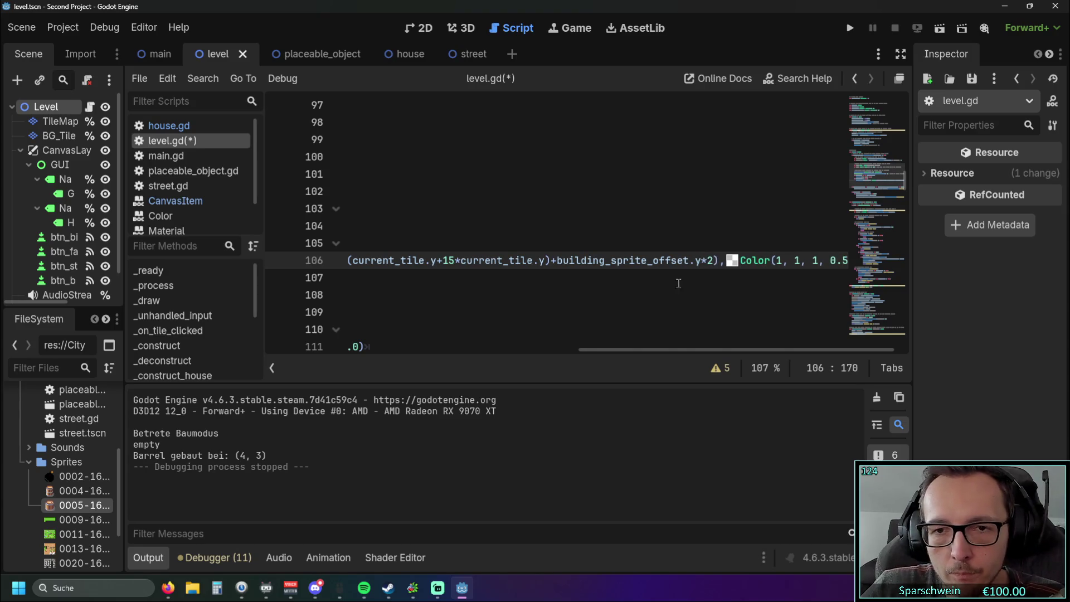
- Run the game, build a barrel to check the preview, and stop it
key(Down)
key(Down)
click(843, 31)
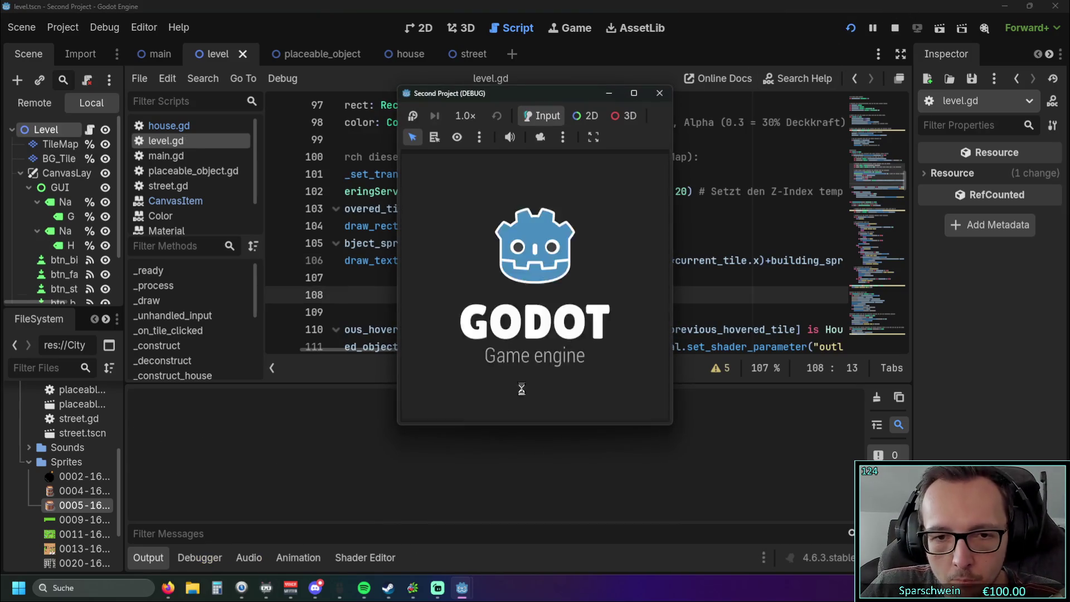
click(536, 285)
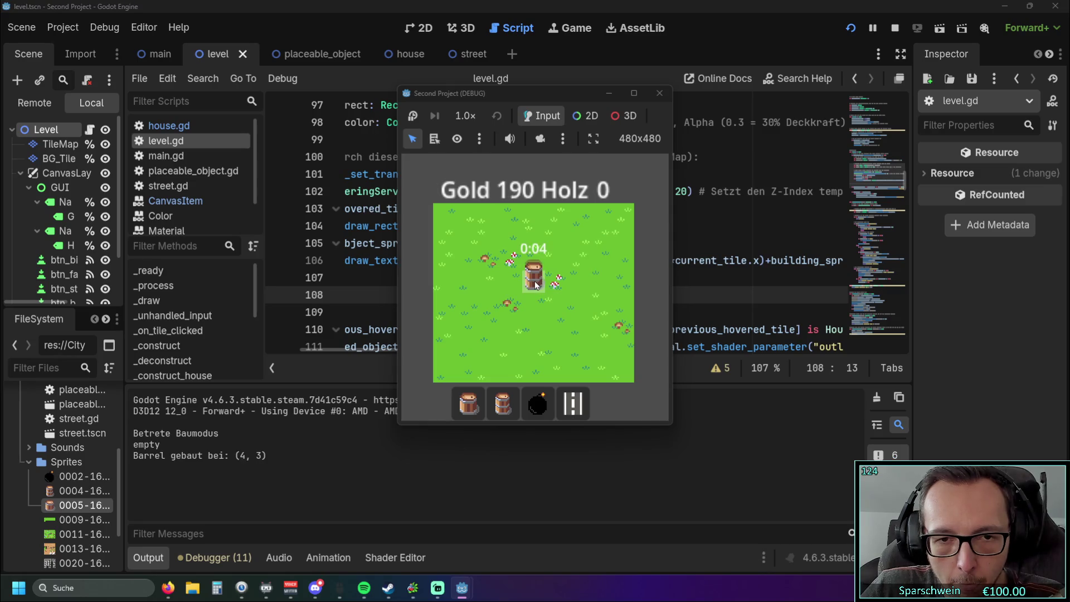
key(alt+F4)
mouse_move(508, 351)
mouse_down()
mouse_move(787, 344)
mouse_move(669, 351)
mouse_move(761, 348)
mouse_up()
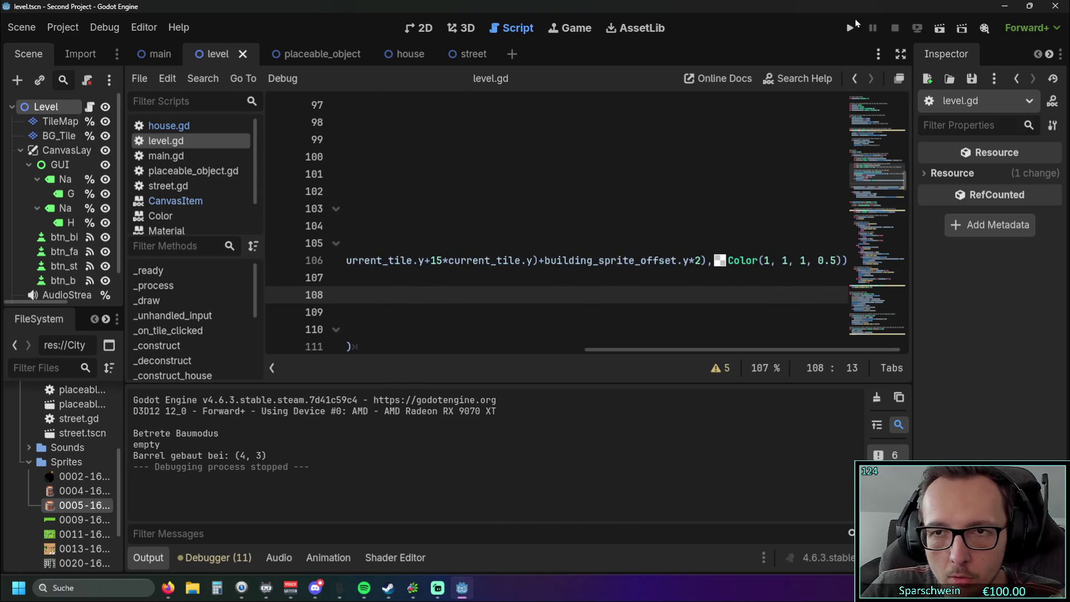
- Rerun the game, select the barrel with key 2, build one at (4, 4), and close
click(850, 28)
key(2)
click(540, 302)
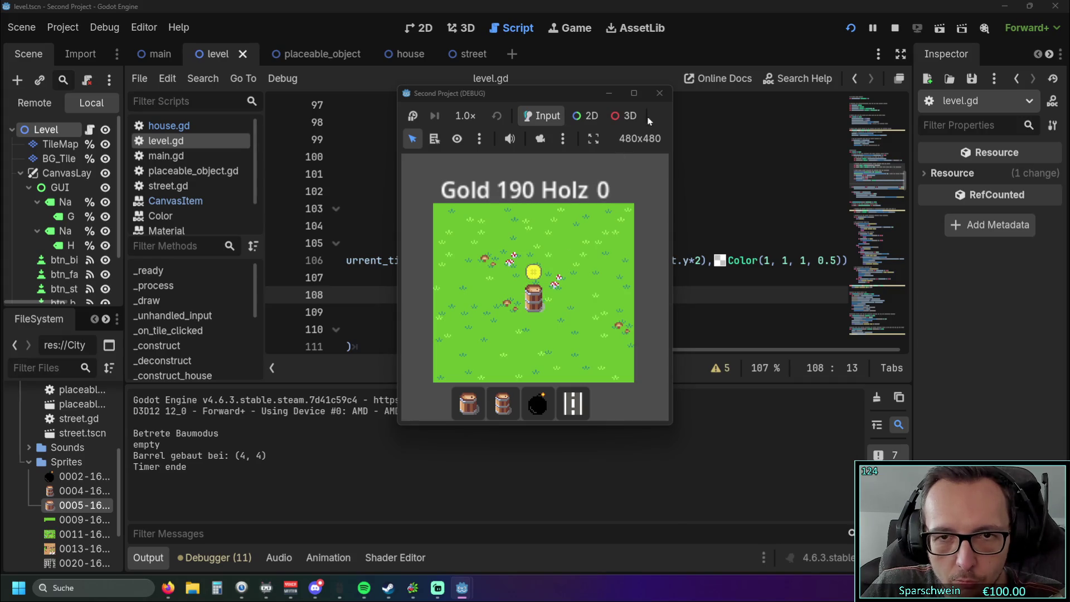
click(660, 93)
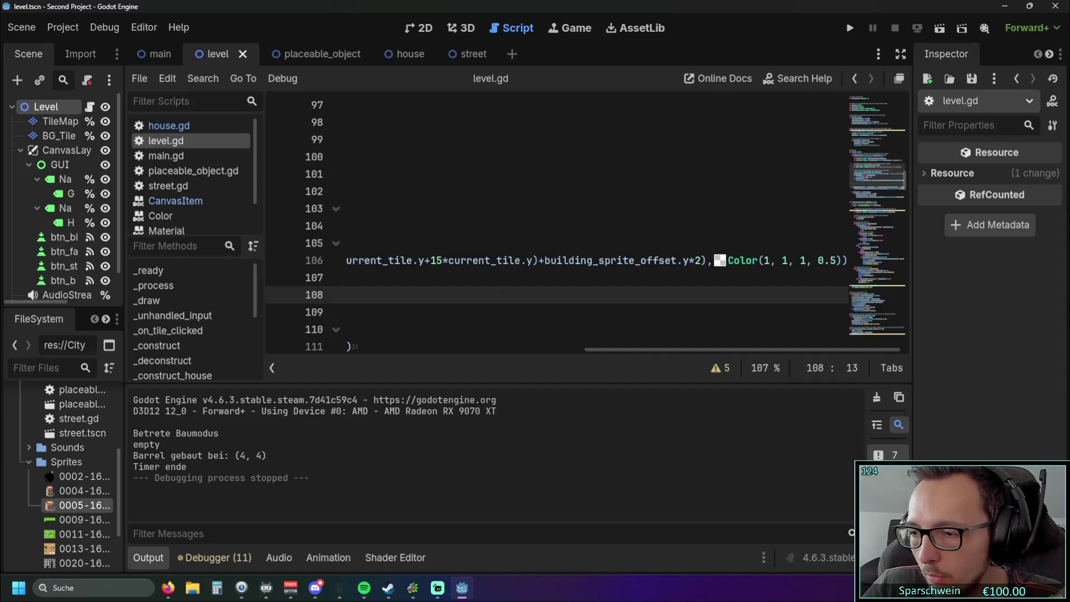
- Launch Aseprite from the Steam library
key(alt+Tab)
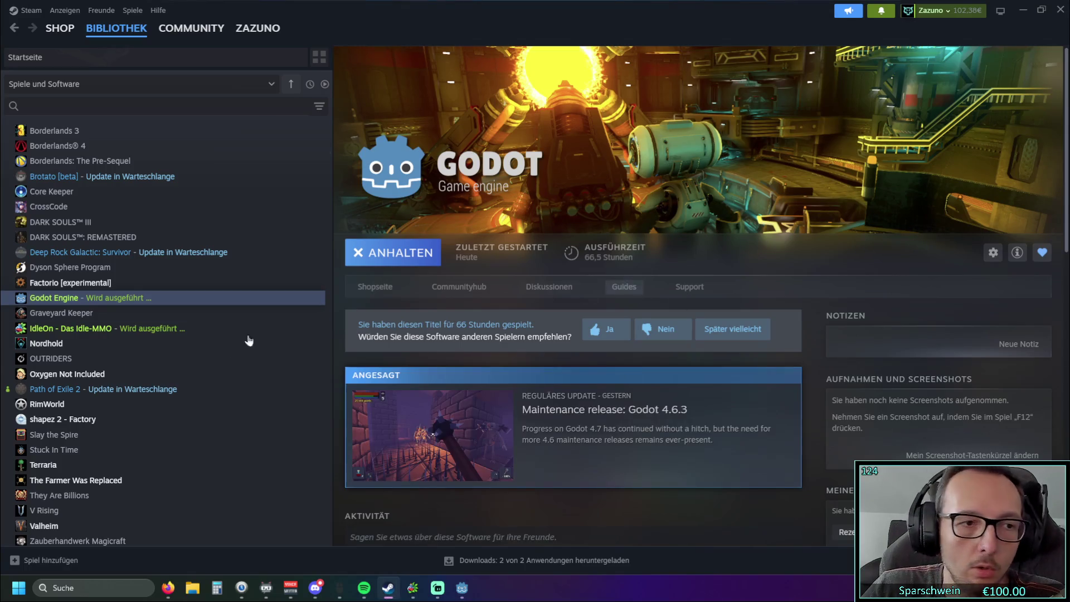
scroll(118, 351, down, 10)
double_click(78, 301)
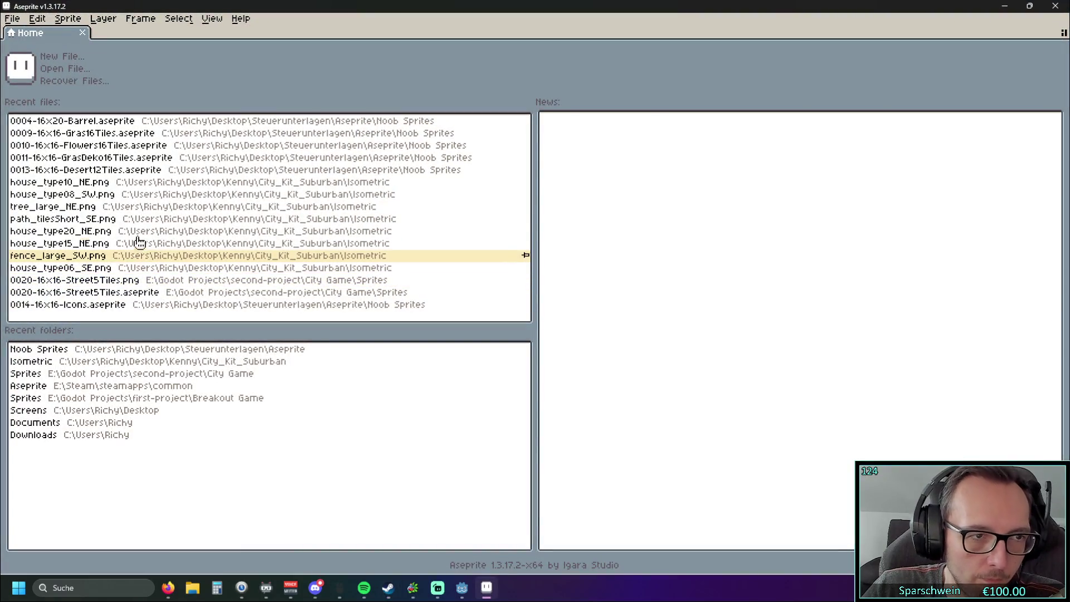
- Open 0004-16x20-Barrel.aseprite from Noob Sprites, inspect the sprite's bottom rows, then close Aseprite
click(72, 351)
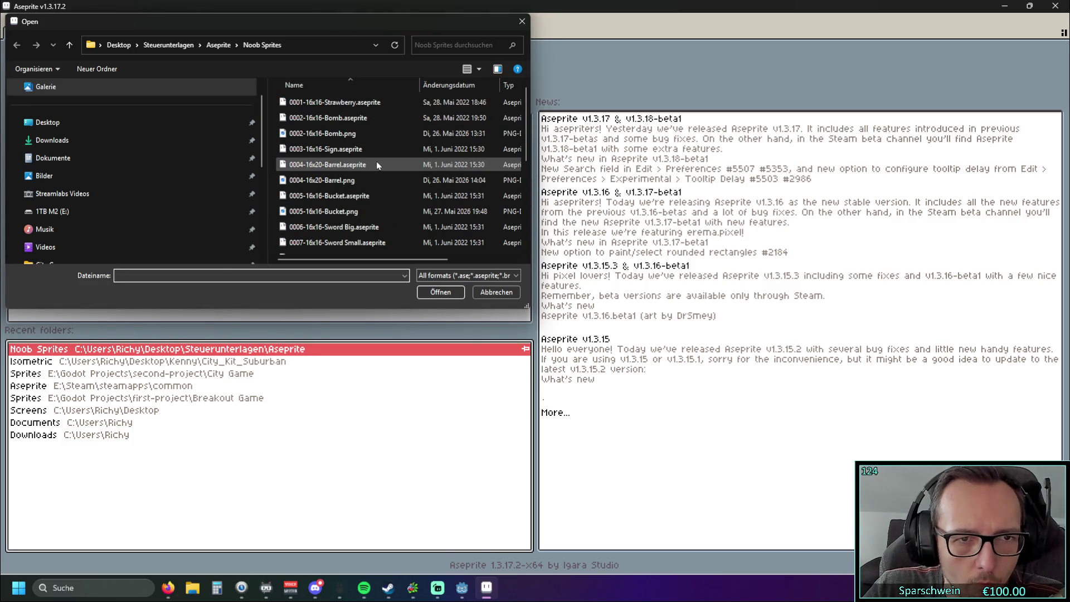
double_click(376, 163)
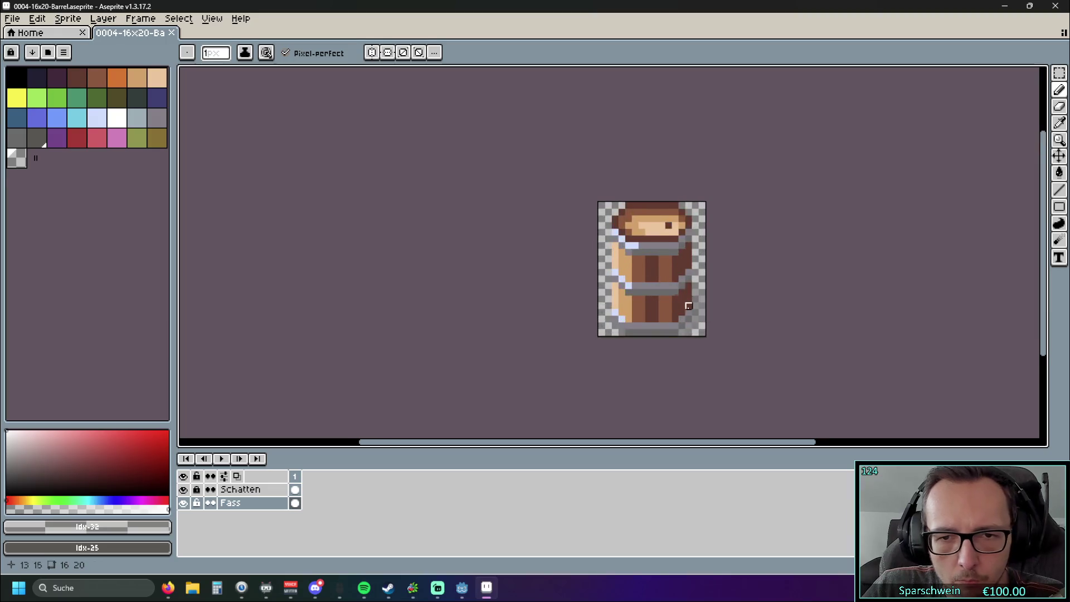
scroll(688, 305, up, 3)
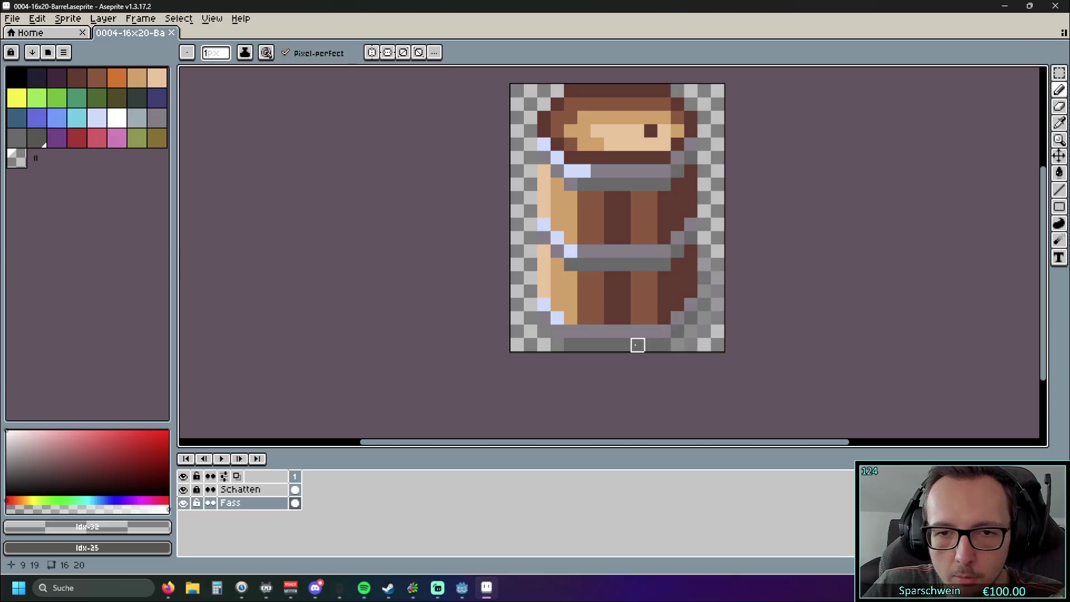
scroll(677, 332, down, 1)
scroll(677, 332, up, 1)
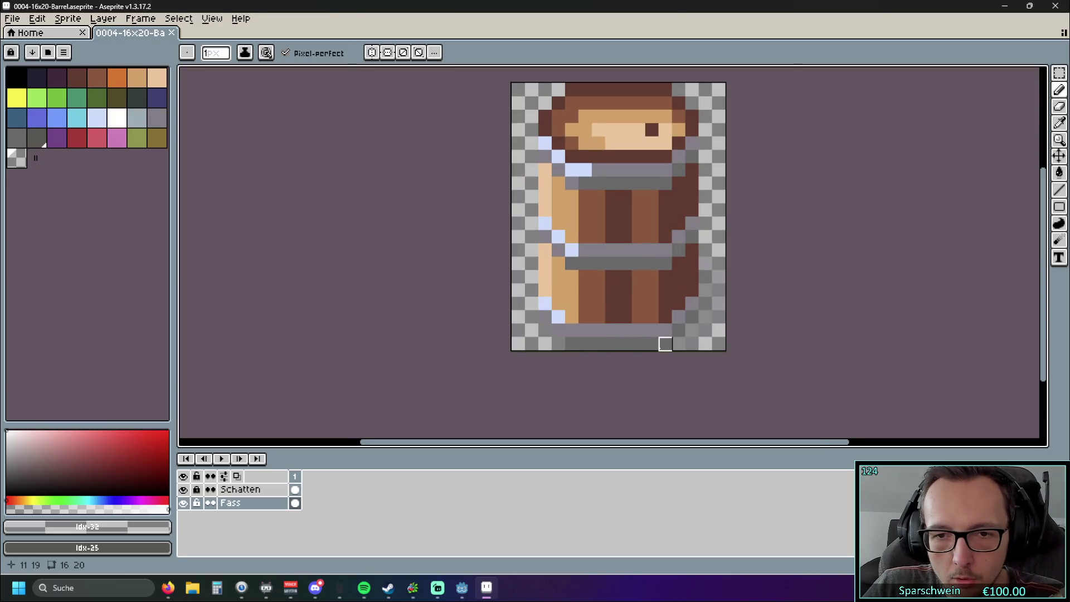
drag(812, 287, 791, 330)
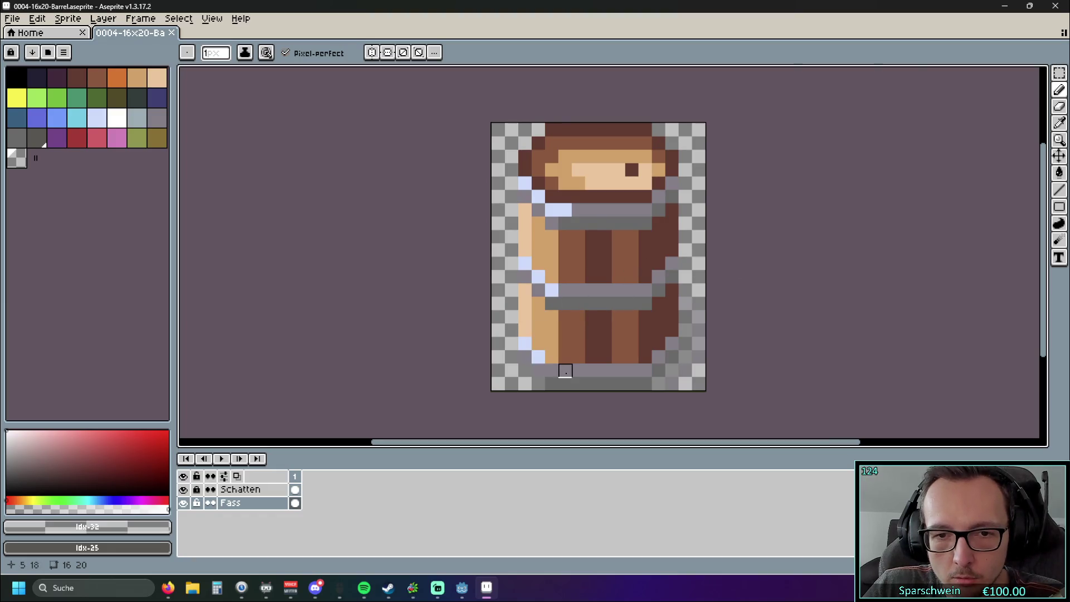
click(1054, 7)
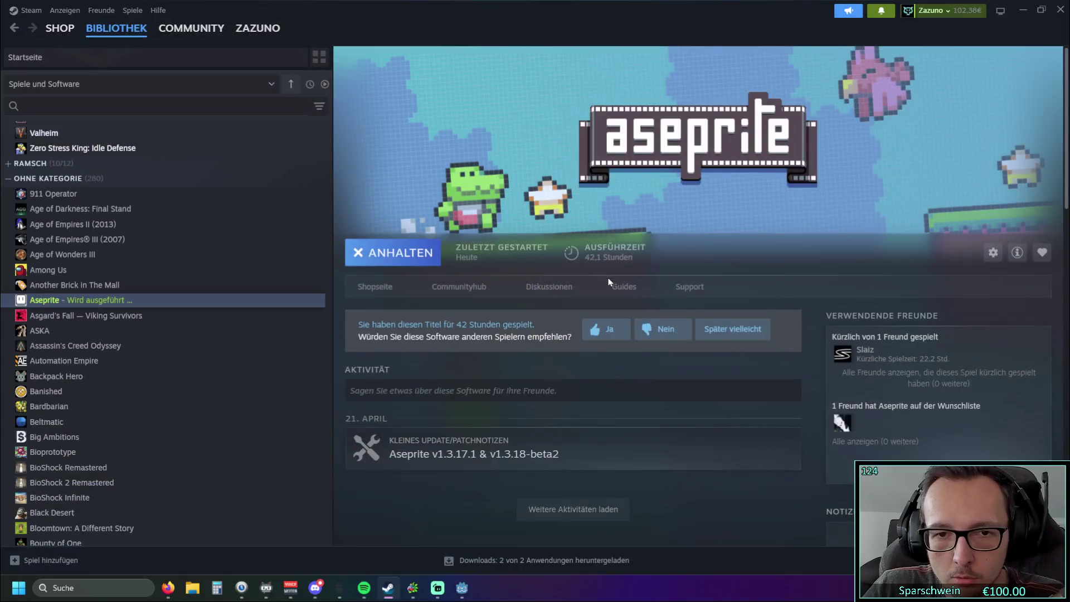
- Back in Godot, run the game twice, placing a barrel each time to check its preview
key(alt+Tab)
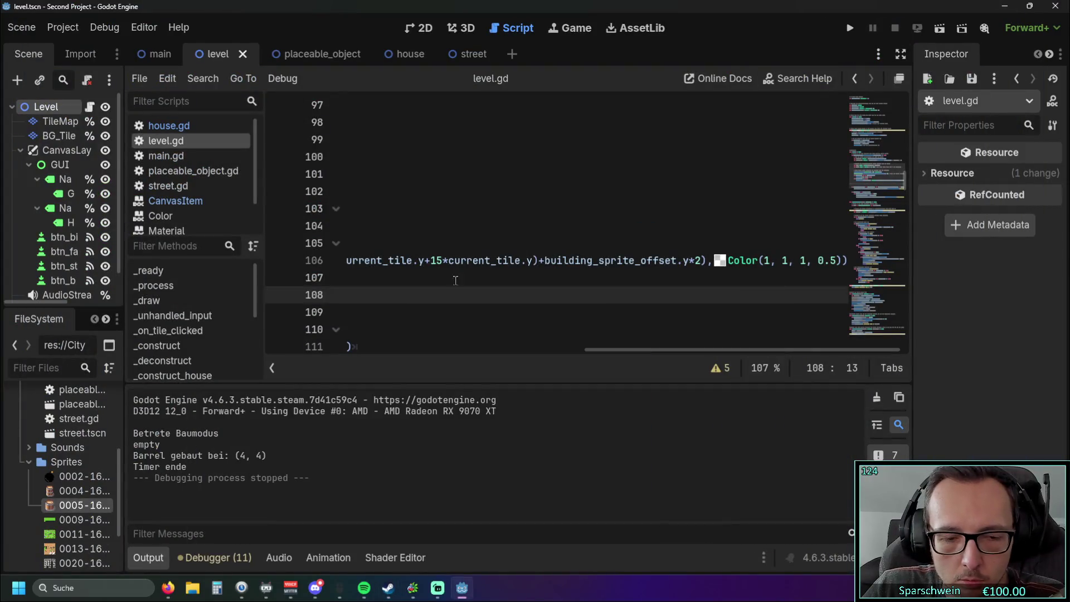
click(848, 28)
click(503, 403)
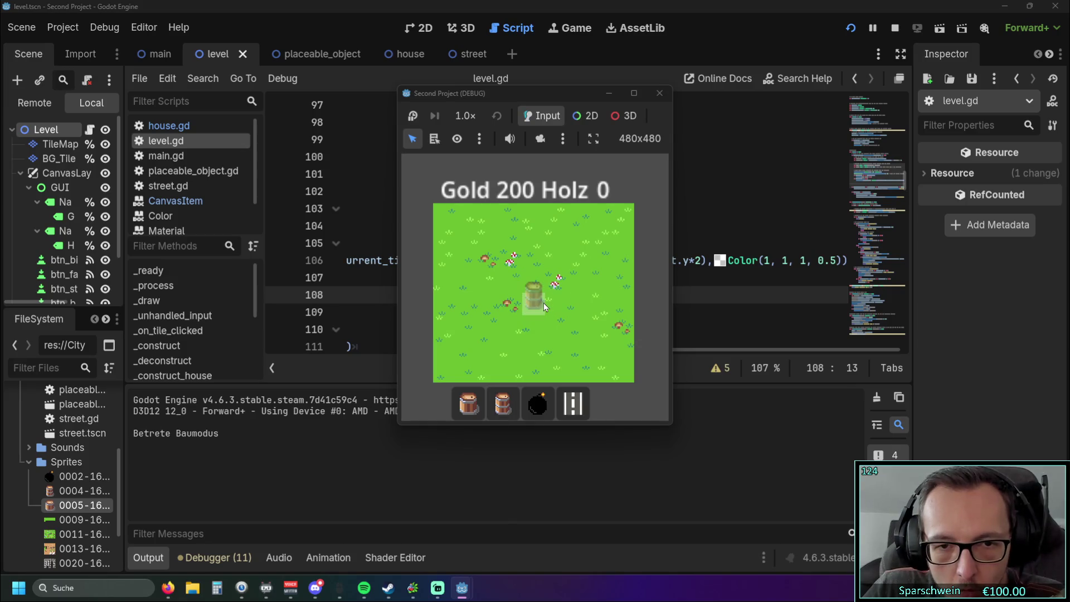
click(543, 302)
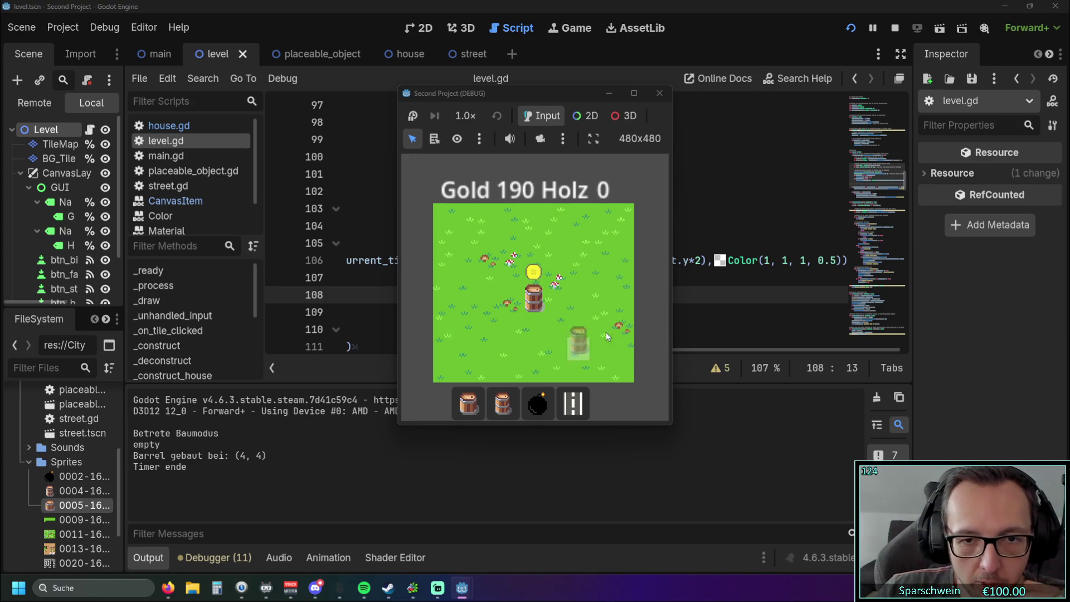
click(895, 27)
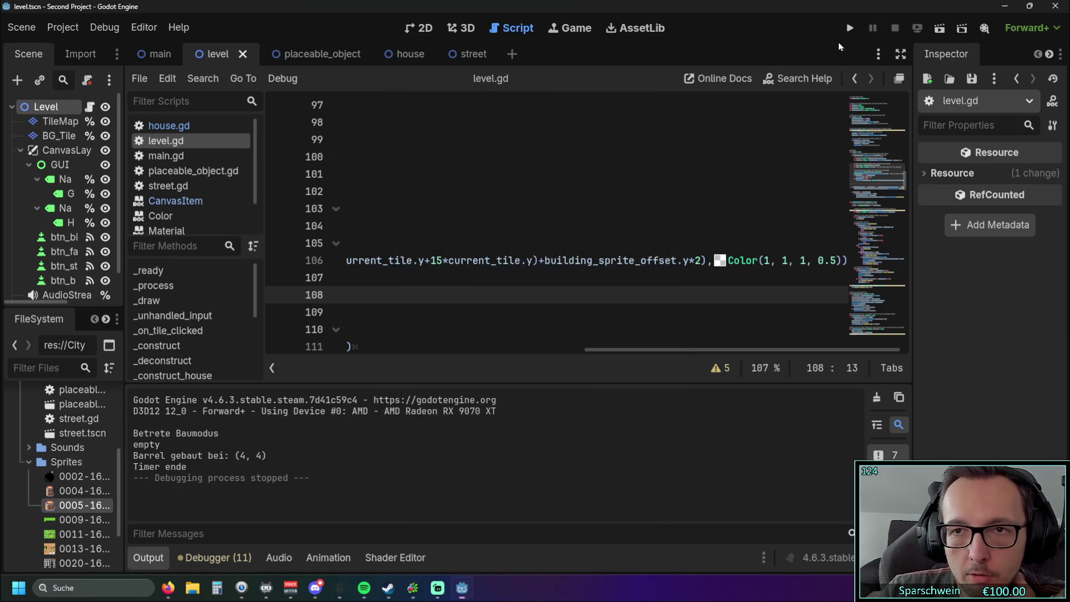
key(F5)
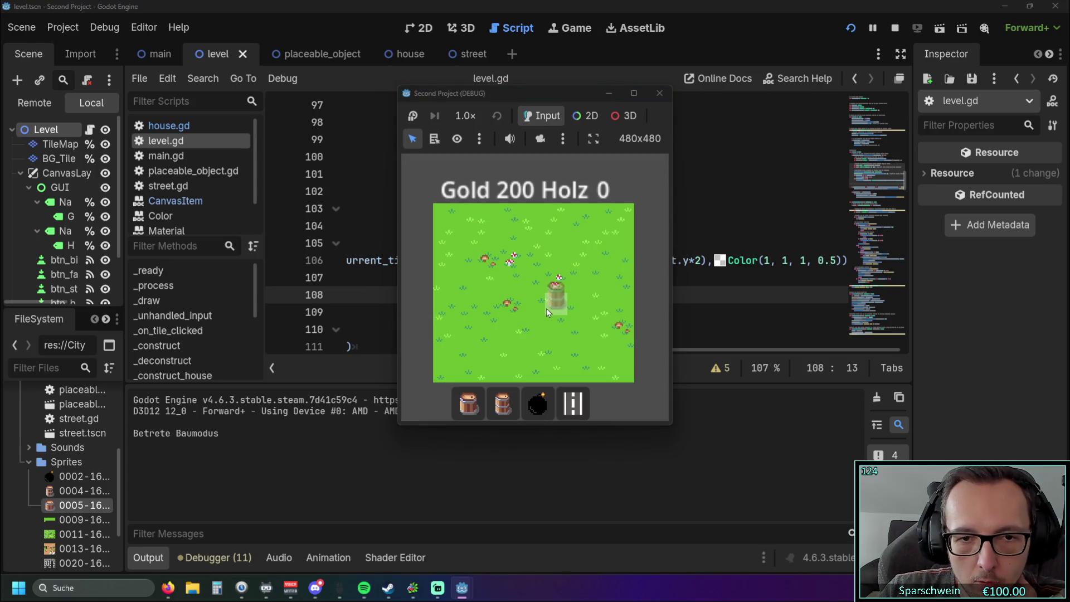
click(537, 306)
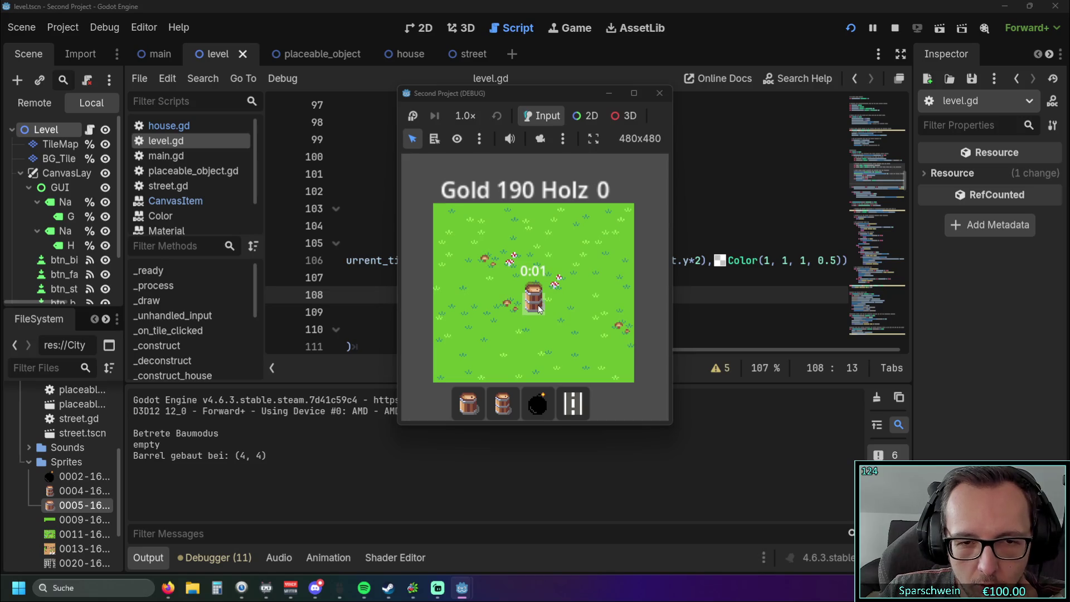
click(659, 93)
- Change the Barrel's sprite offset on line 242 from Vector2(0,-4) to Vector2(0,-2) and rerun
drag(904, 187, 906, 333)
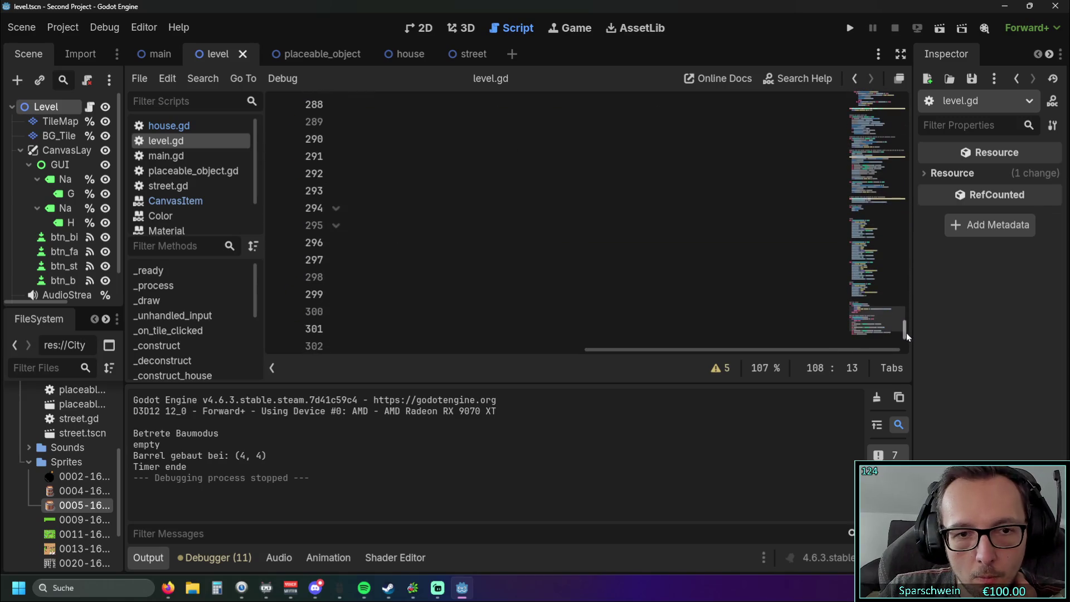
drag(694, 350, 313, 365)
scroll(627, 226, down, 3)
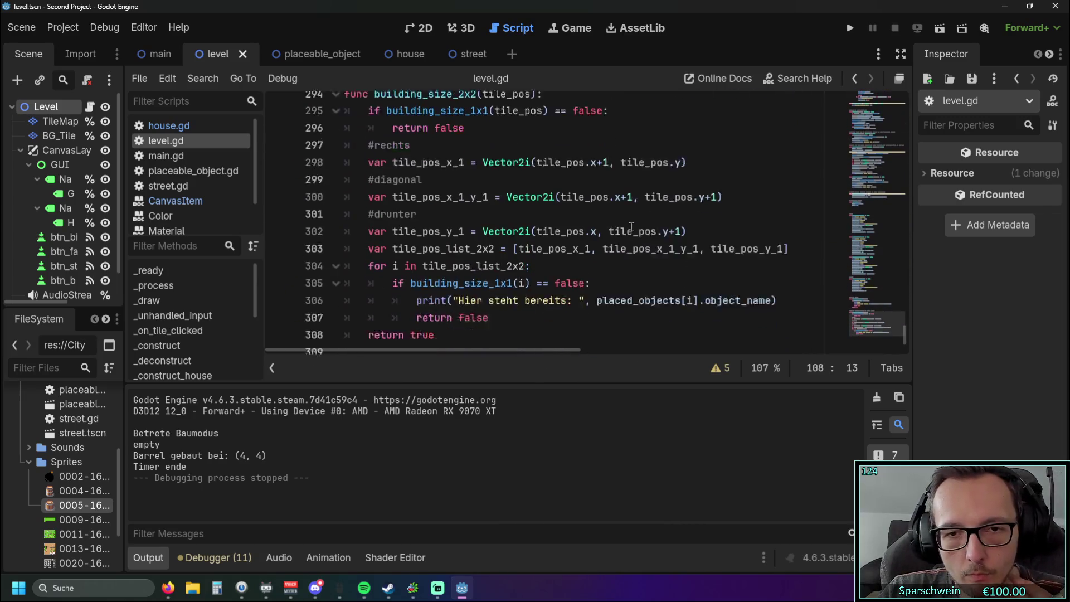
scroll(638, 236, up, 8)
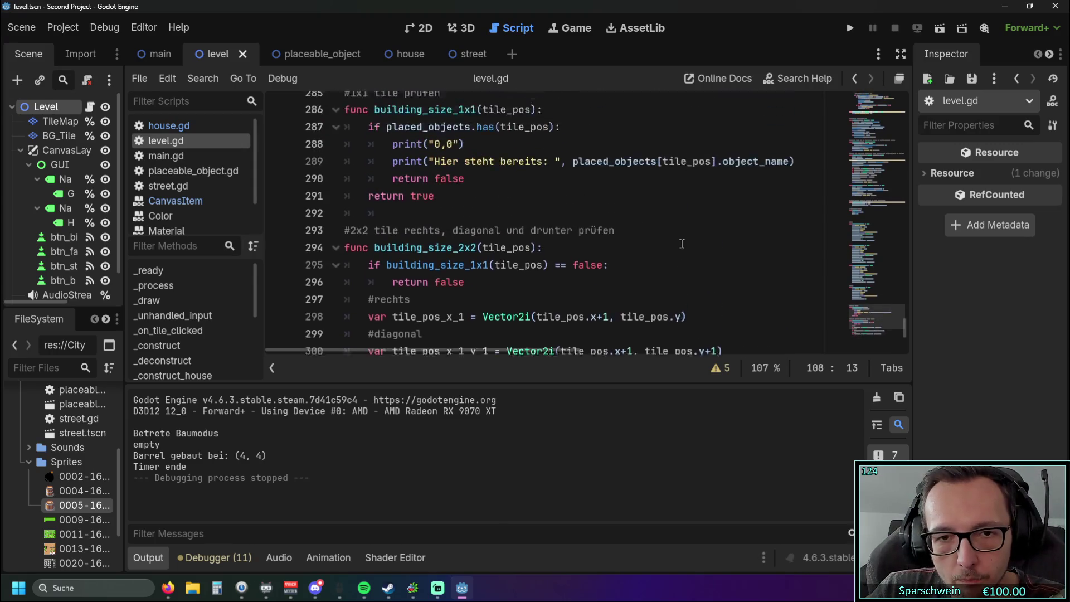
scroll(683, 245, down, 8)
scroll(669, 247, up, 15)
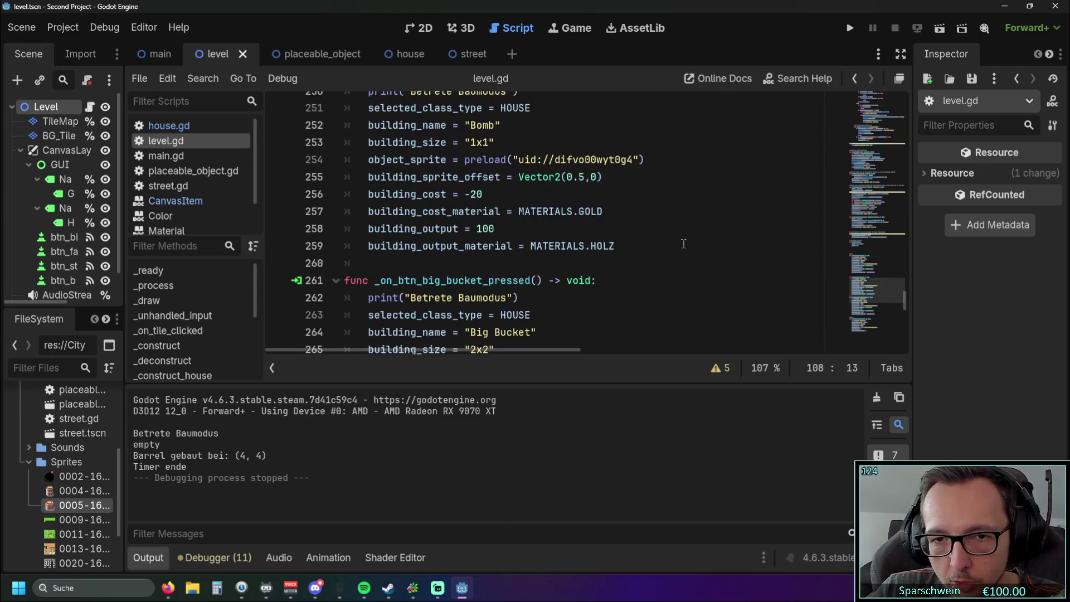
scroll(629, 250, down, 4)
scroll(588, 249, up, 7)
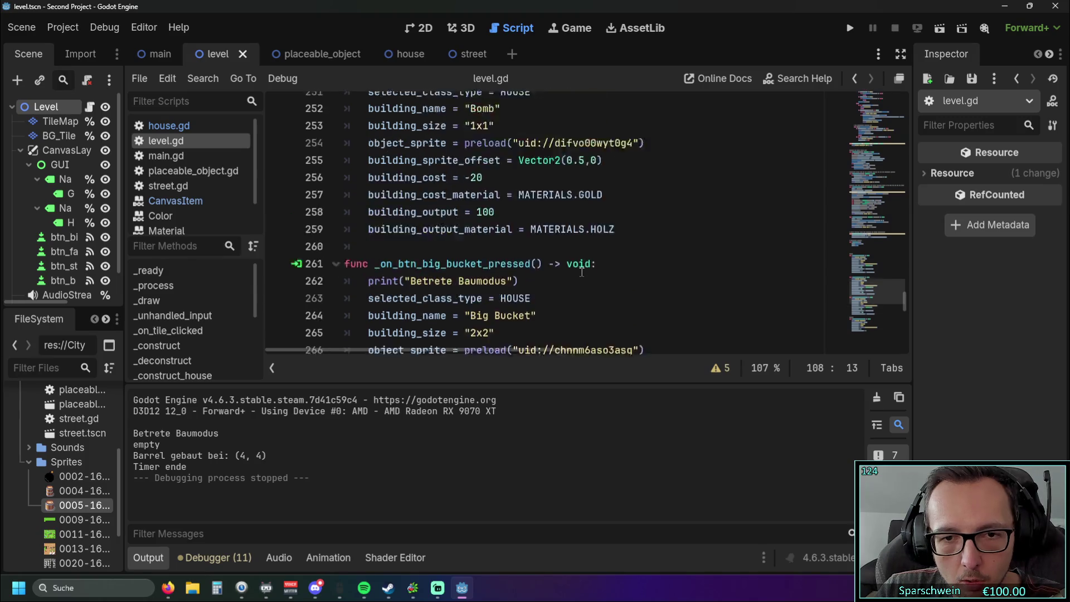
double_click(588, 211)
text(2)
click(673, 234)
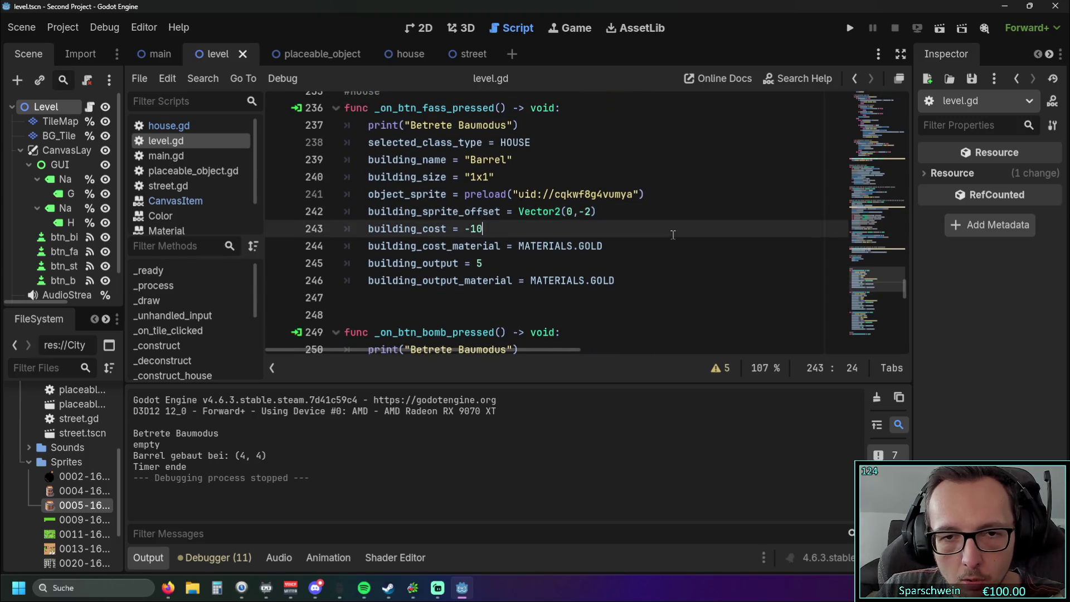
click(850, 27)
- Place barrels at tiles (4, 3) and (2, 3) in the running game
click(533, 390)
click(536, 290)
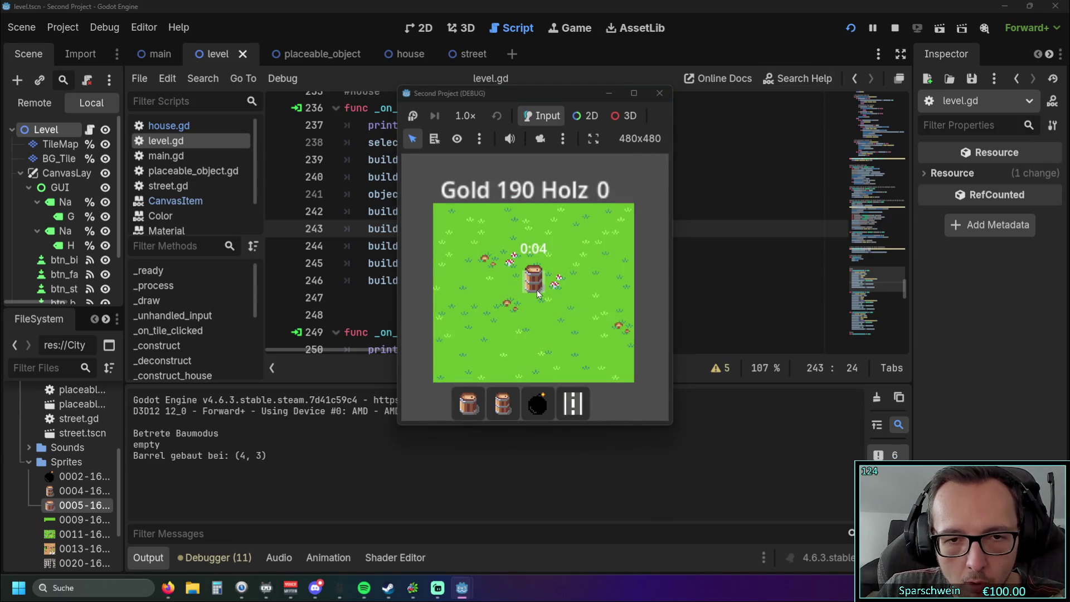
click(496, 290)
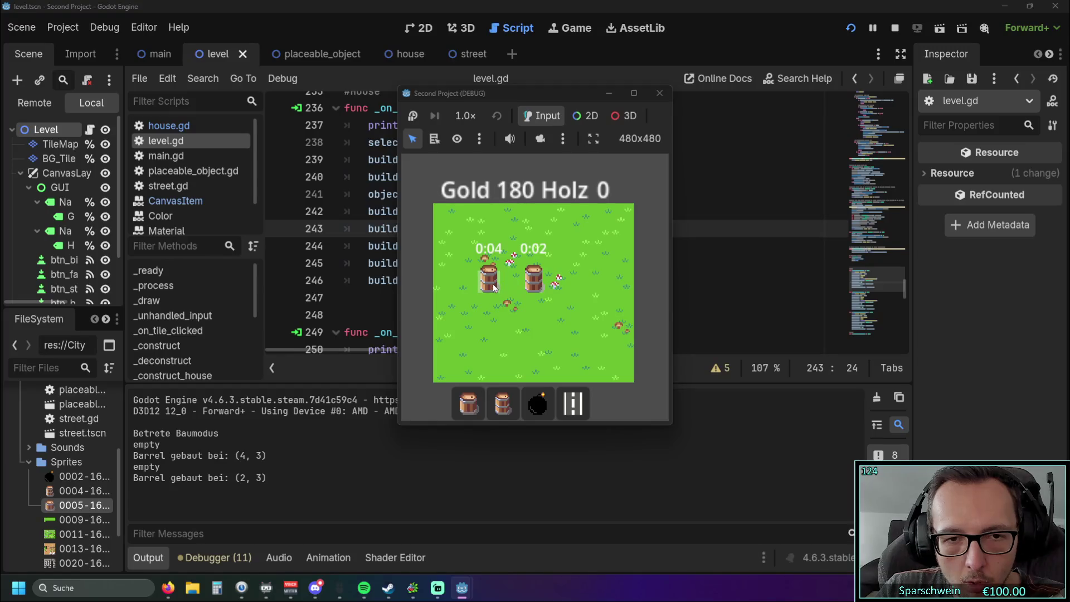
- Inspect the freed-instance debugger error and the _draw code, then restart the game
mouse_move(904, 191)
mouse_down()
mouse_move(905, 97)
mouse_move(908, 160)
mouse_up()
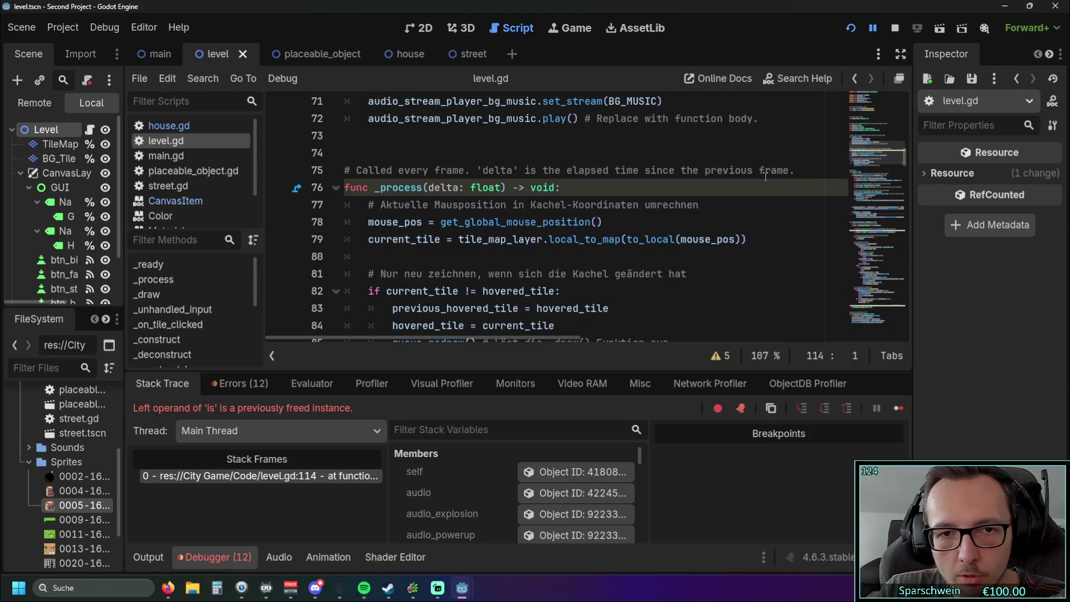
scroll(765, 176, up, 2)
mouse_move(463, 339)
mouse_down()
mouse_move(544, 339)
mouse_move(377, 337)
mouse_up()
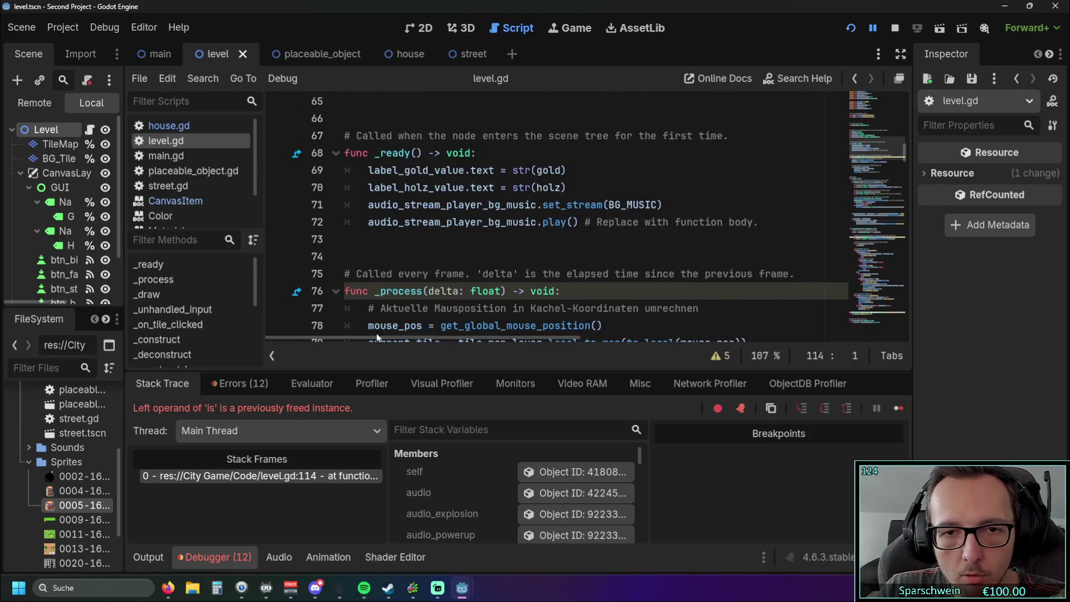
scroll(611, 282, up, 4)
scroll(612, 281, down, 12)
scroll(611, 282, up, 4)
scroll(608, 277, down, 5)
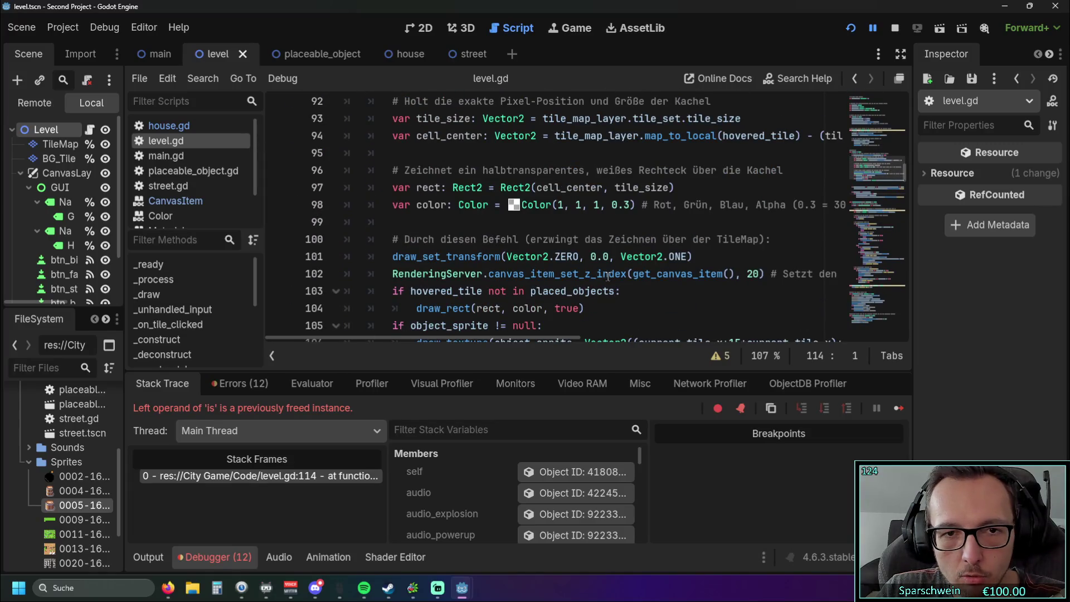
scroll(607, 277, down, 2)
drag(463, 338, 853, 335)
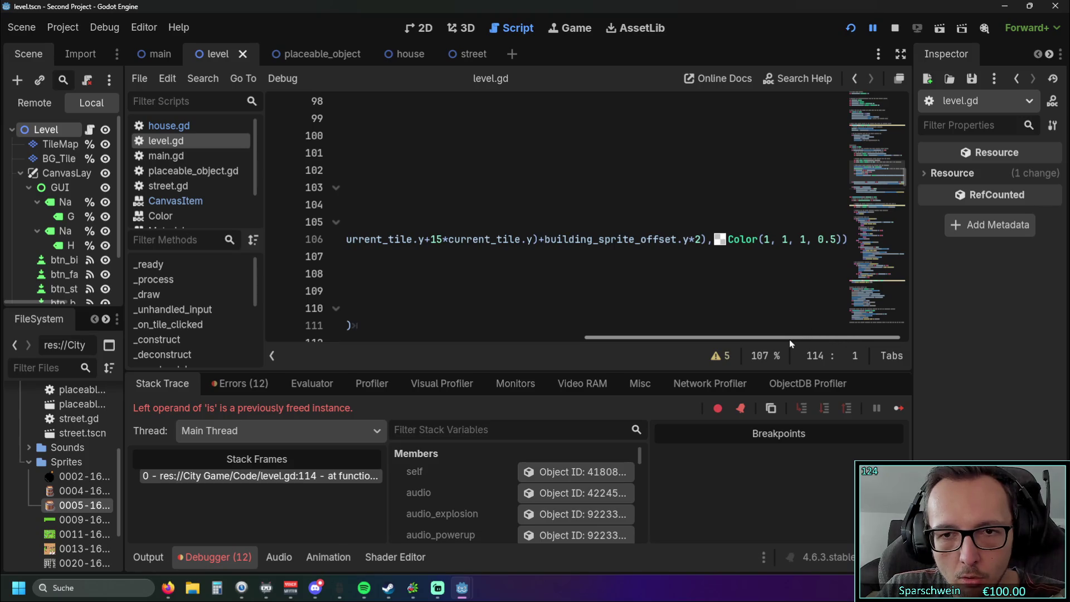
drag(784, 338, 413, 350)
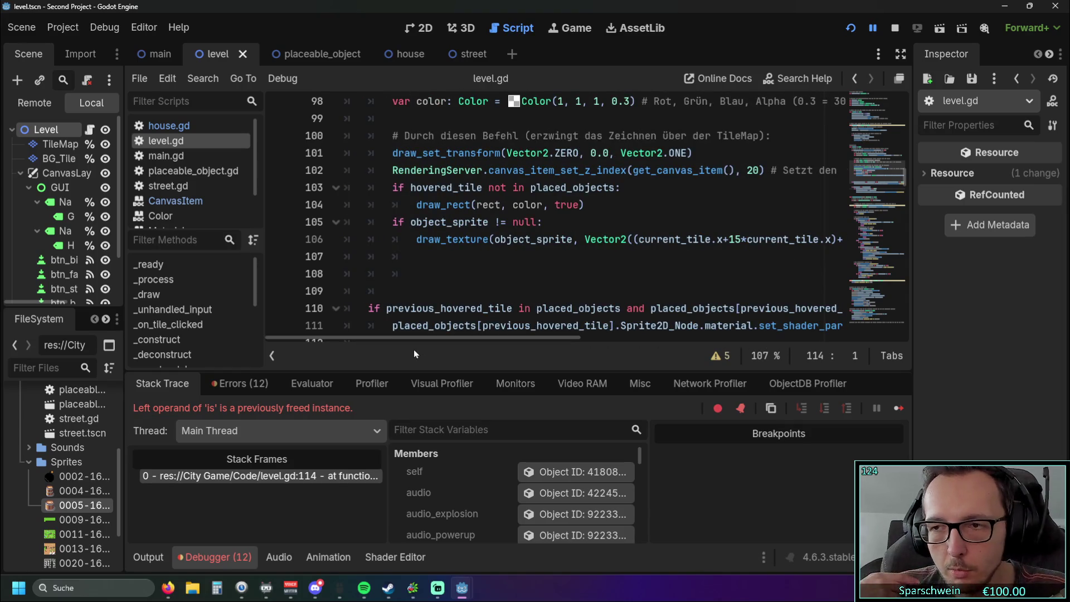
click(852, 29)
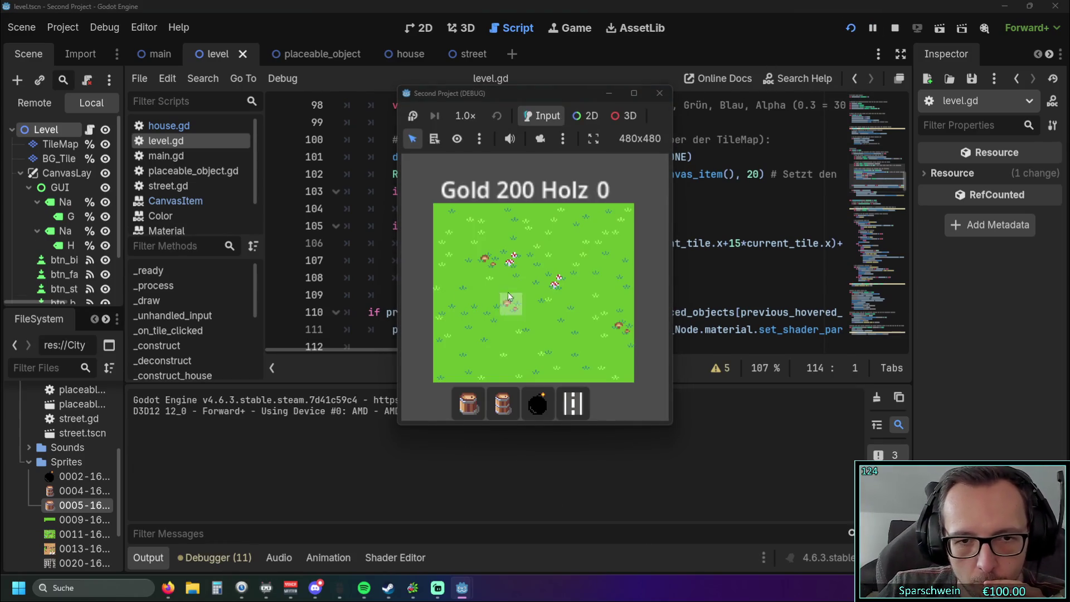
- Preview barrel, bomb and street placement, build a Big Bucket at (5, 2), then demolish at (6, 2)
click(502, 401)
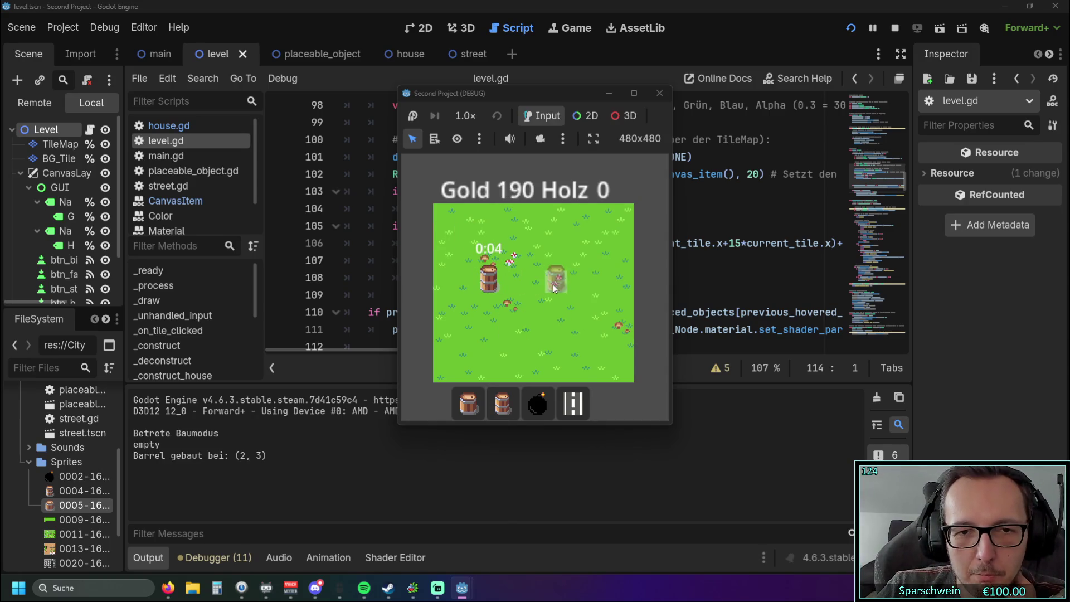
click(528, 406)
click(573, 403)
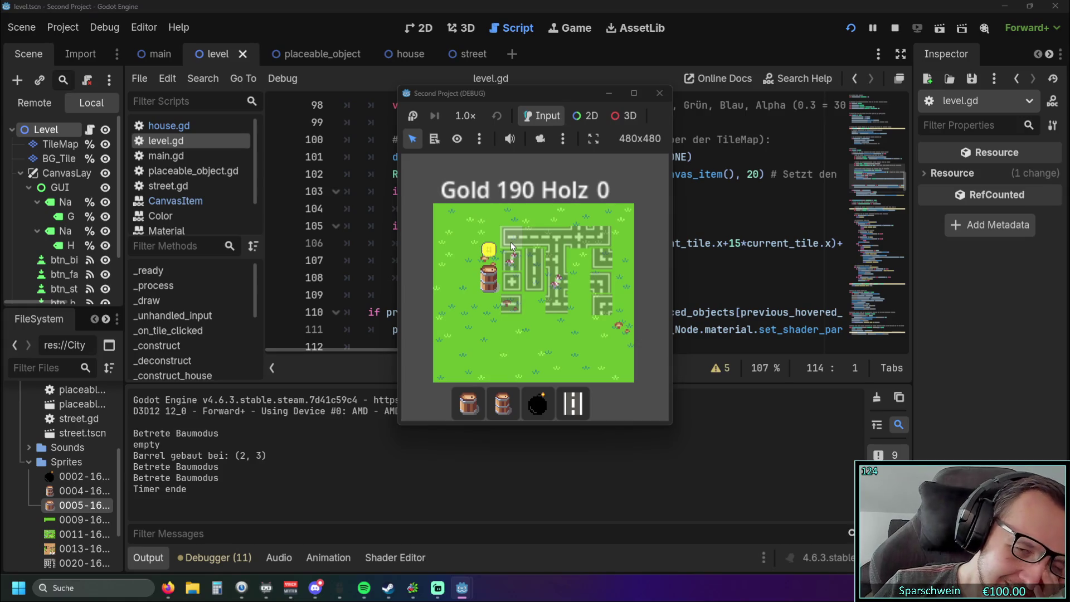
click(468, 403)
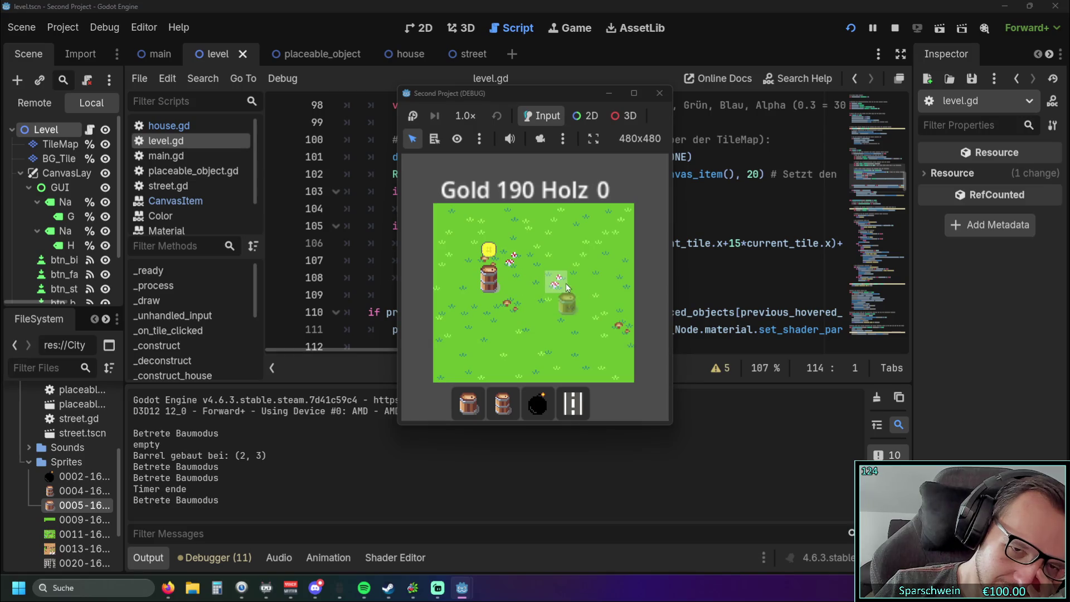
click(561, 266)
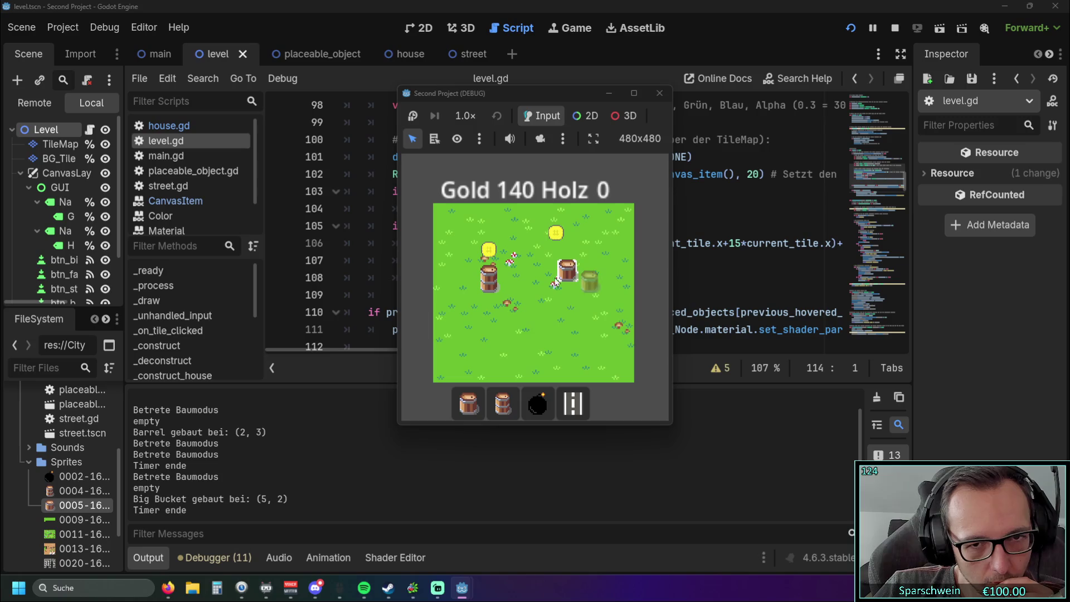
click(564, 271)
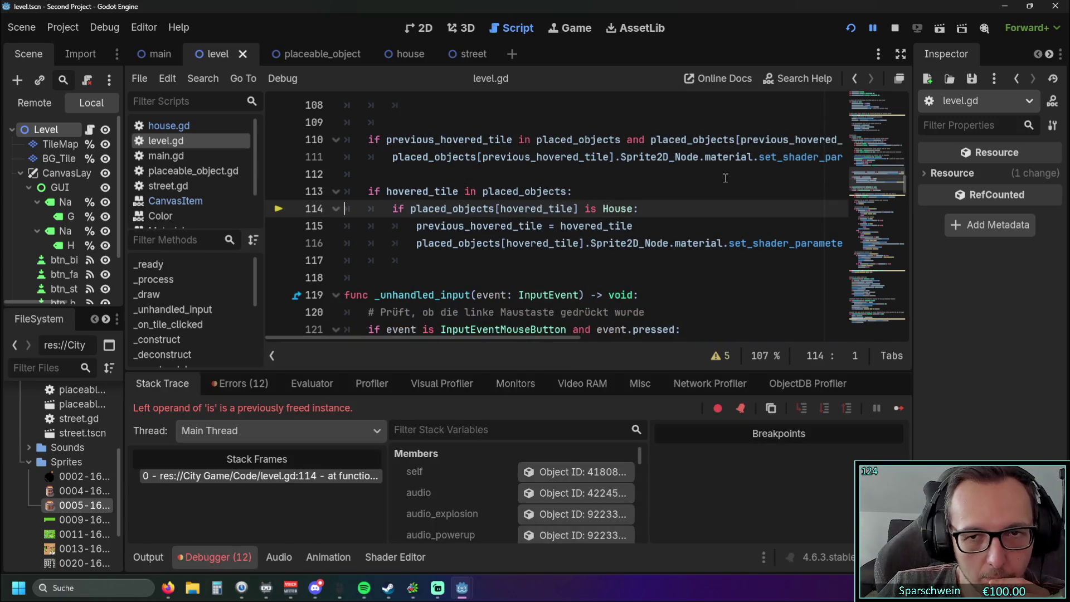
- Restart the game, check the street placement preview, then stop the game
drag(514, 338, 502, 338)
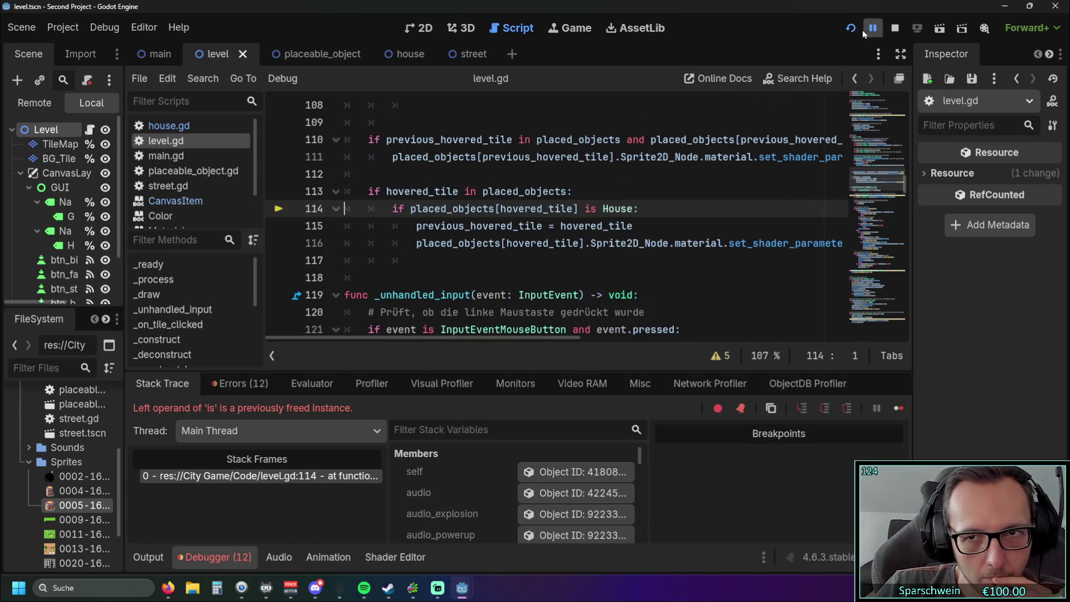
click(850, 28)
click(573, 403)
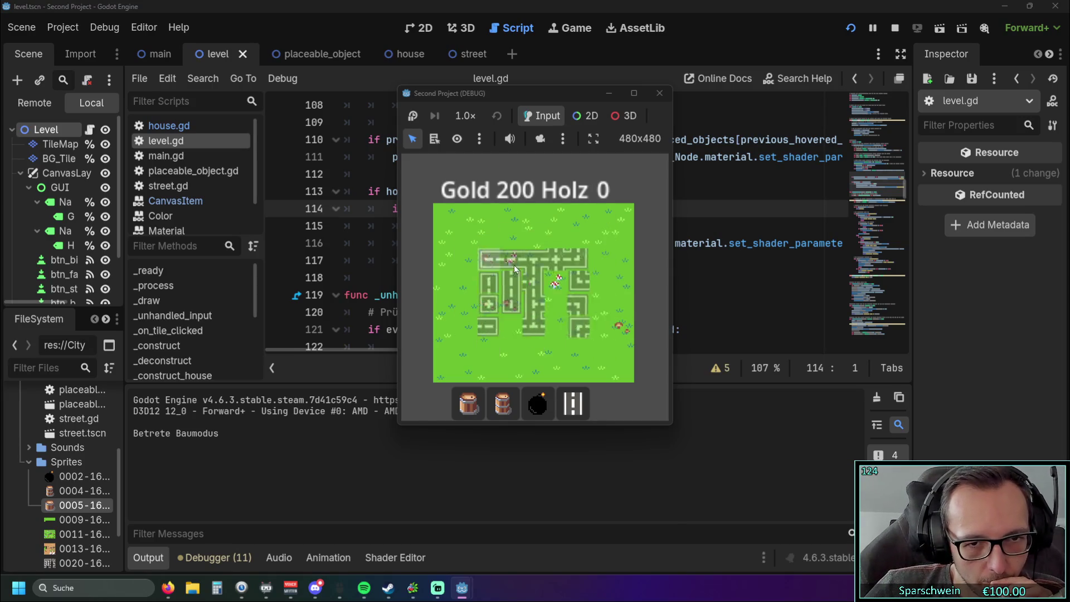
click(659, 94)
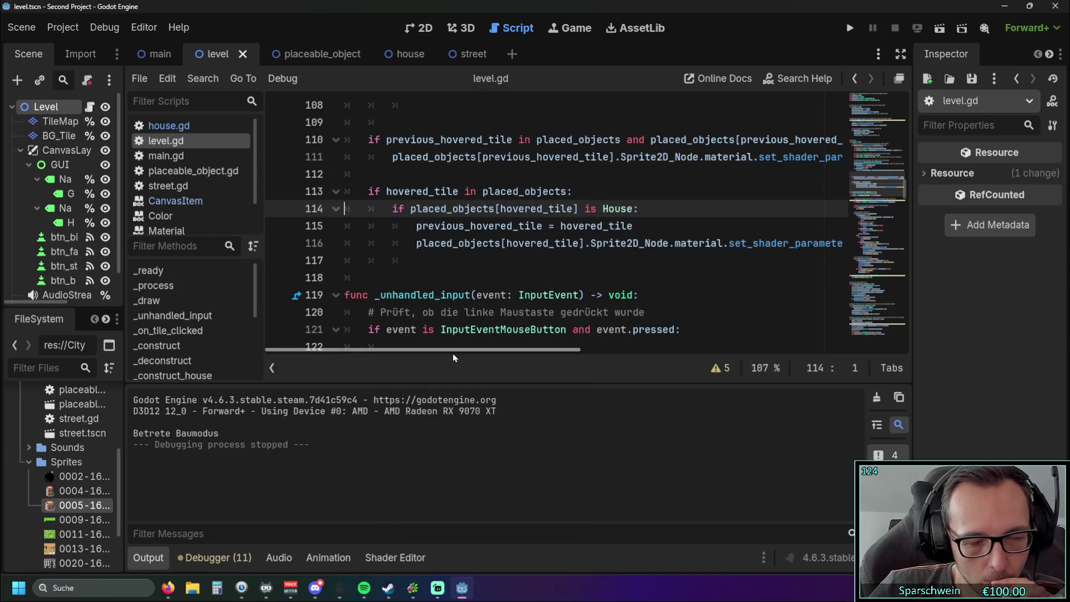
- Review the placed_objects hover check on line 113 of level.gd, then run the game fresh
drag(452, 354, 423, 349)
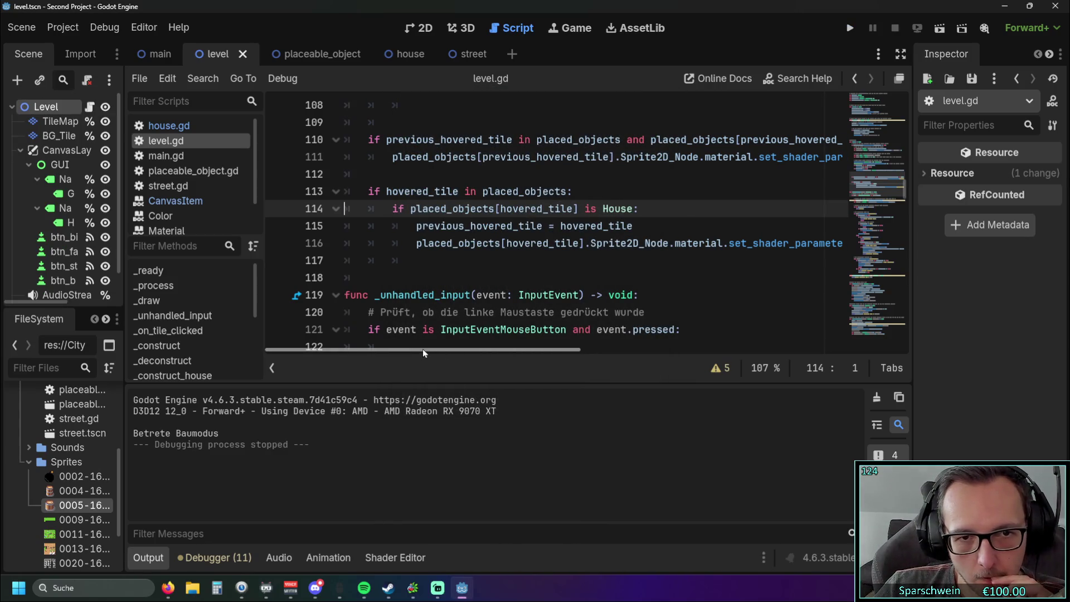
scroll(569, 255, up, 1)
click(571, 243)
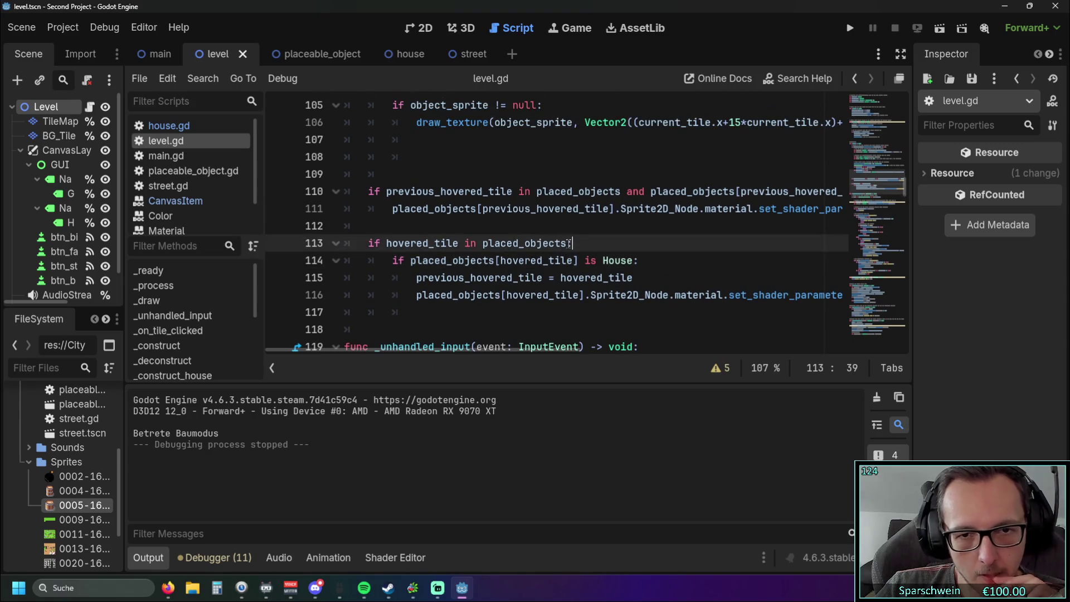
scroll(573, 288, down, 4)
scroll(573, 288, up, 2)
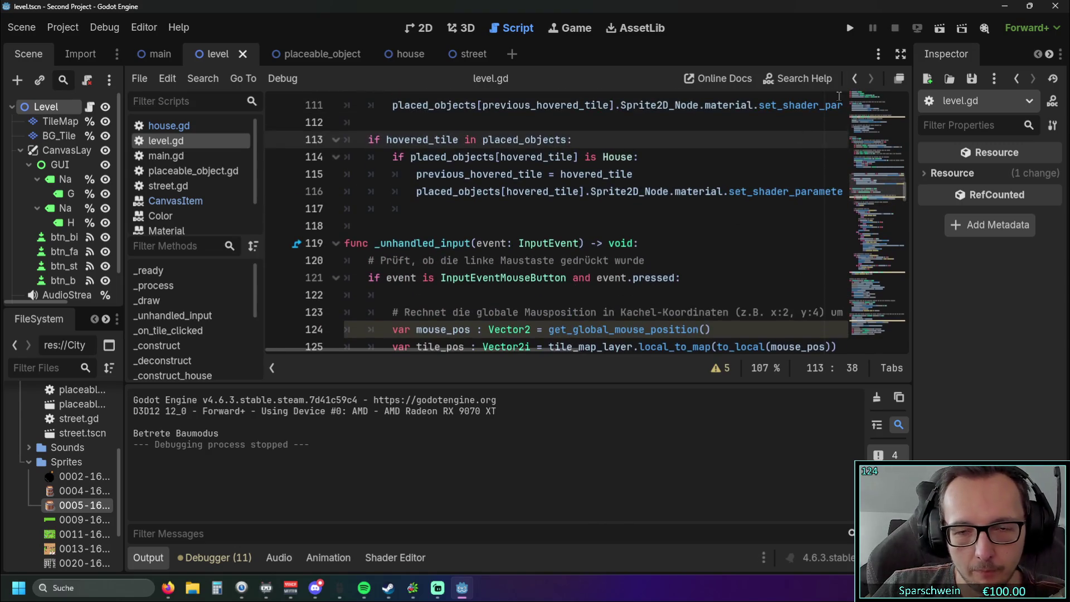
click(850, 29)
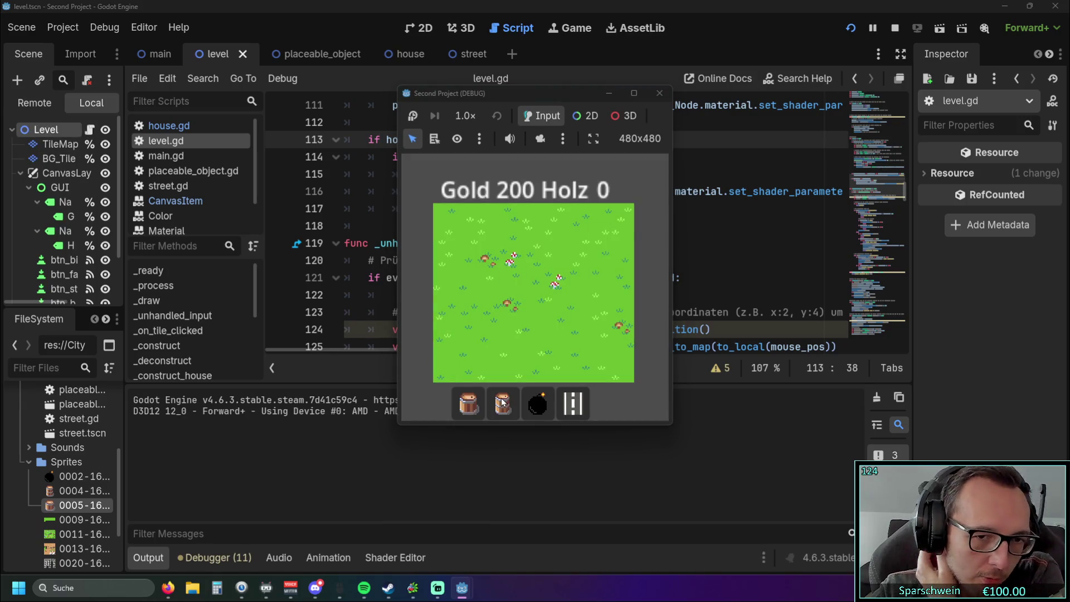
- Build a bomb at tile (3, 3) and a barrel at tile (5, 3)
click(503, 403)
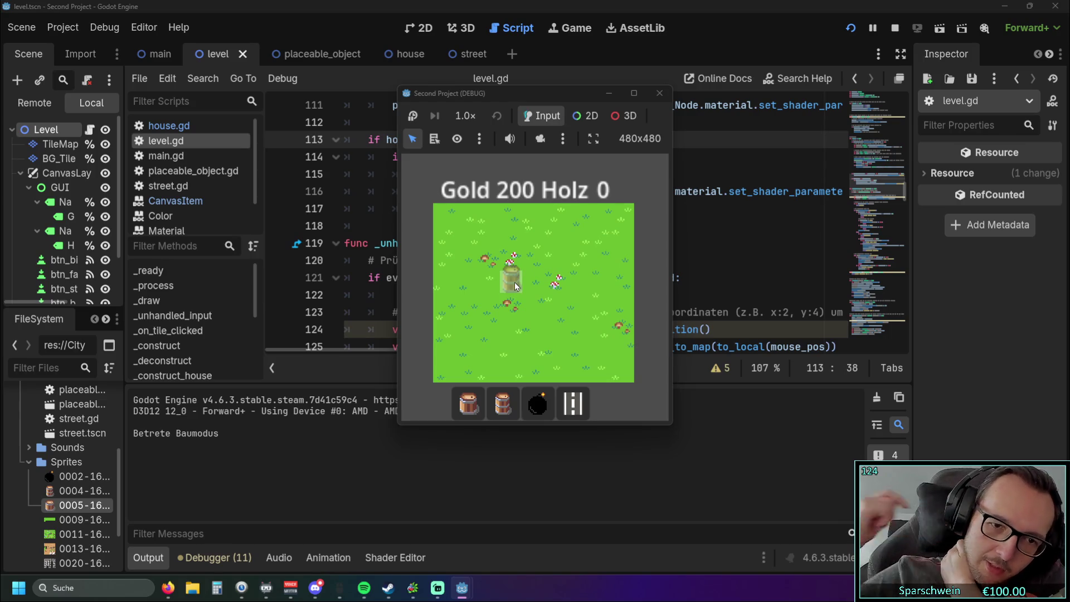
click(546, 409)
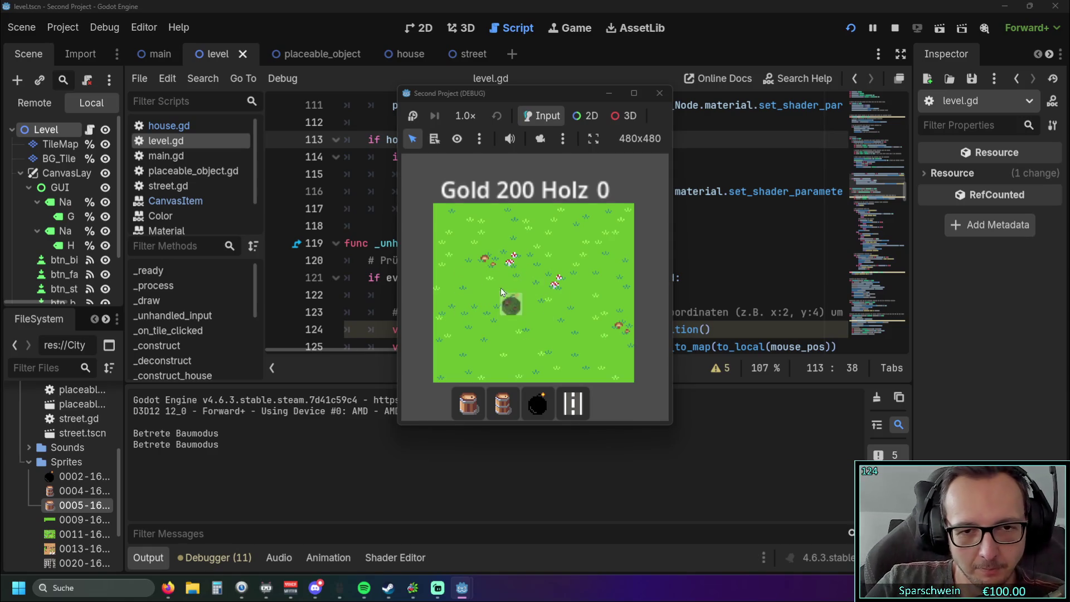
click(502, 287)
click(518, 397)
click(556, 287)
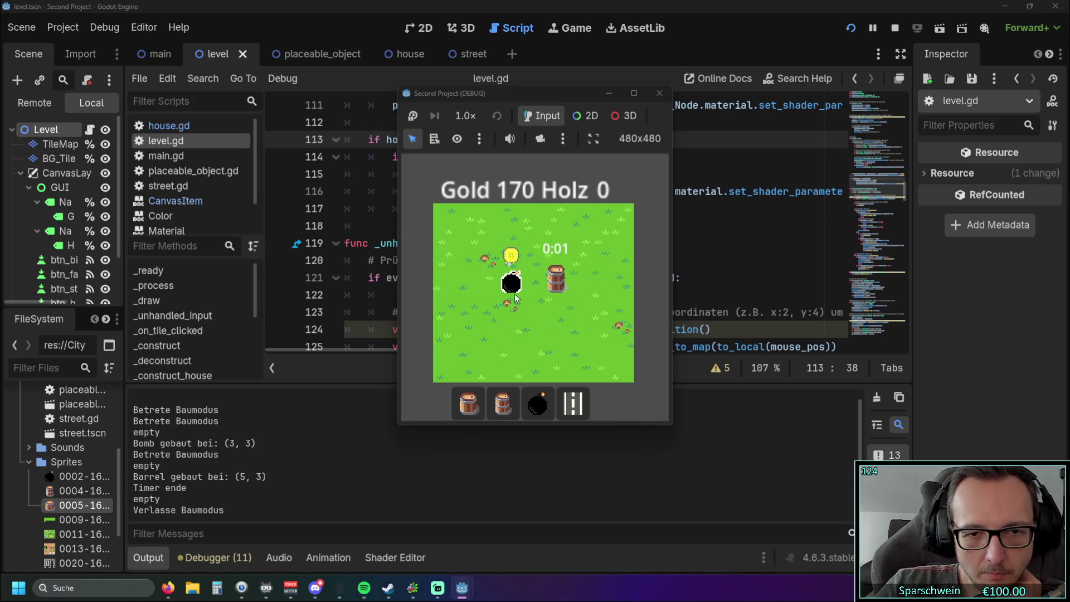
- Enter build mode with the barrel, leave it without placing, then stop the game
click(502, 403)
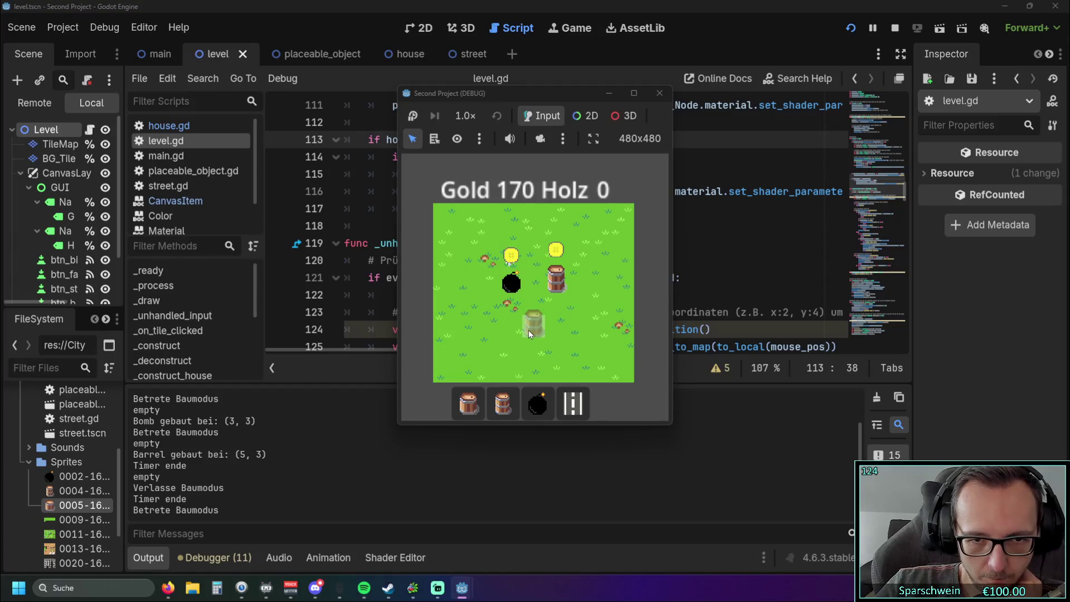
right_click(529, 330)
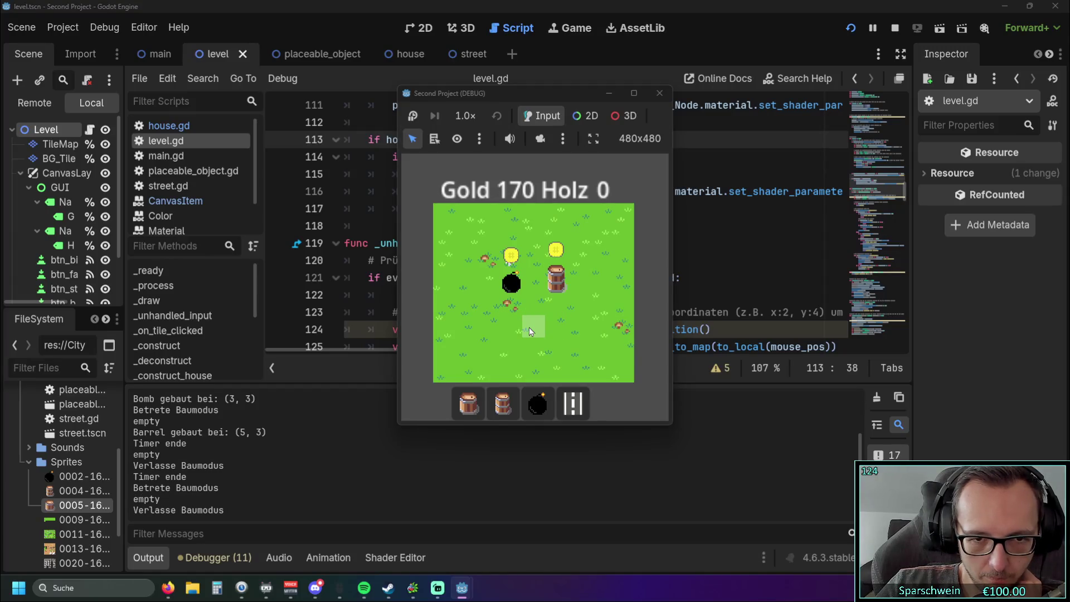
click(659, 93)
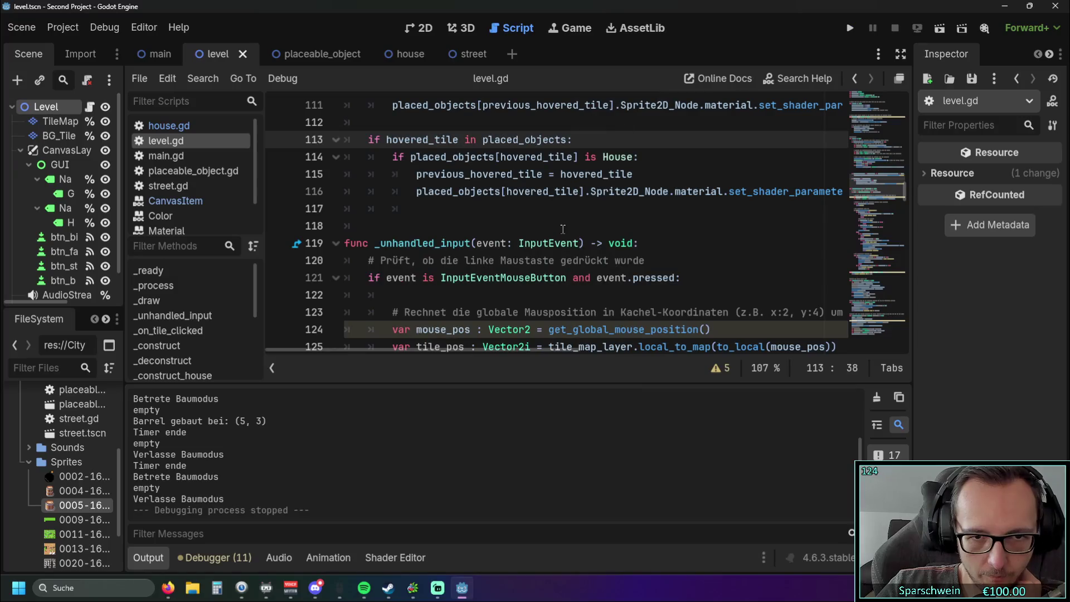
click(562, 216)
scroll(562, 216, up, 1)
scroll(544, 257, up, 1)
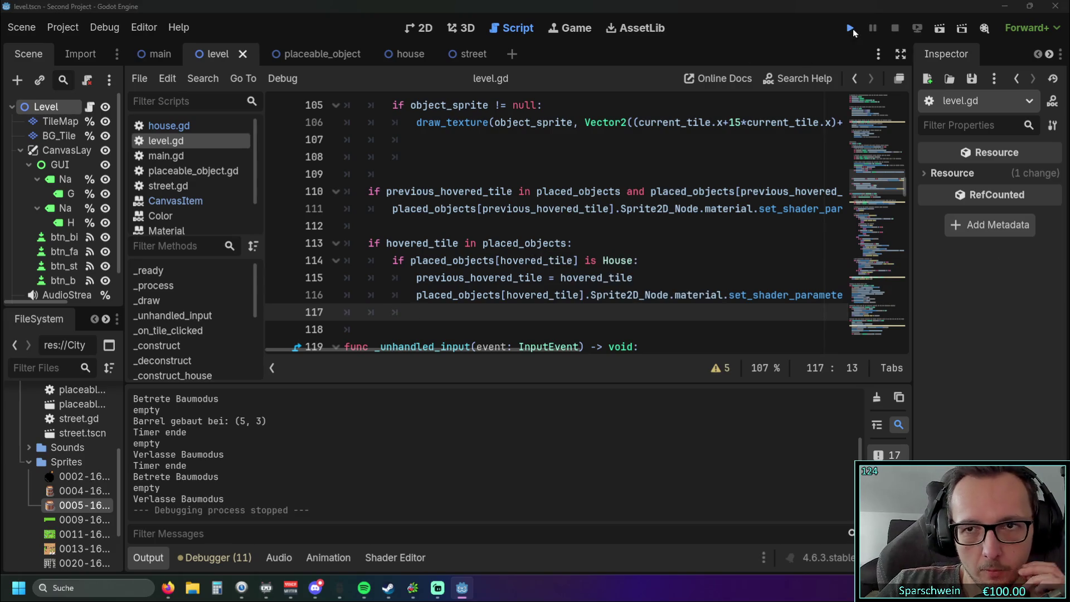
- Rerun the game, build a barrel at (4, 4) leaving gold at 190, exit build mode, stop debugging
click(850, 28)
click(507, 407)
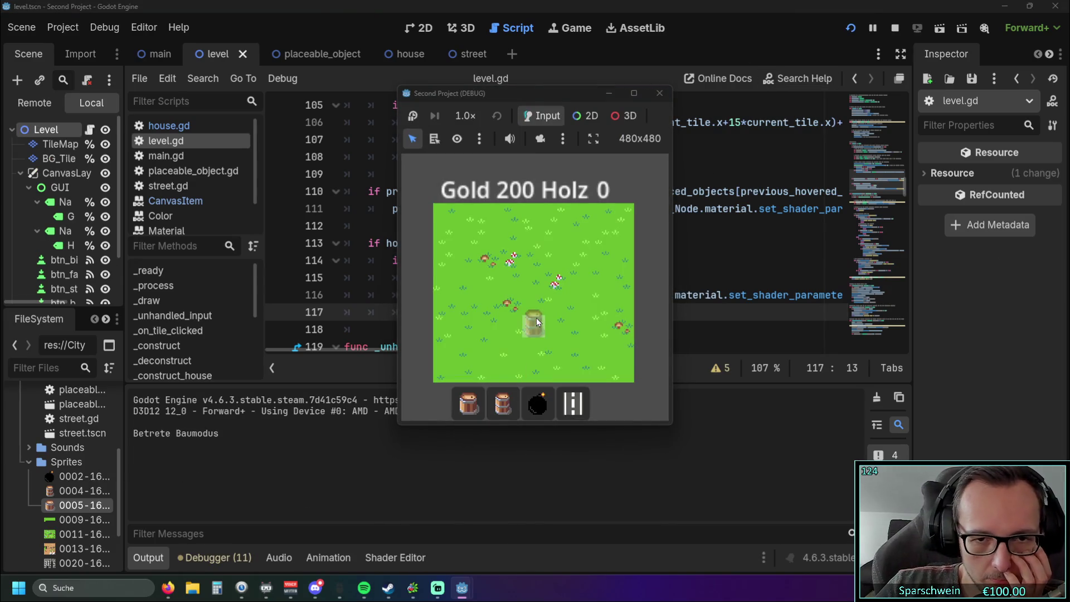
click(535, 303)
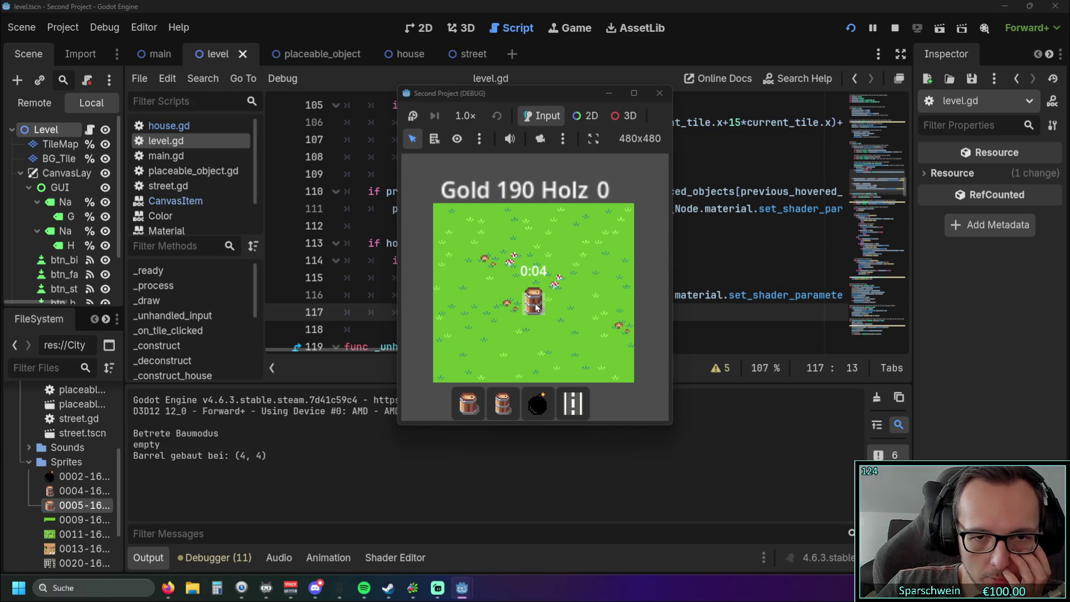
right_click(530, 350)
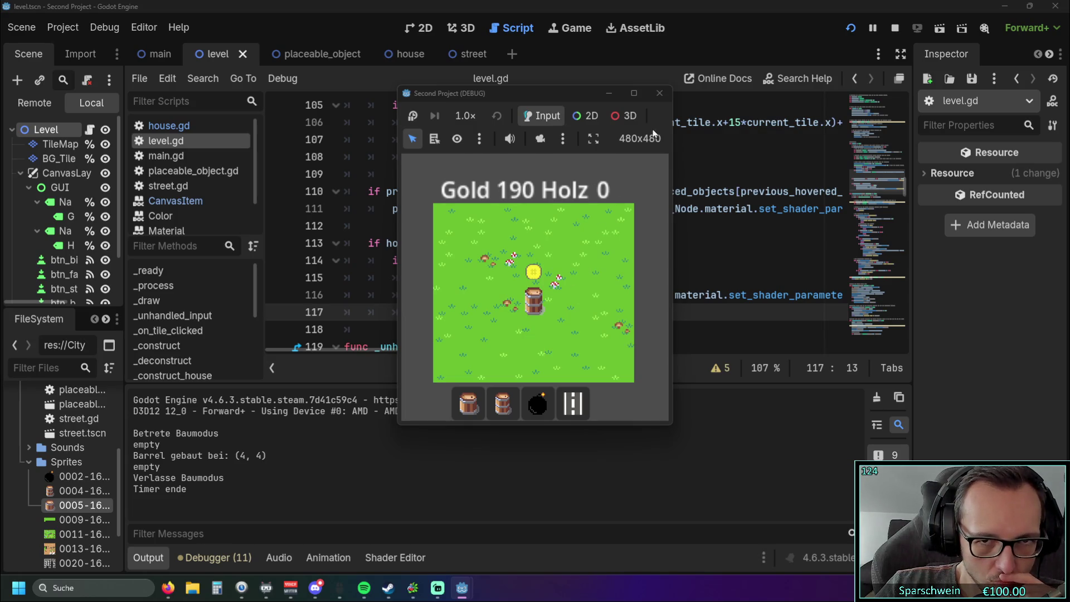
click(659, 93)
scroll(633, 134, down, 10)
scroll(566, 225, up, 10)
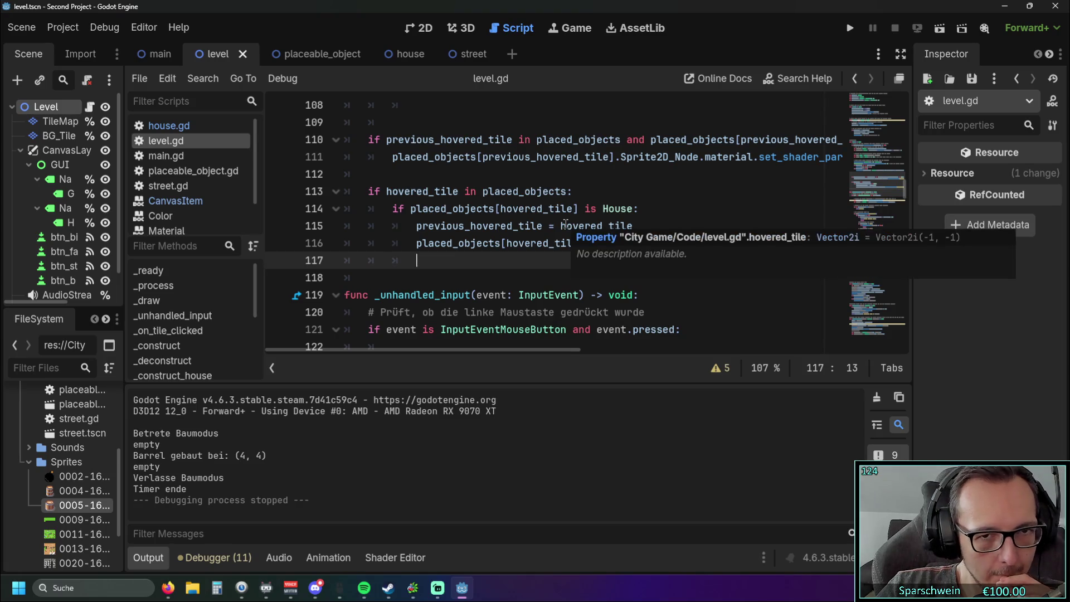
mouse_move(528, 234)
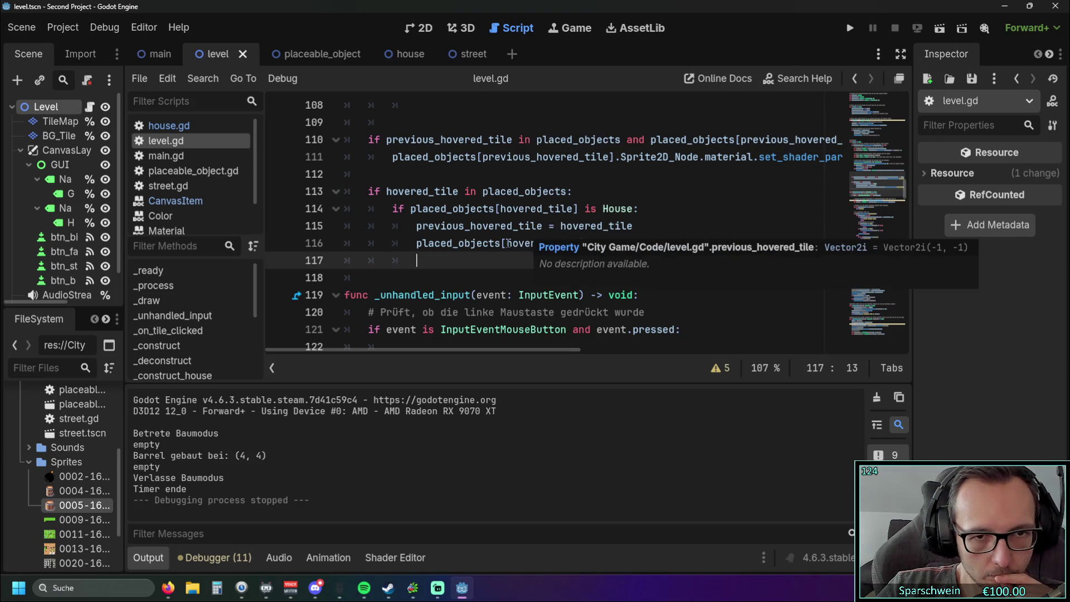
scroll(507, 244, up, 4)
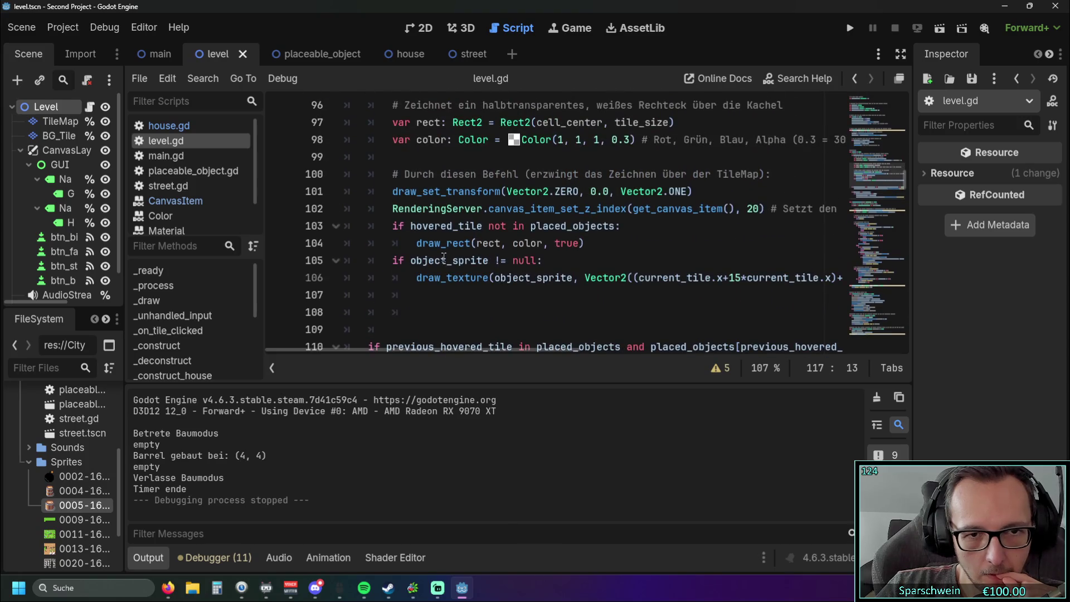
scroll(440, 262, up, 3)
scroll(438, 266, up, 1)
scroll(438, 266, down, 1)
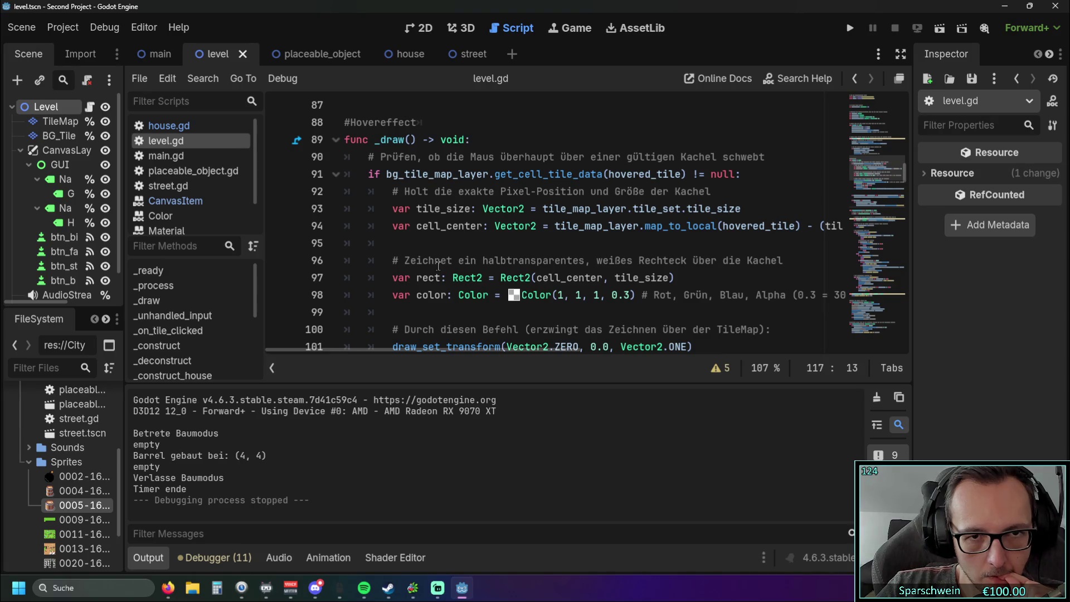
scroll(438, 266, up, 3)
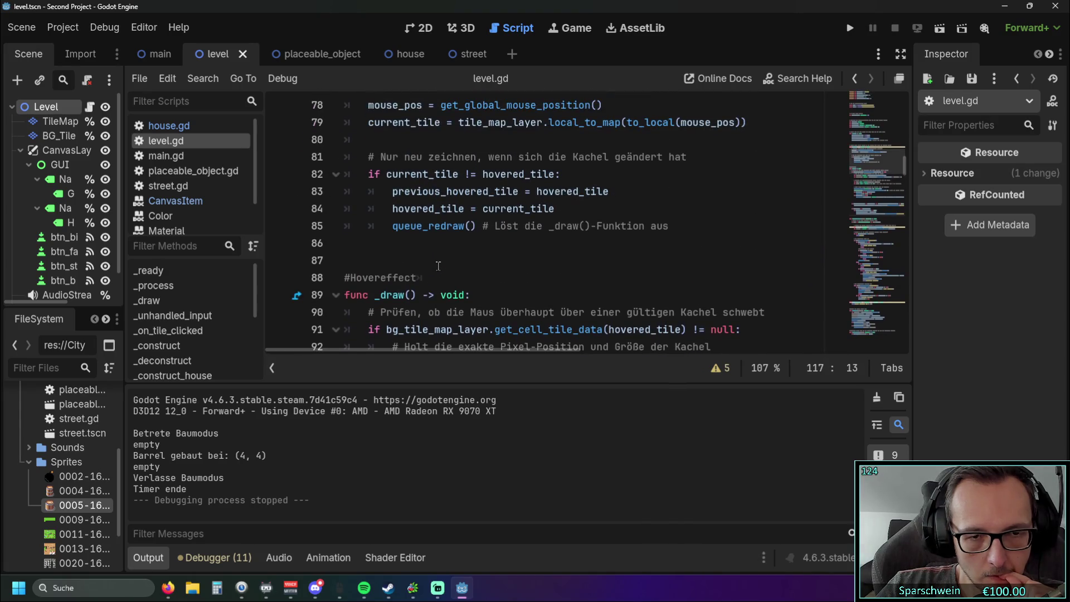
drag(392, 229, 477, 231)
key(ctrl+c)
scroll(486, 263, down, 14)
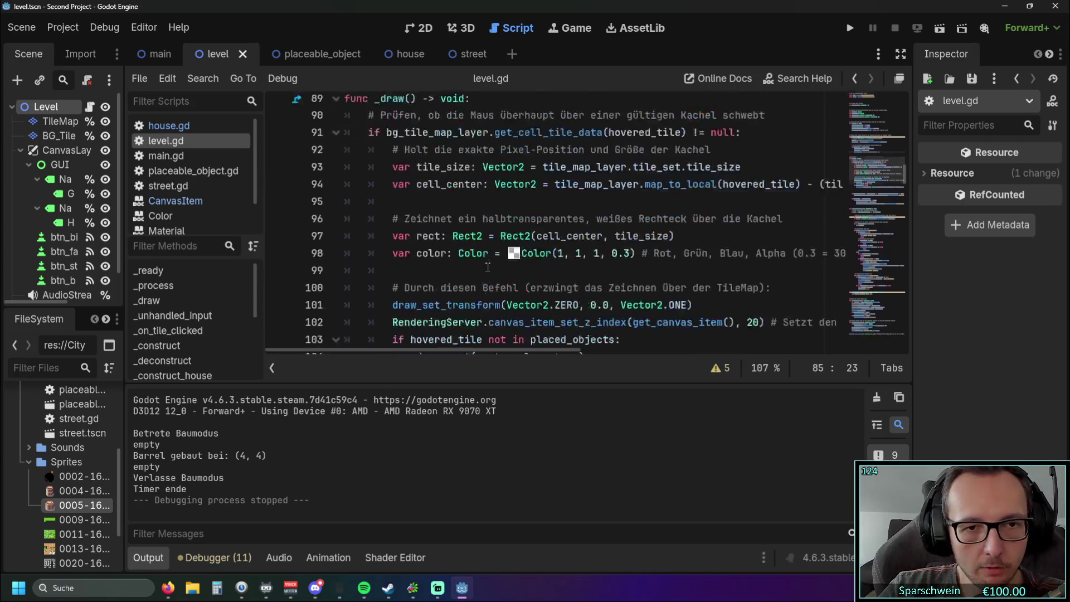
scroll(486, 264, down, 11)
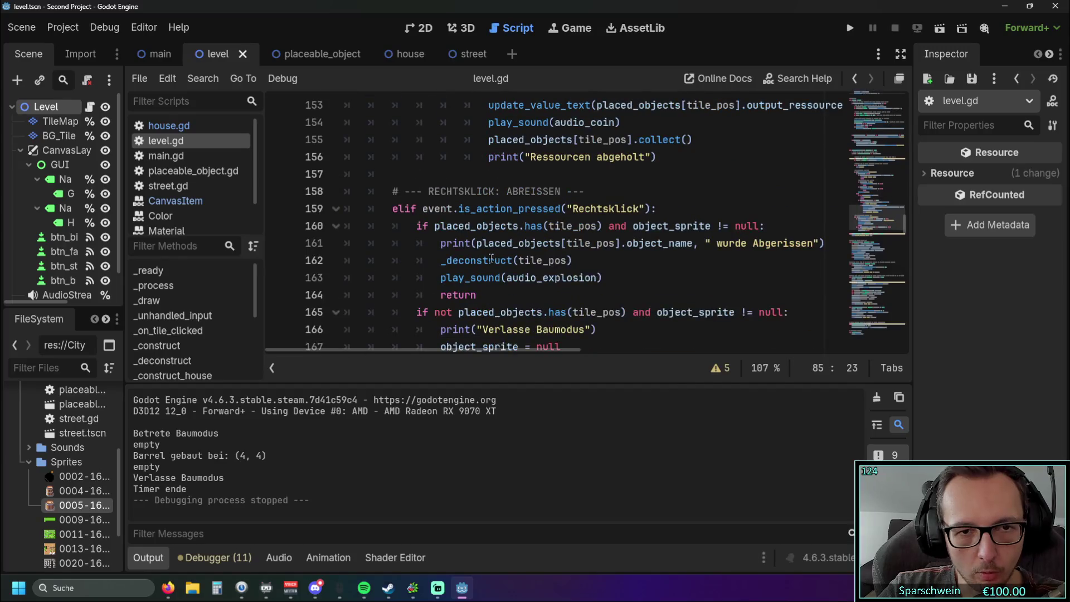
scroll(492, 260, down, 2)
scroll(492, 260, up, 1)
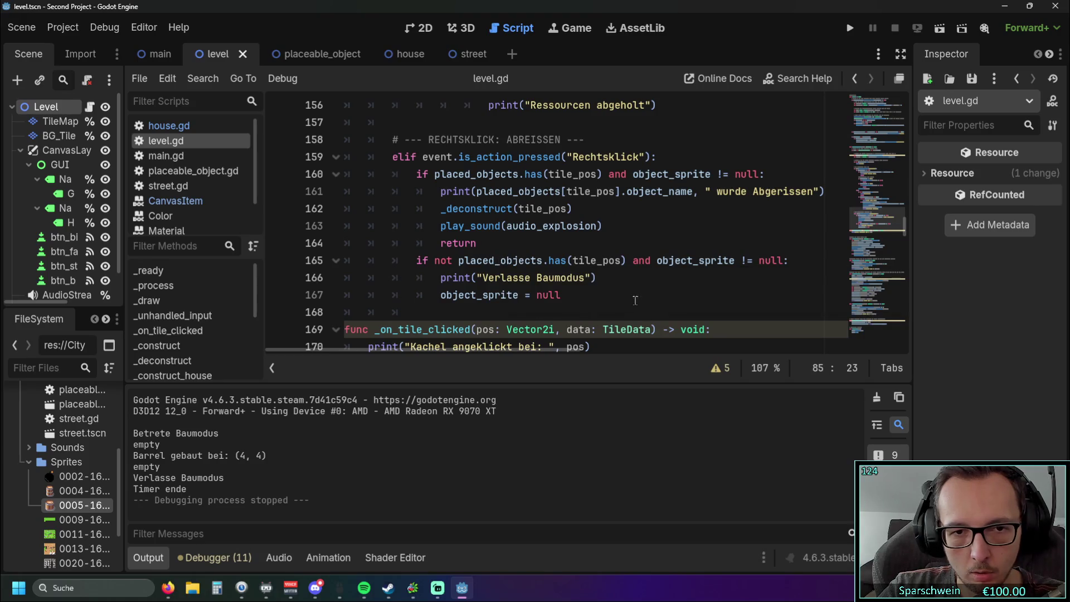
click(791, 260)
- Paste queue_redraw() into the branch at line 166, then run the game and exit build mode
key(Return)
key(ctrl+v)
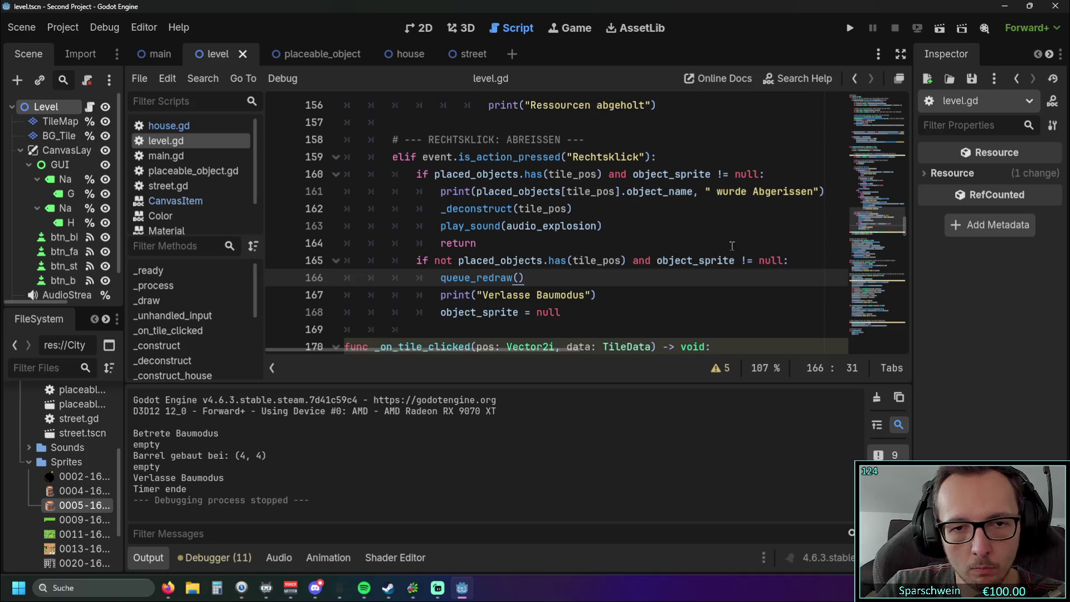
click(725, 295)
click(850, 28)
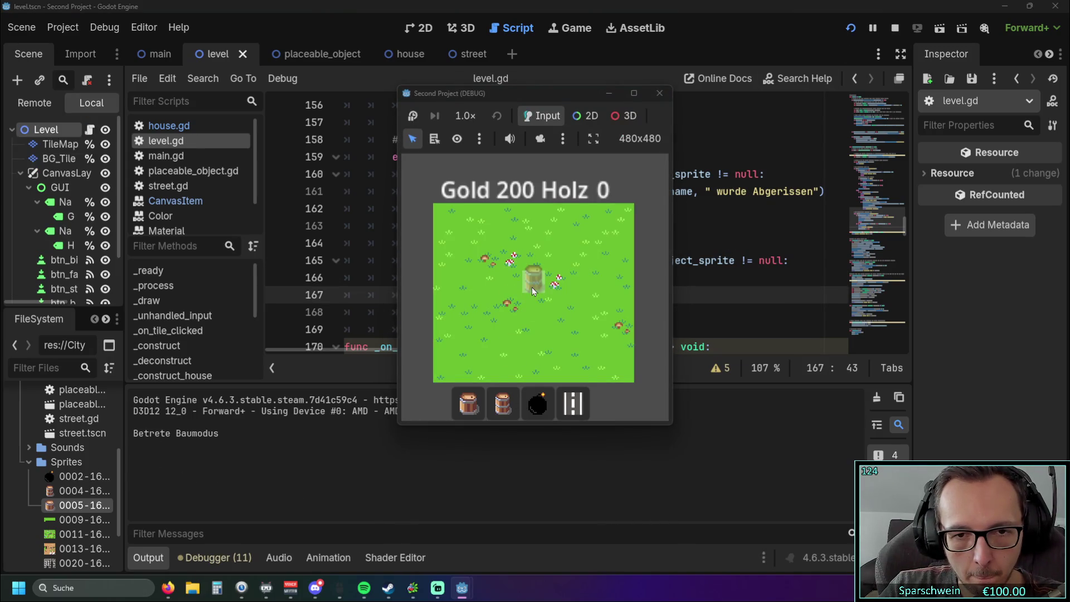
click(531, 286)
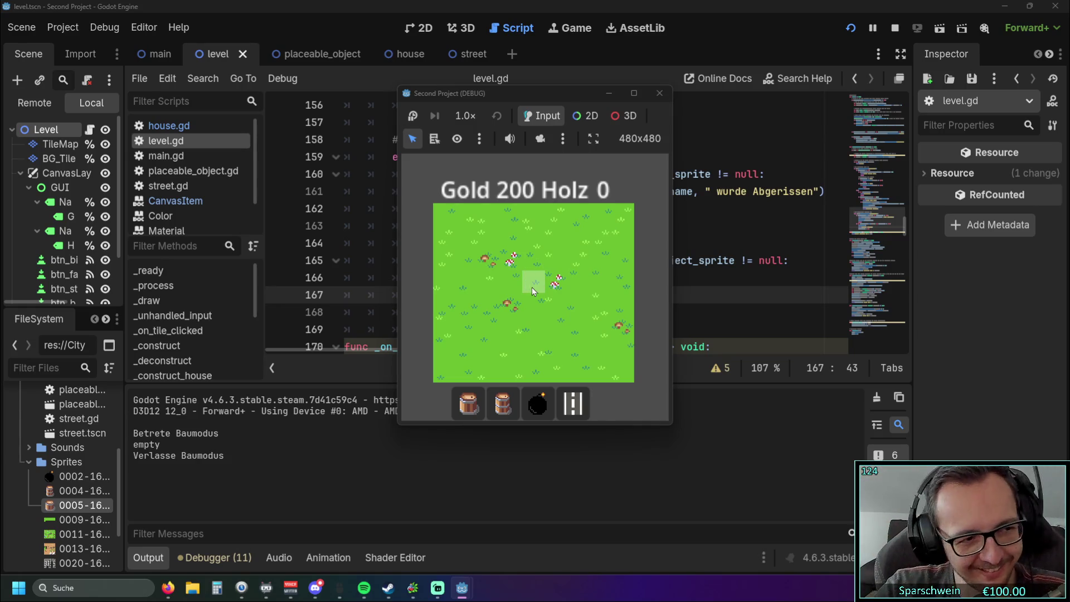
- Build a barrel at (4, 3), check the line 117 error, restart, and test entering and leaving build mode
click(514, 399)
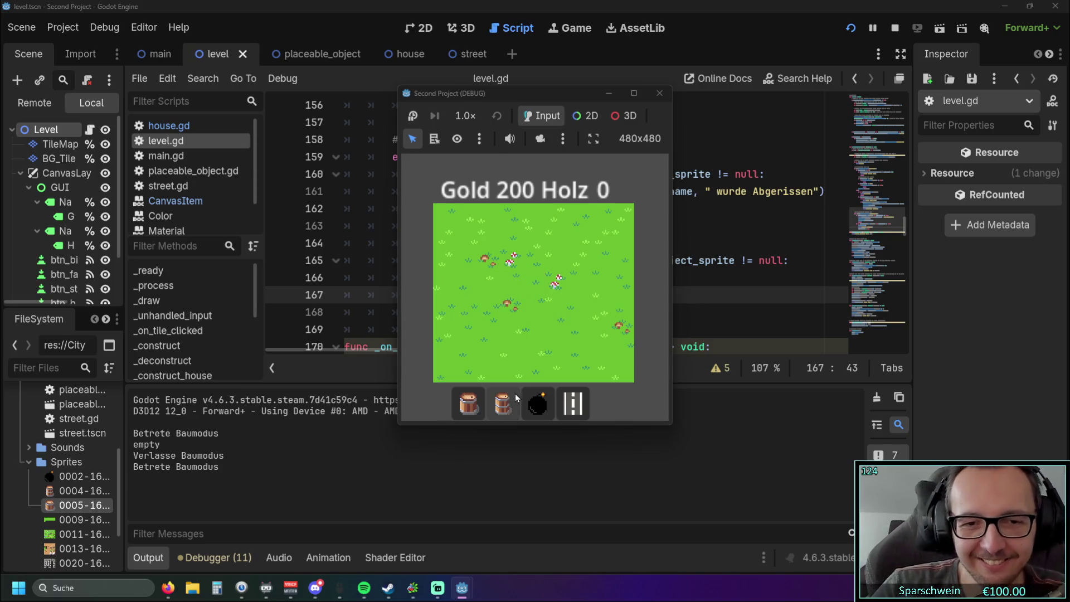
click(533, 295)
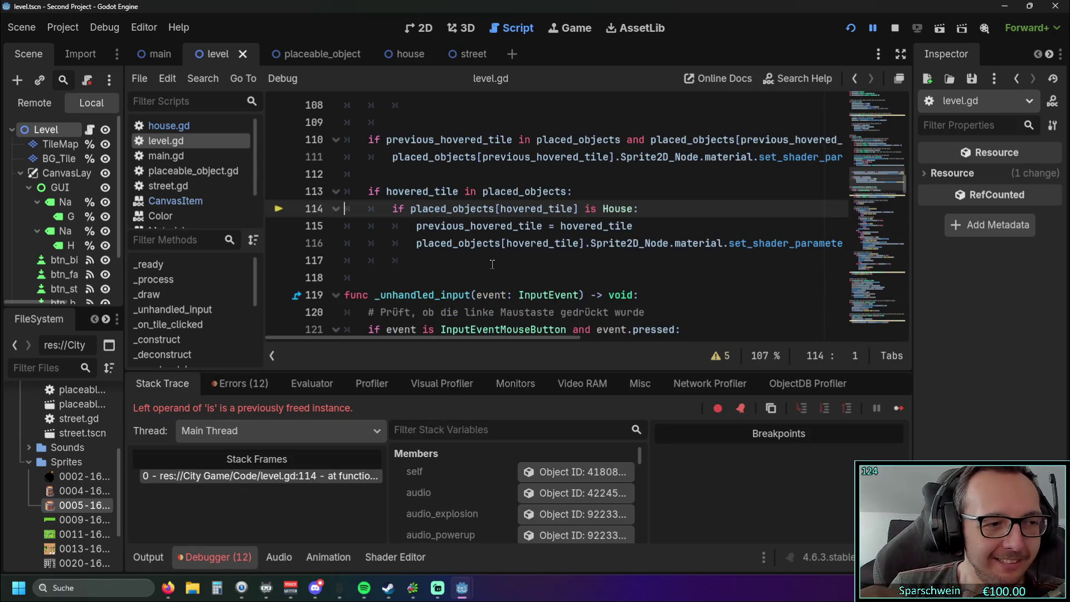
click(492, 262)
click(851, 31)
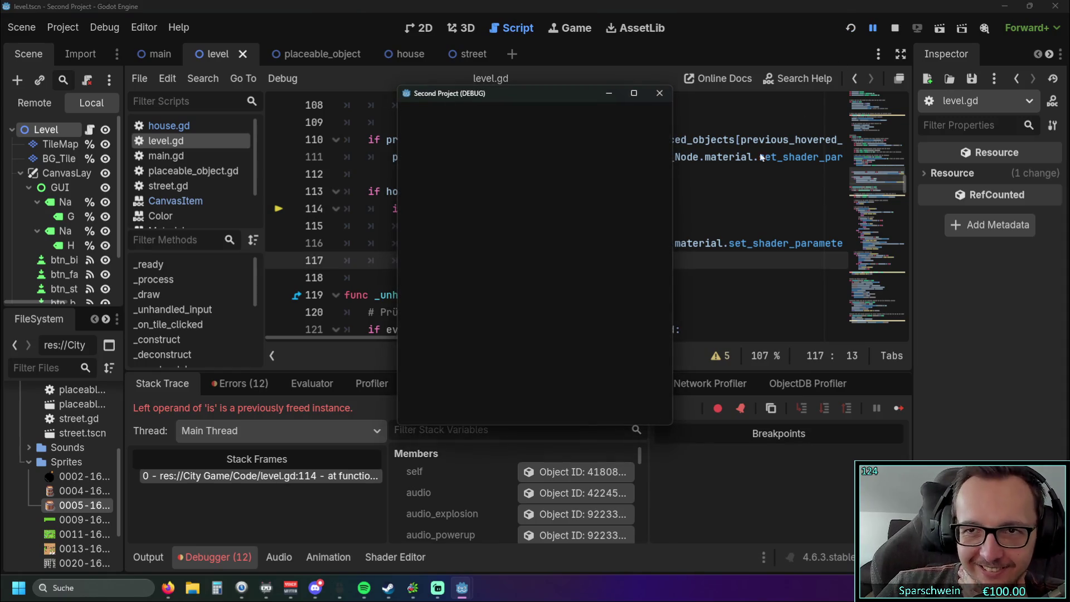
click(502, 404)
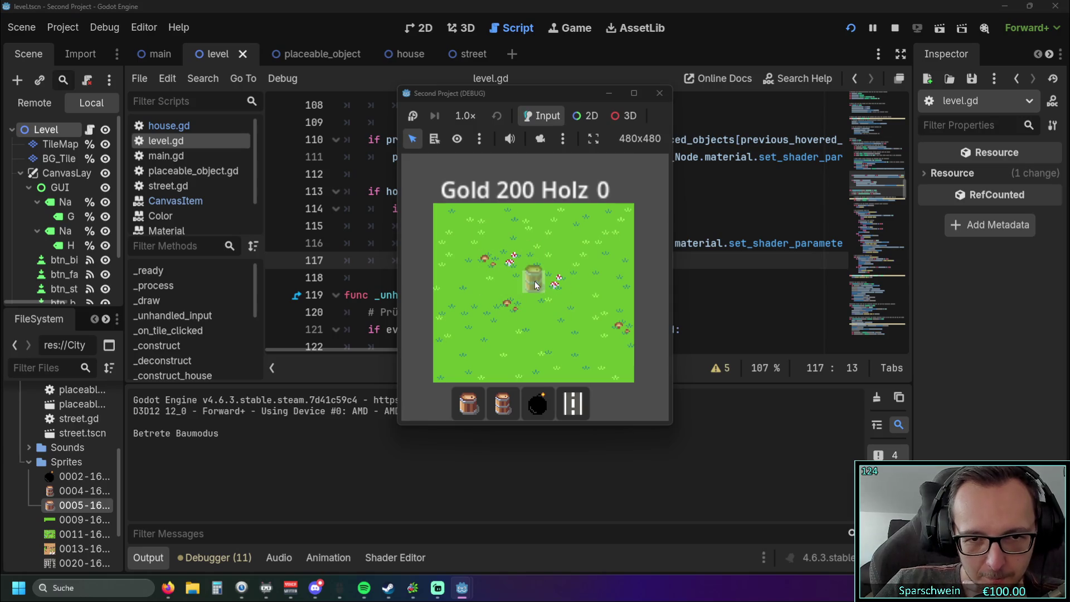
right_click(535, 285)
click(659, 93)
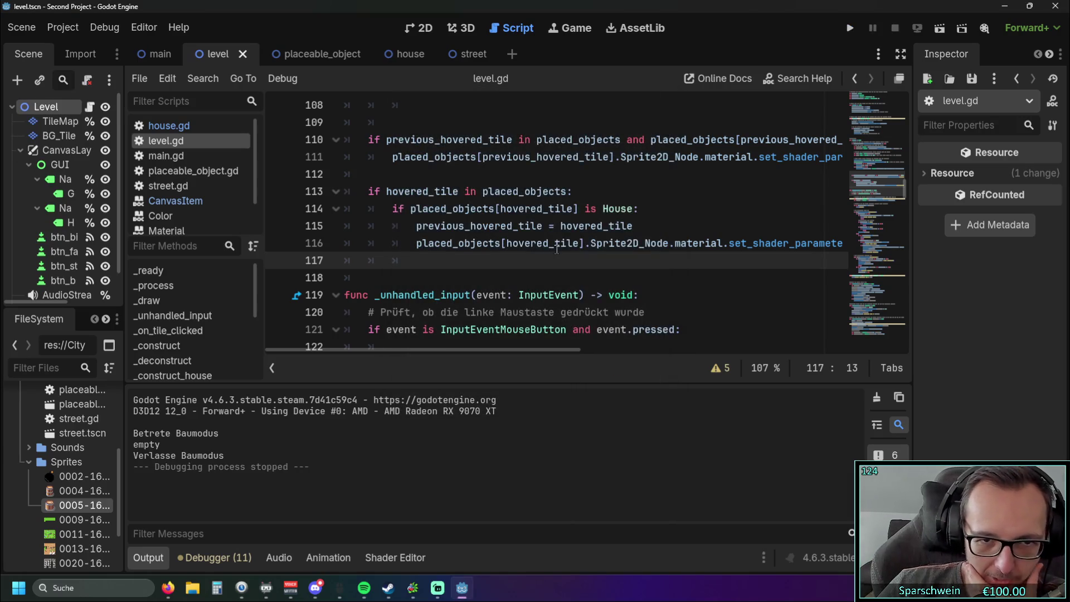
scroll(556, 249, up, 3)
scroll(556, 249, up, 15)
scroll(560, 249, down, 5)
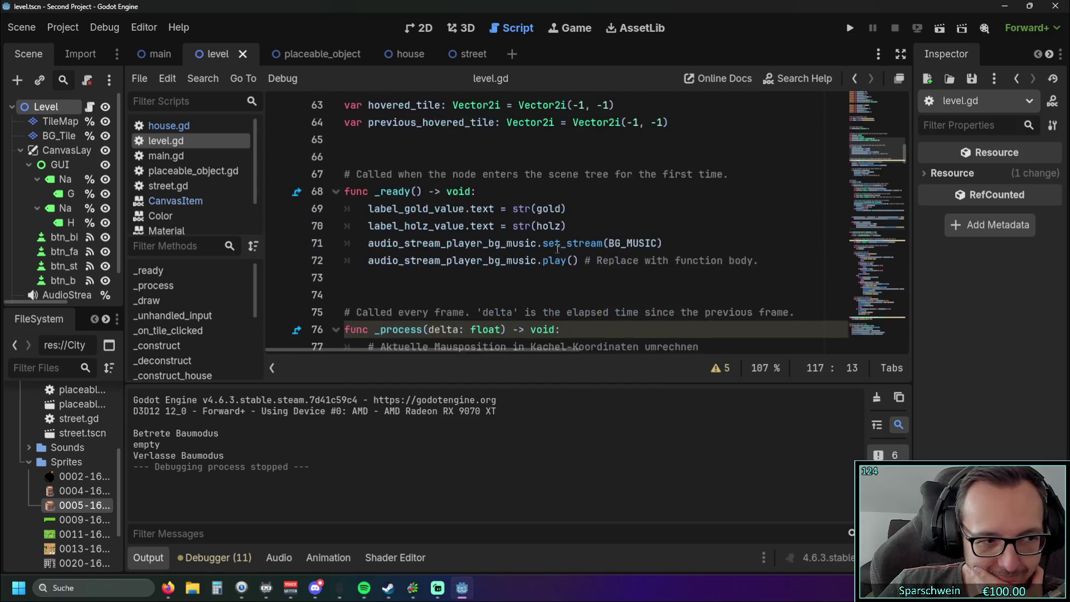
scroll(562, 249, up, 4)
scroll(568, 251, down, 1)
scroll(576, 254, up, 3)
scroll(576, 253, down, 8)
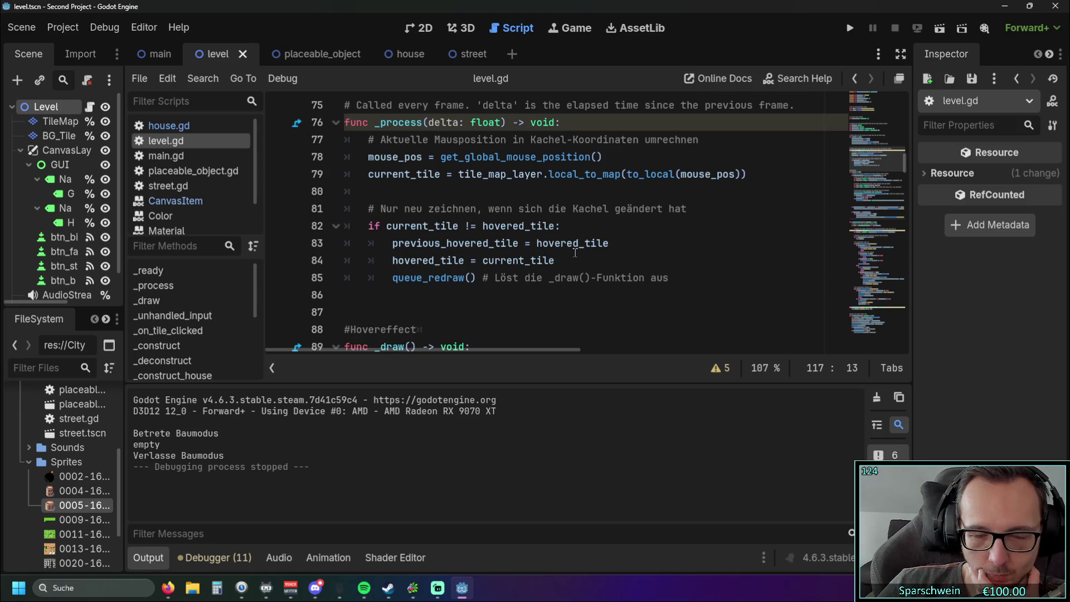
scroll(575, 252, down, 3)
scroll(575, 253, down, 6)
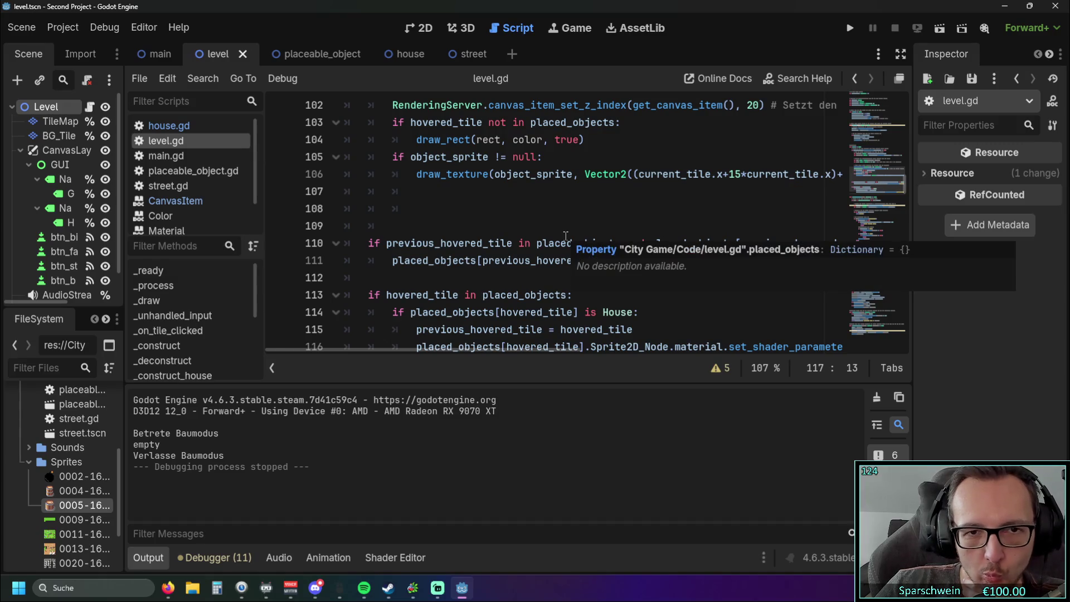
scroll(569, 237, up, 1)
mouse_move(481, 346)
mouse_down()
mouse_move(503, 350)
mouse_move(450, 353)
mouse_up()
scroll(613, 245, up, 1)
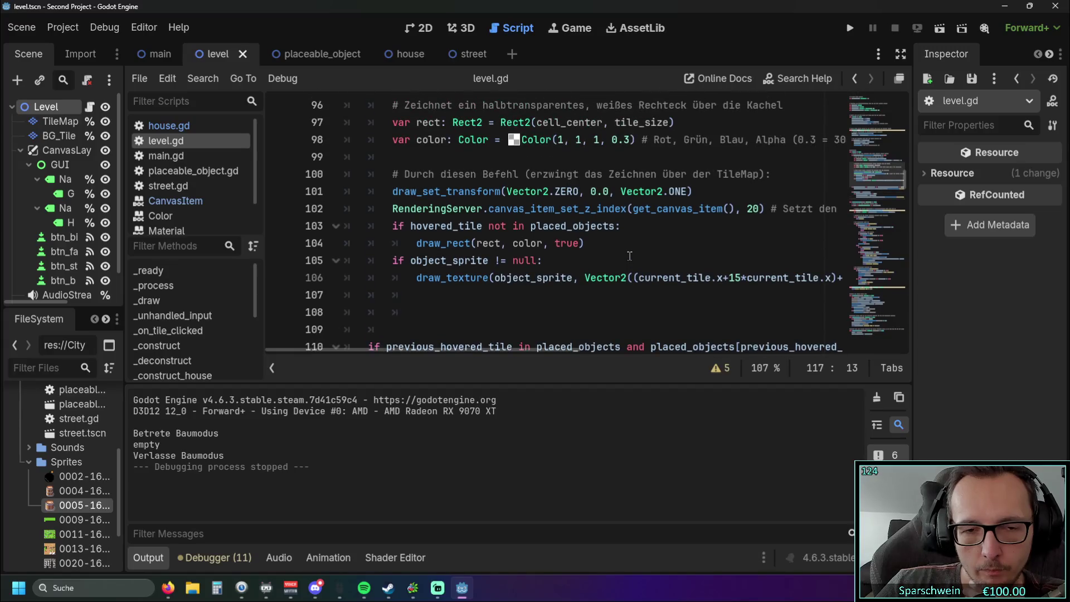
drag(905, 177, 908, 313)
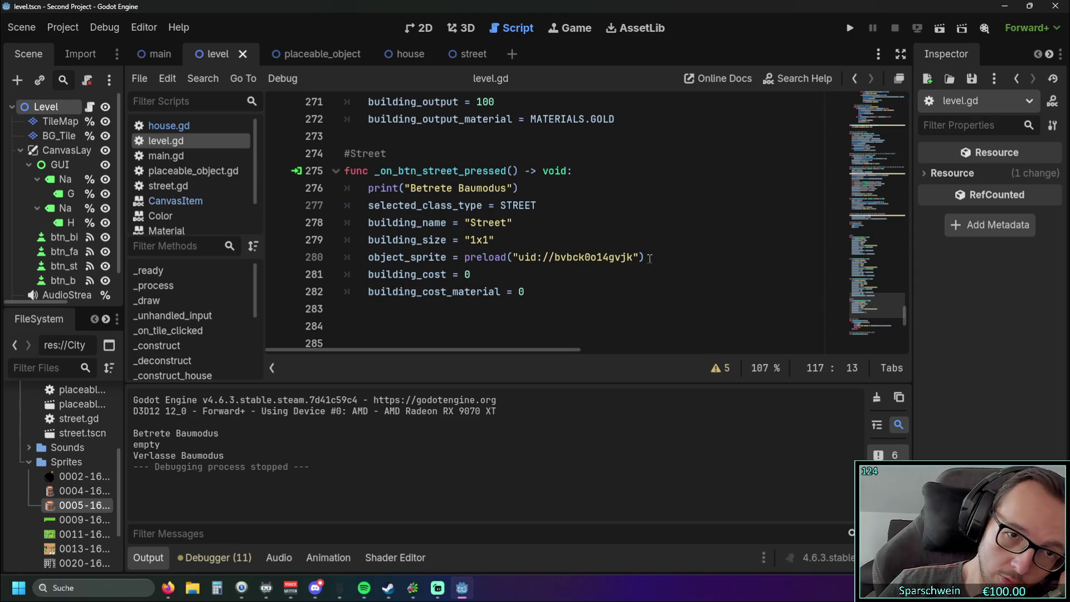
mouse_move(907, 314)
mouse_down()
mouse_move(914, 161)
mouse_move(905, 326)
mouse_up()
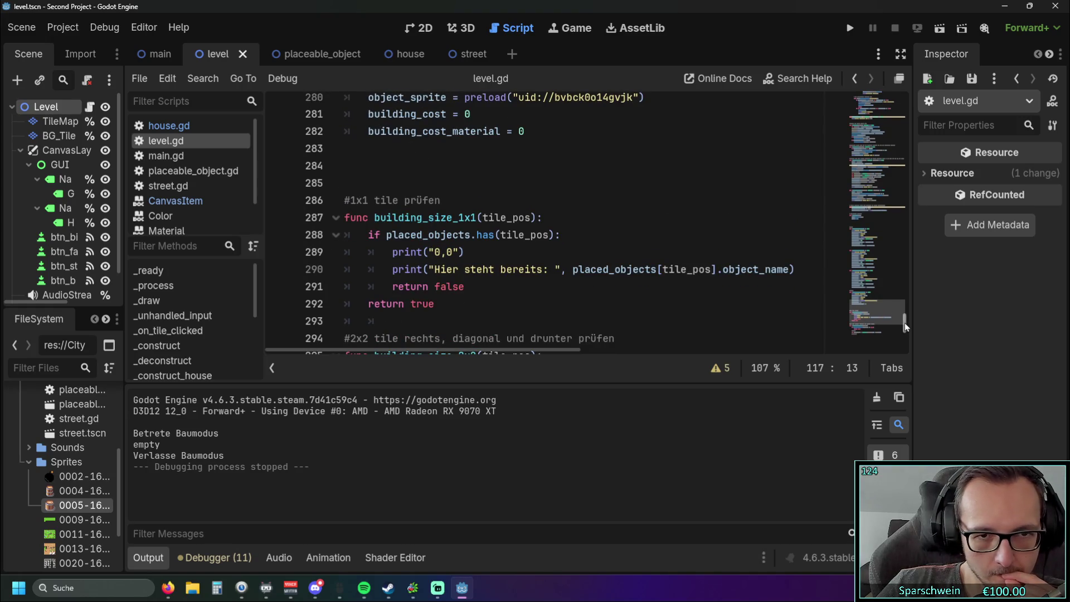
scroll(906, 327, up, 2)
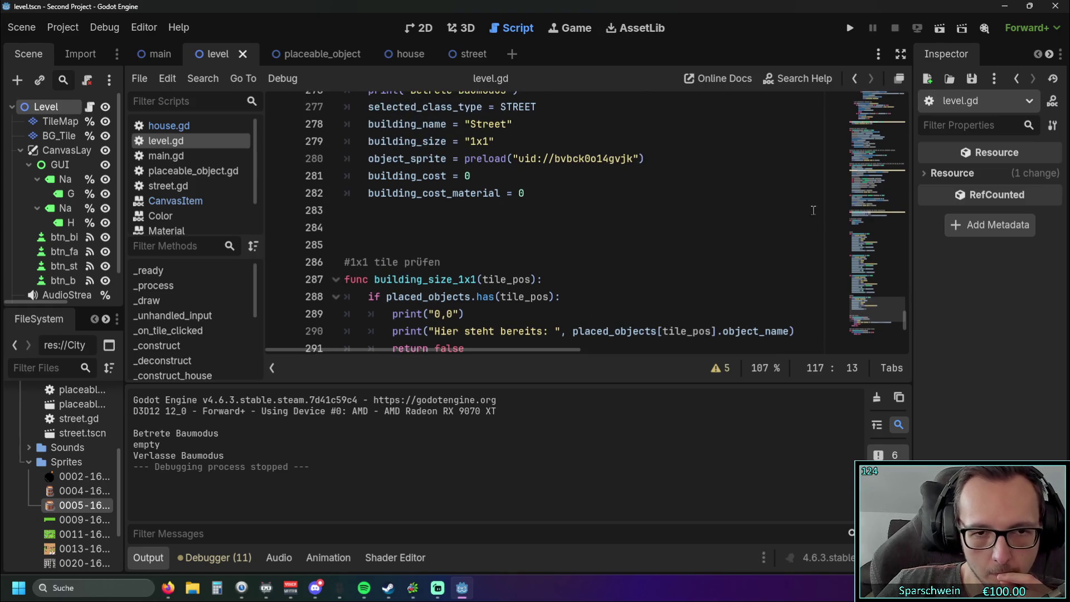
scroll(738, 255, up, 4)
scroll(739, 255, up, 6)
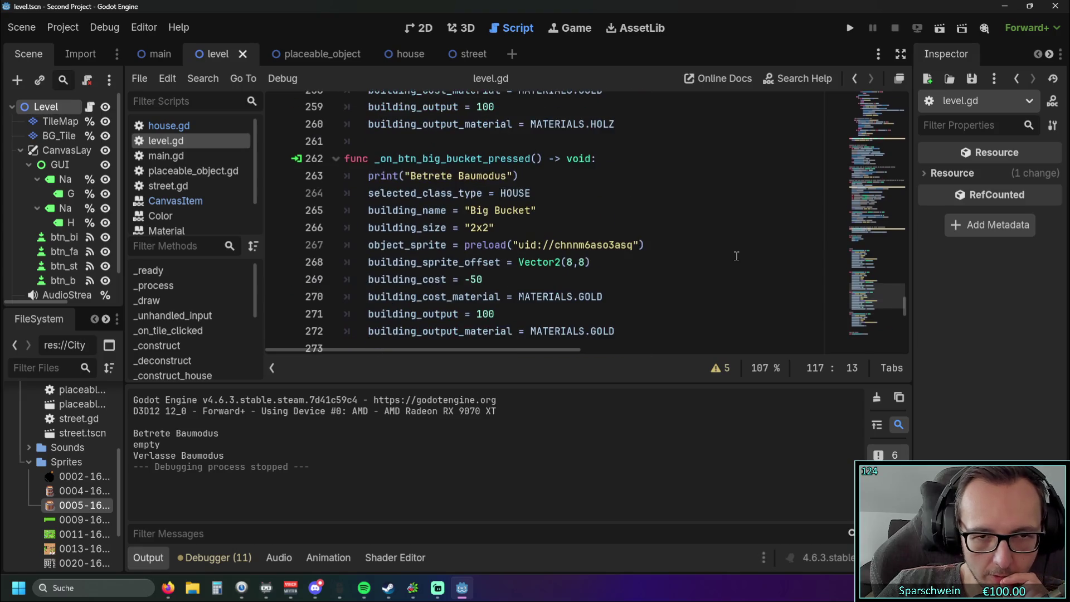
scroll(739, 261, up, 8)
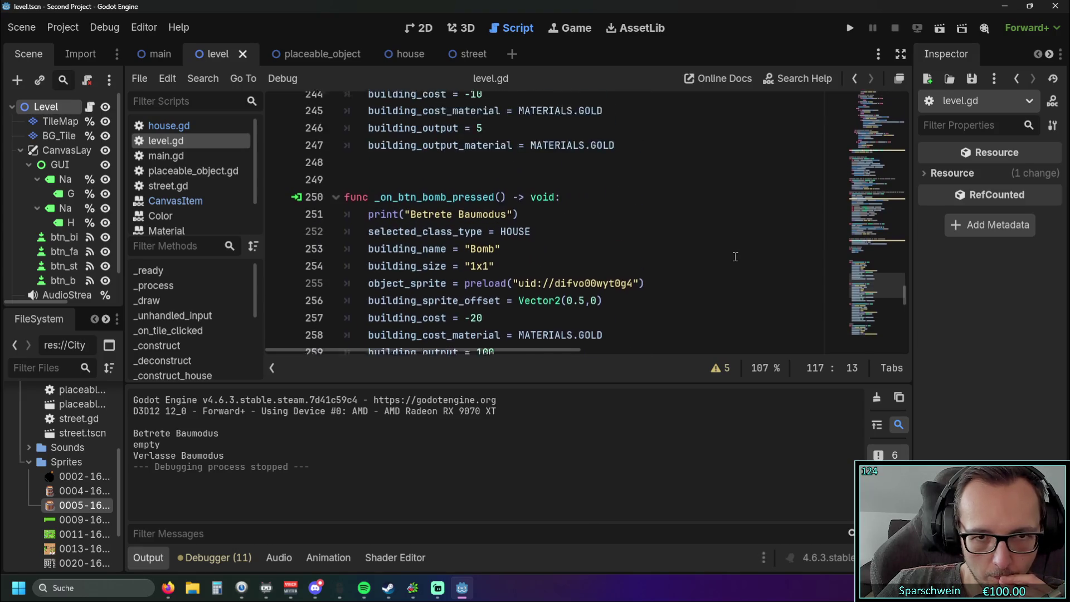
scroll(747, 272, up, 4)
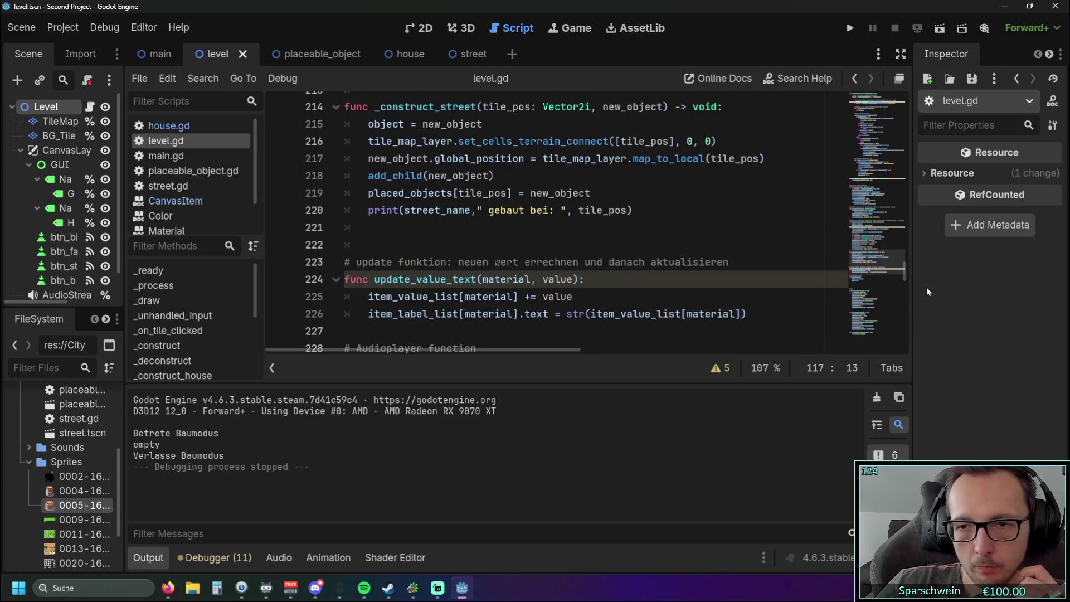
mouse_move(905, 274)
mouse_down()
mouse_move(889, 159)
mouse_move(892, 188)
mouse_up()
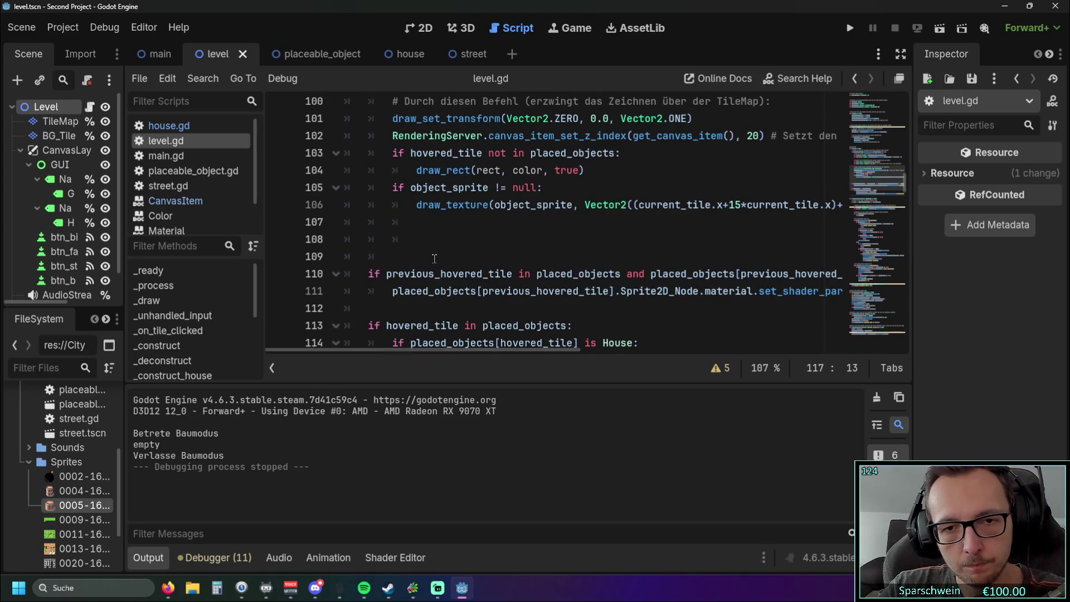
scroll(433, 258, up, 2)
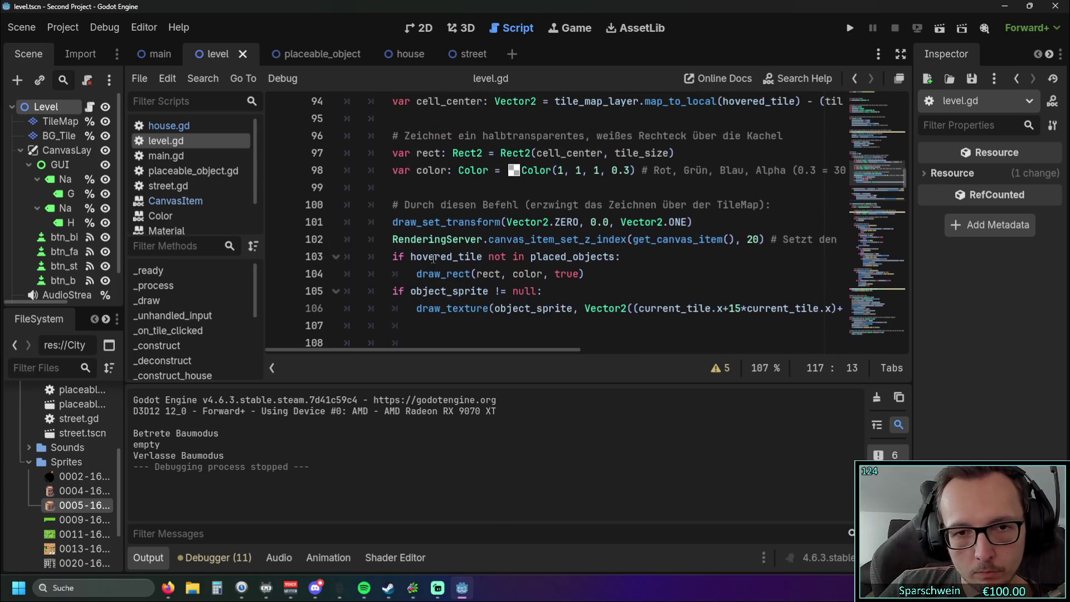
scroll(433, 259, down, 1)
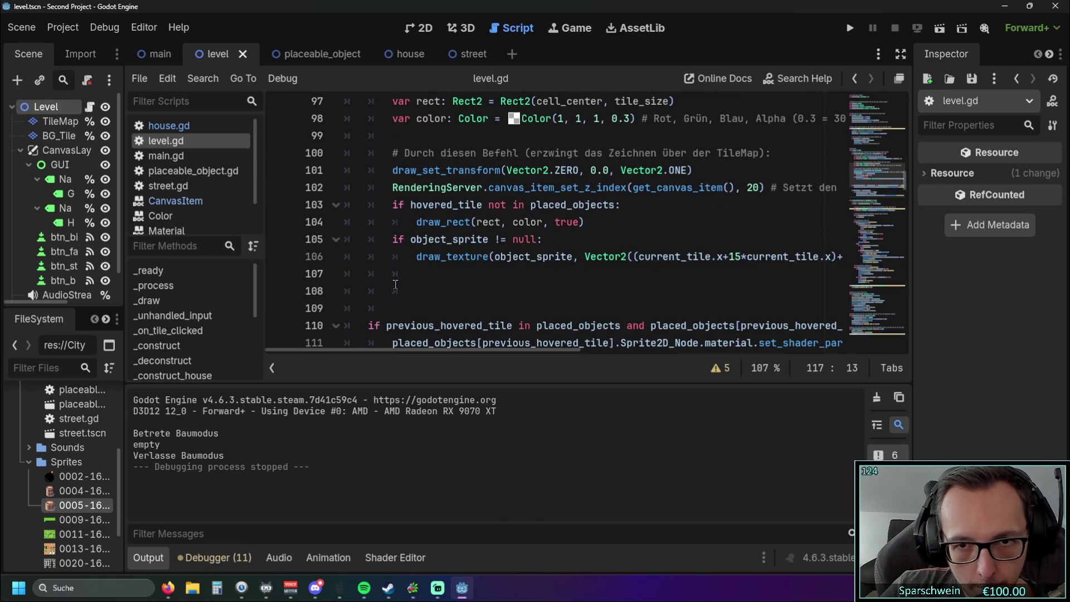
scroll(523, 283, down, 2)
scroll(522, 283, up, 2)
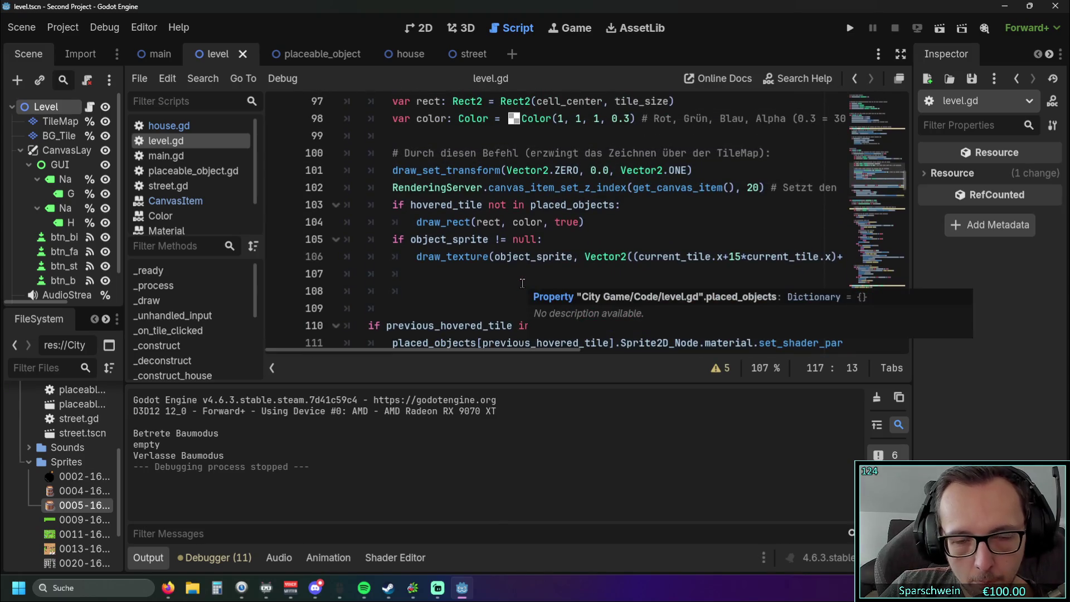
drag(436, 347, 560, 345)
click(732, 187)
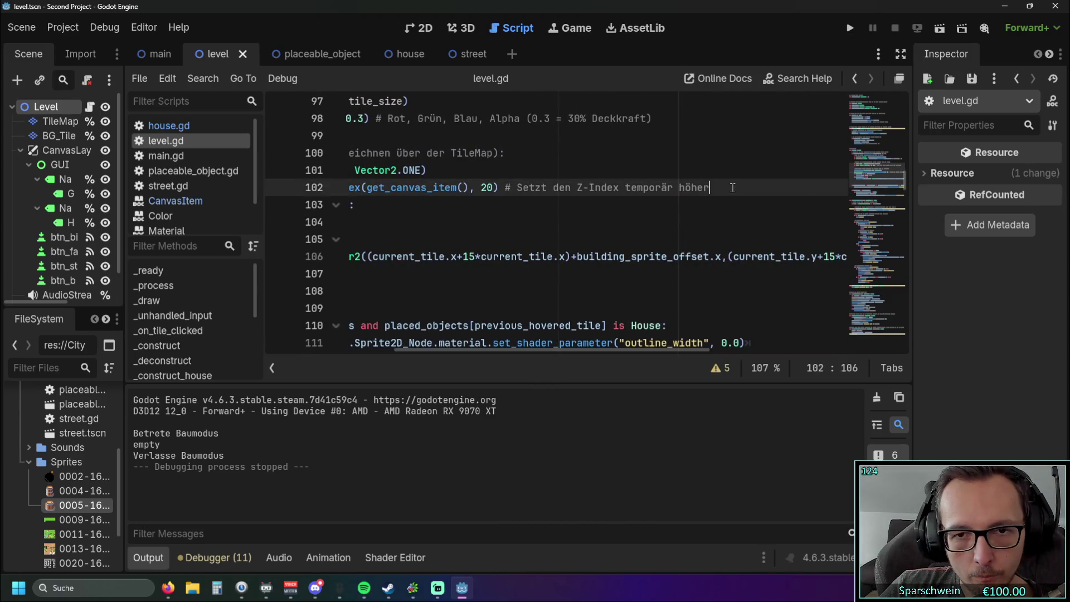
- Add a '#für belegte tiles' comment line and a blank line after the draw_rect call
key(Return)
text(#für )
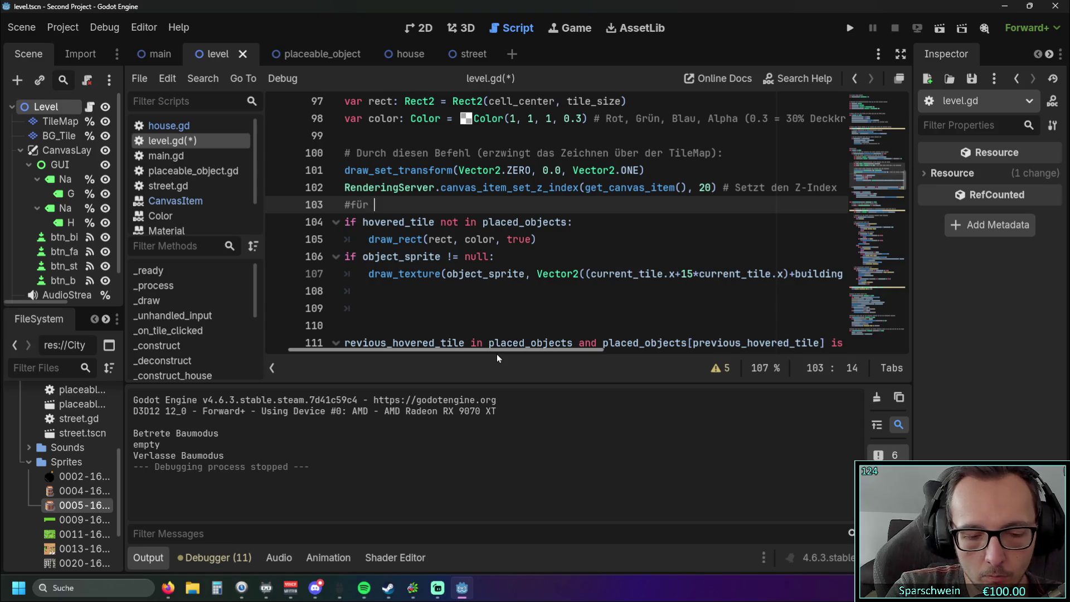
text(t)
key(BackSpace)
text(belegte ti)
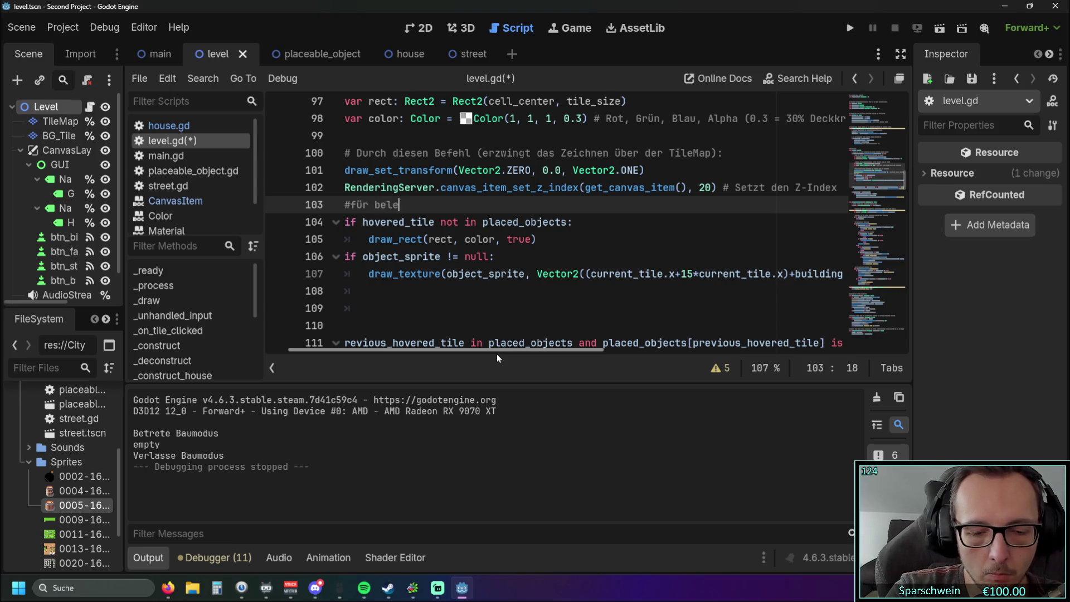
text(les)
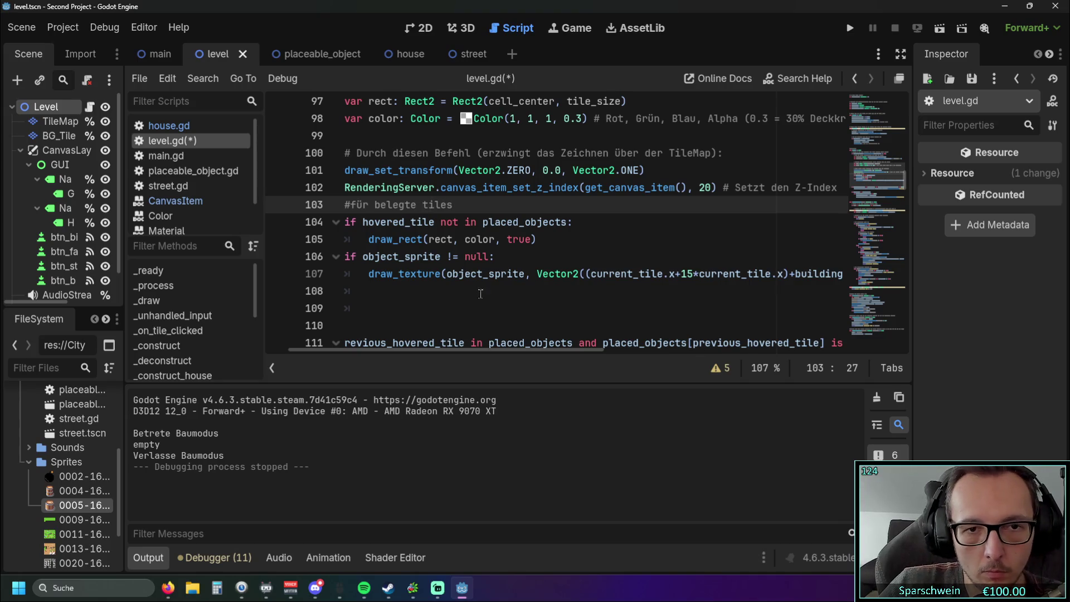
click(560, 239)
key(Return)
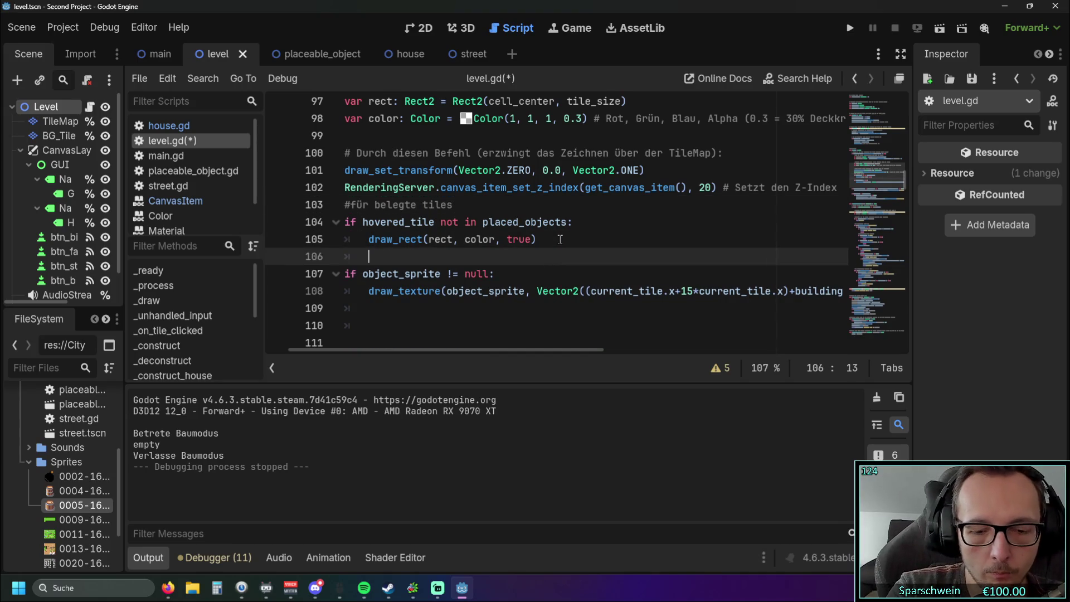
key(BackSpace)
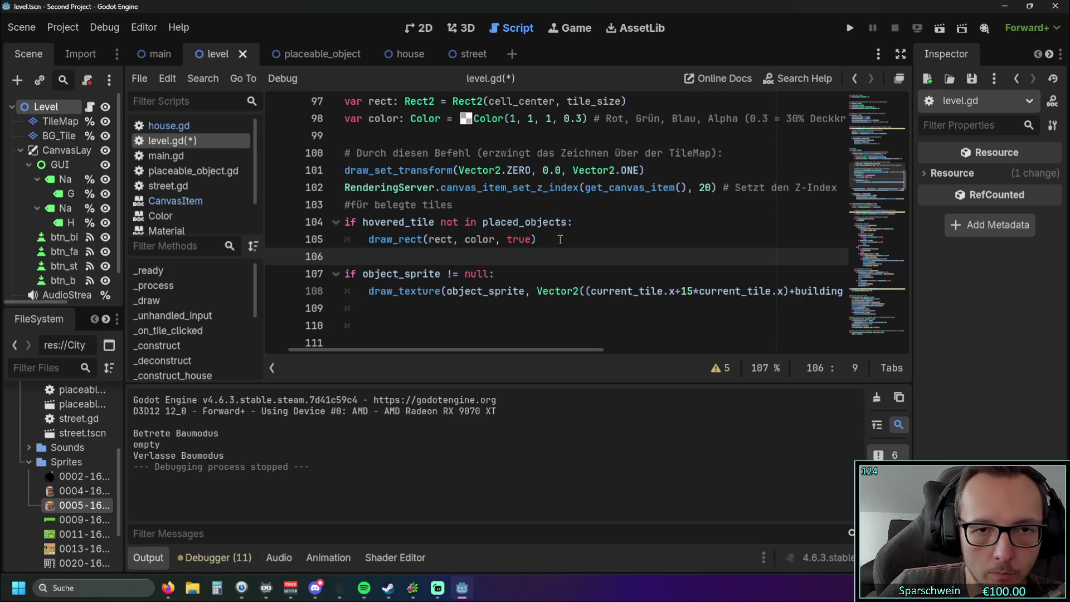
- Move '#für belegte tiles' above the object_sprite check and add '#für freie tiles' above the hovered_tile check
triple_click(457, 206)
key(ctrl+c)
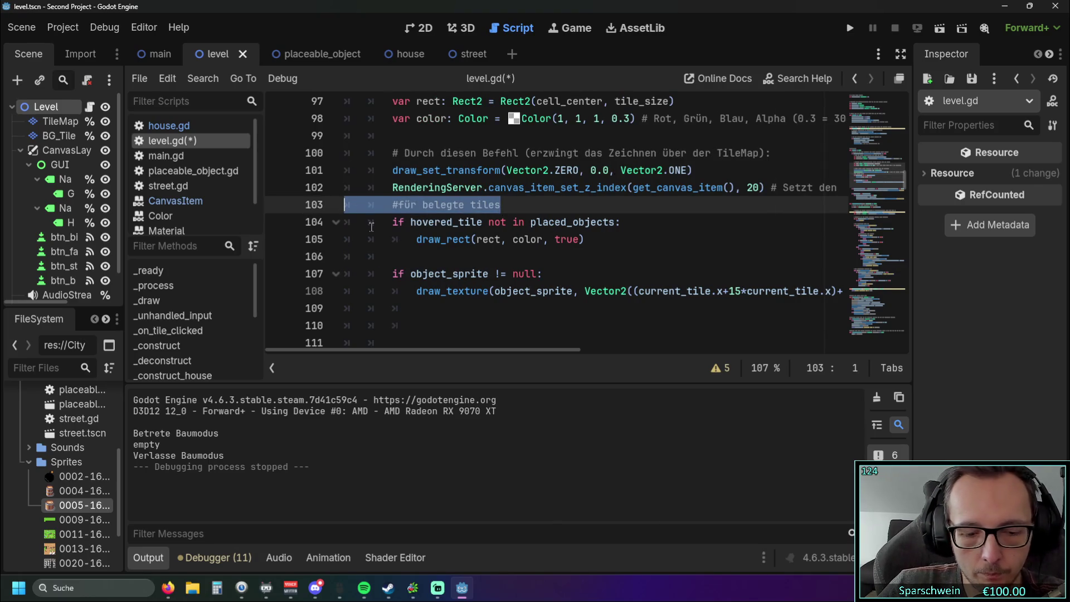
key(BackSpace)
click(413, 257)
key(ctrl+v)
key(shift+Tab)
click(434, 210)
key(Tab)
key(Tab)
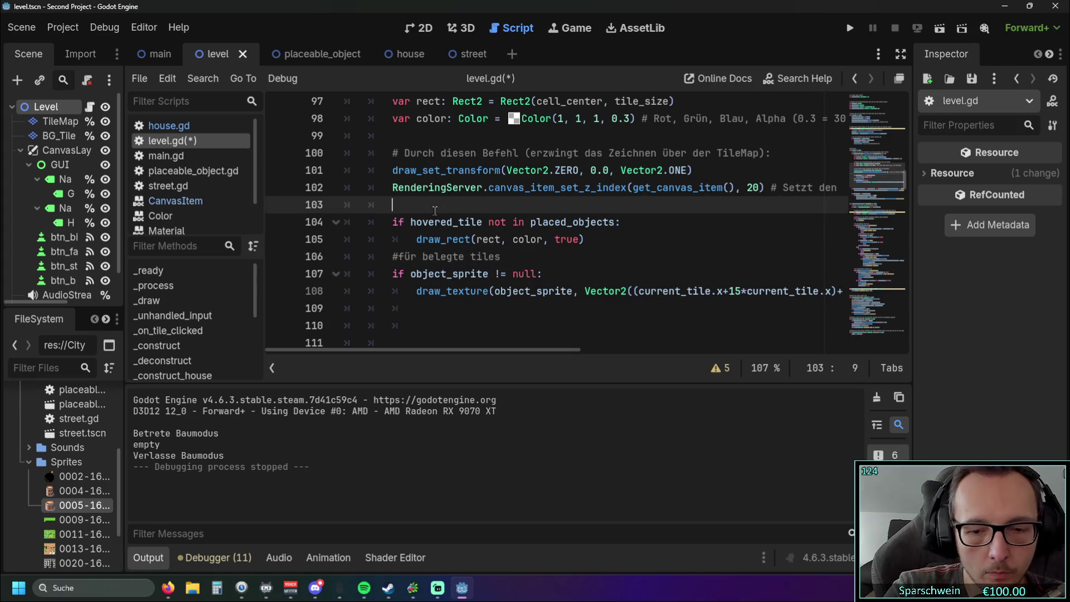
text(#für freie )
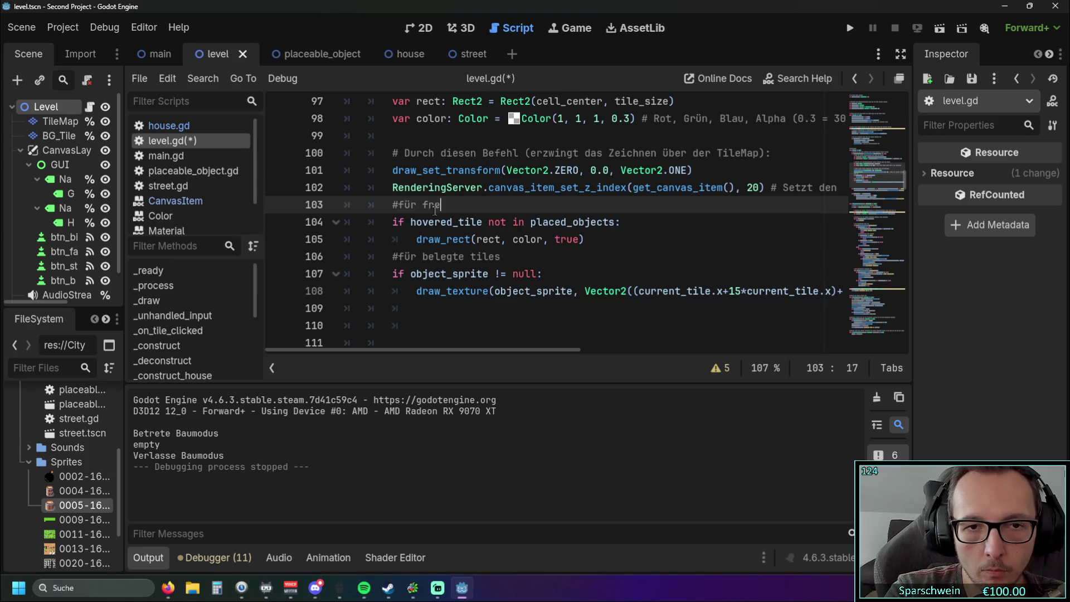
text(tiles)
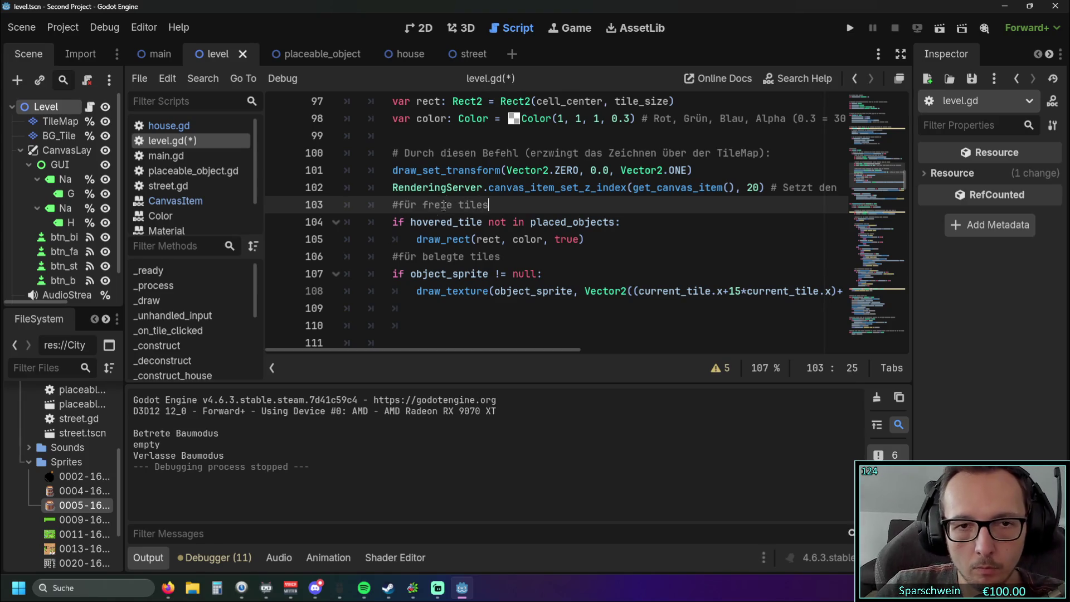
key(Up)
key(Up)
scroll(601, 195, down, 2)
scroll(601, 195, down, 2)
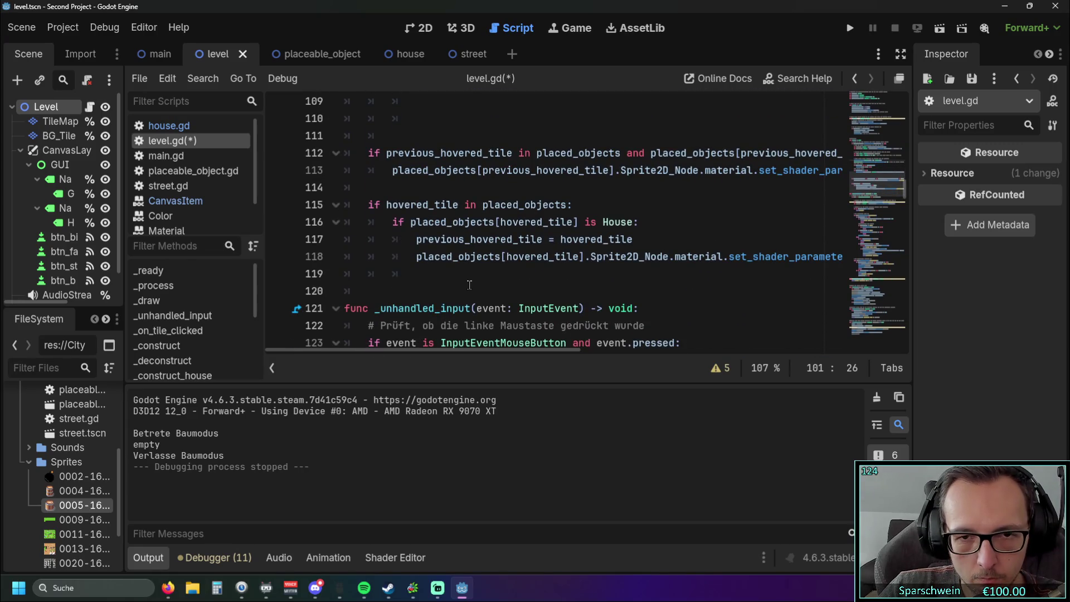
- Review the _draw function and the _construct code in level.gd
scroll(488, 252, up, 1)
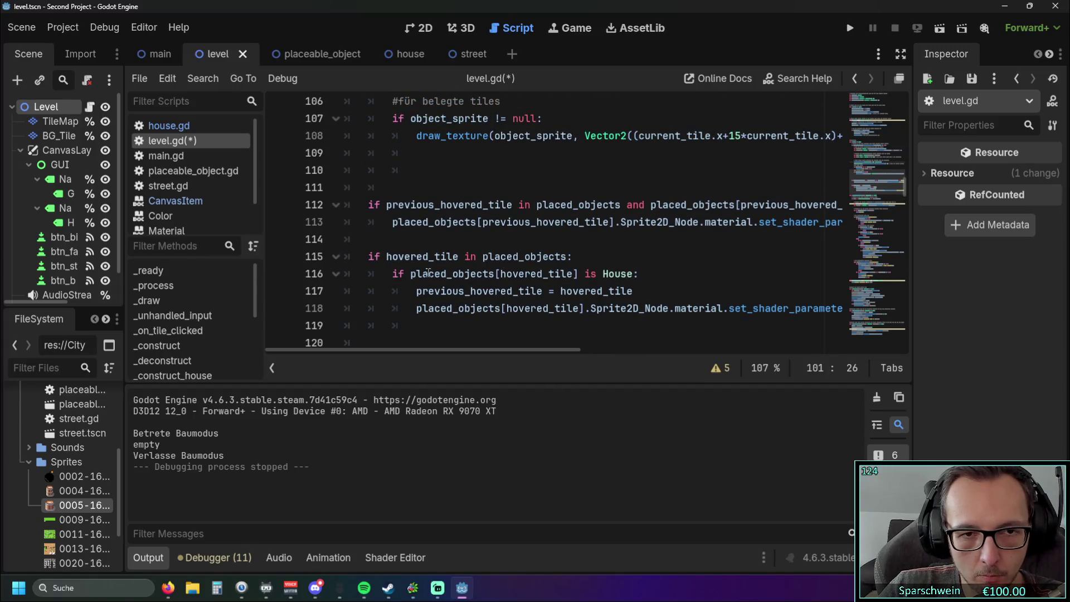
scroll(389, 256, up, 5)
scroll(388, 255, up, 2)
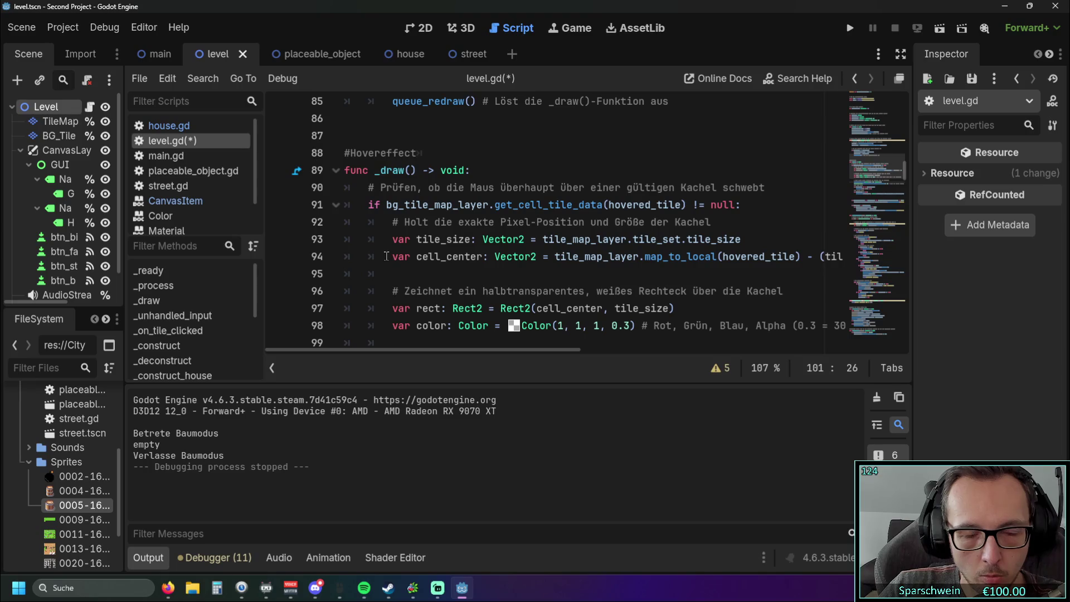
scroll(386, 256, down, 7)
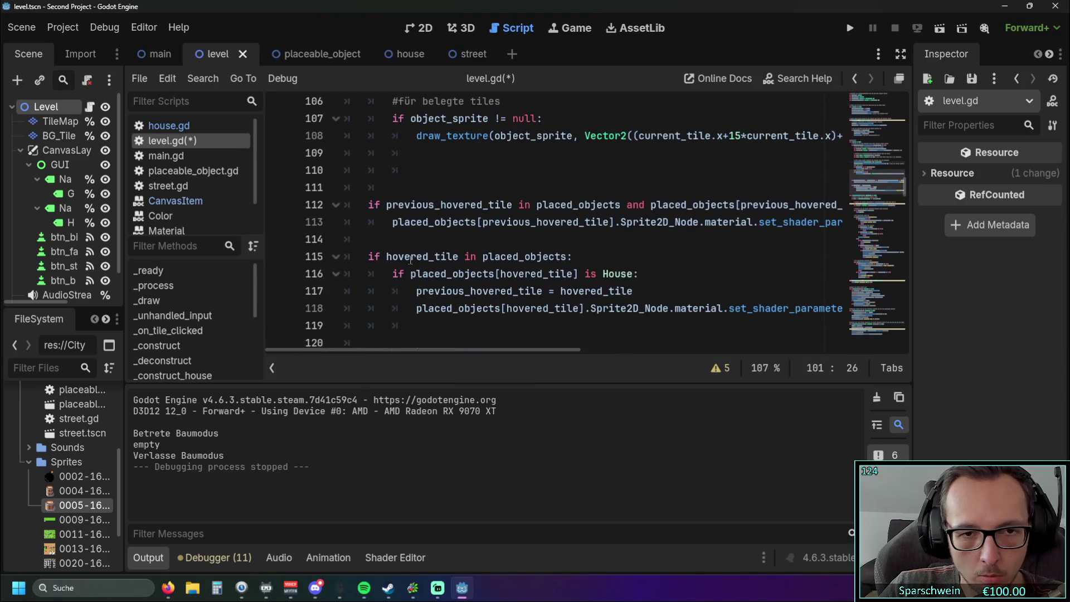
scroll(411, 259, up, 7)
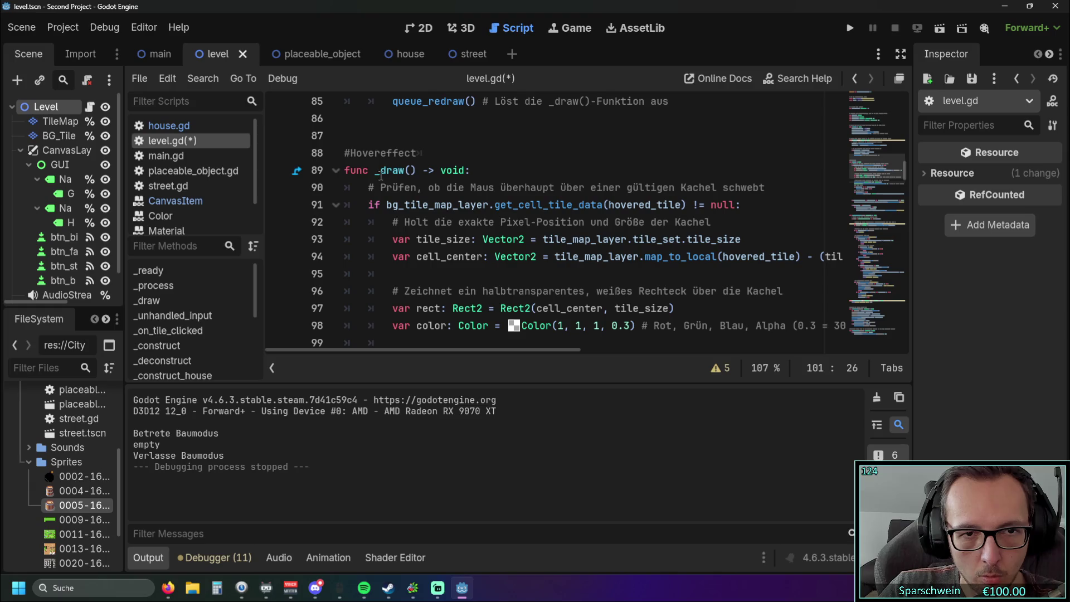
click(379, 171)
scroll(401, 172, up, 1)
drag(393, 154, 476, 154)
scroll(518, 204, down, 15)
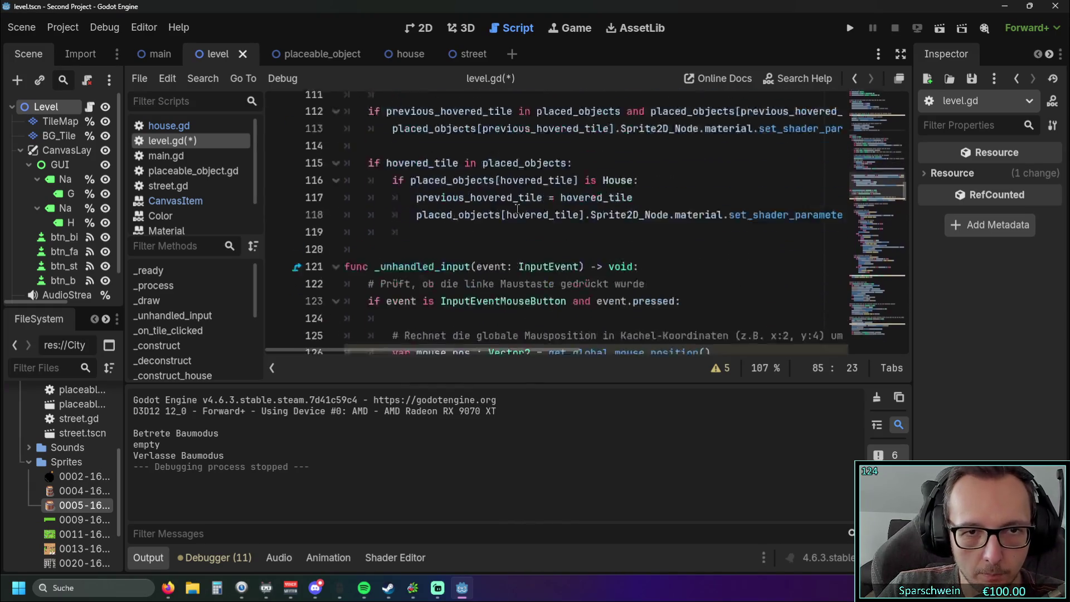
scroll(518, 204, down, 17)
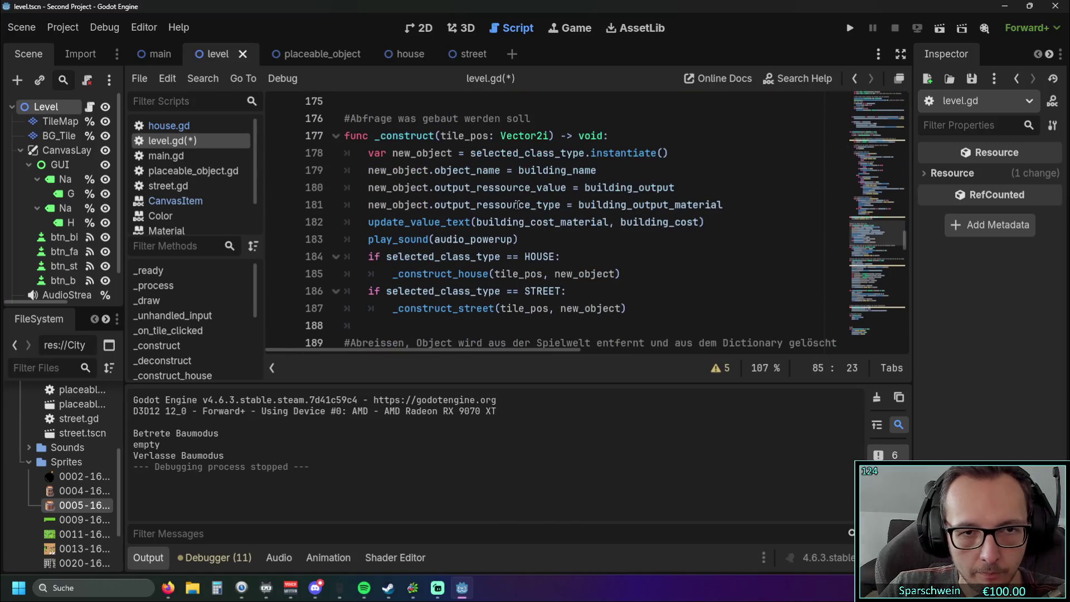
scroll(515, 202, down, 1)
scroll(516, 204, up, 2)
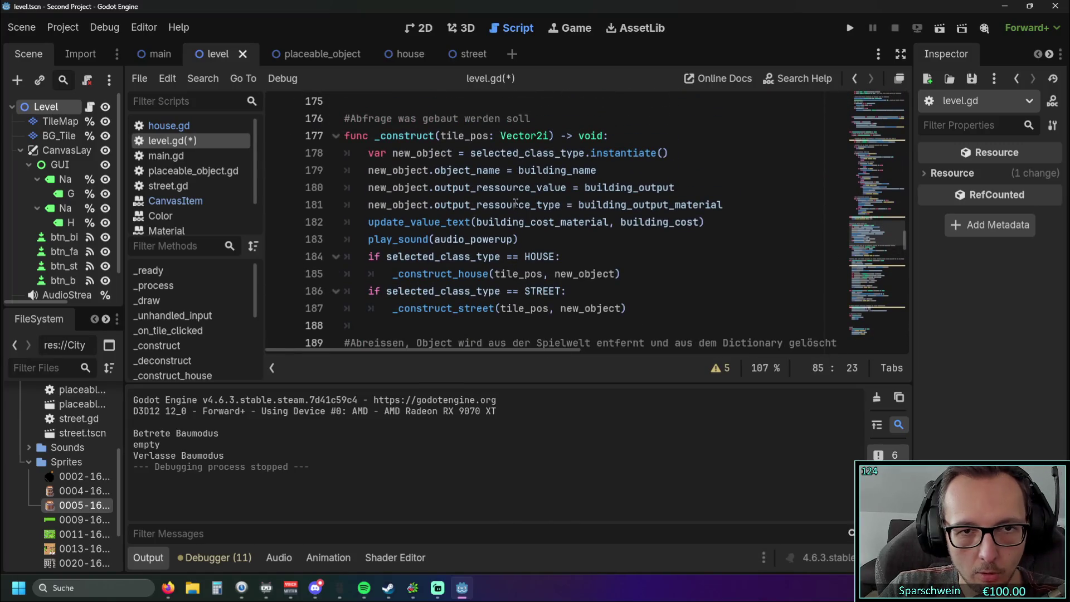
scroll(516, 203, down, 1)
- Add queue_redraw() after the _construct_street call in _construct, then run the game
click(641, 255)
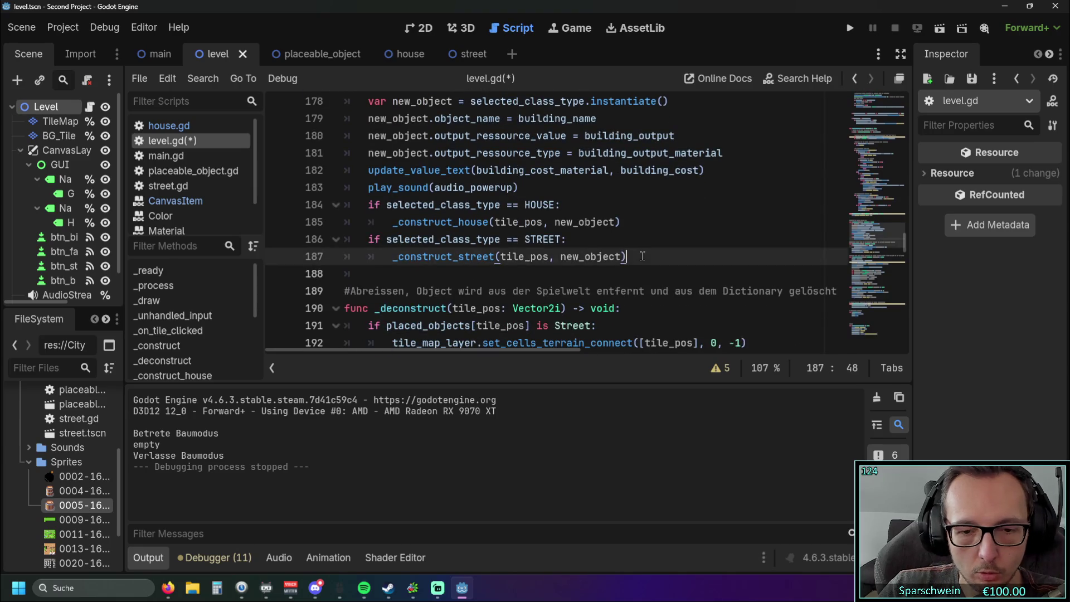
key(Return)
text(queue_redraw())
click(642, 256)
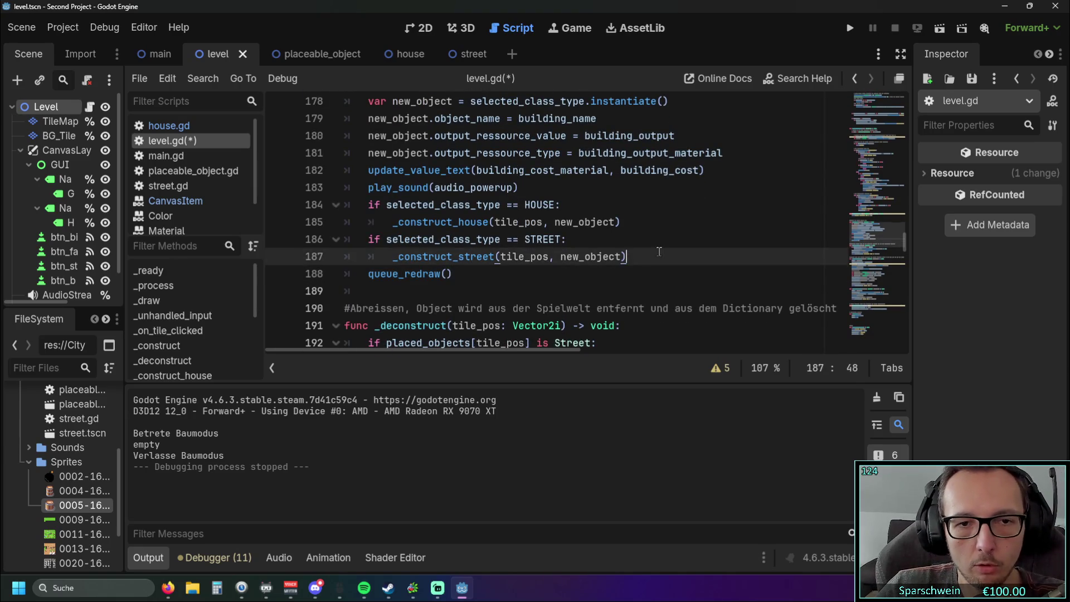
click(849, 28)
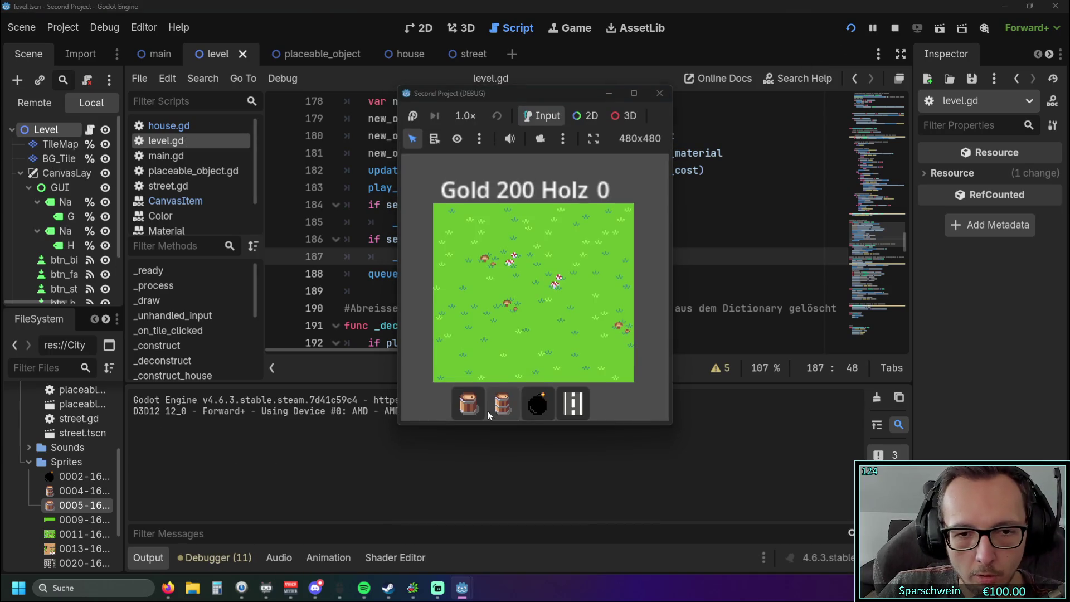
- Build barrels at tiles (3, 4) and (5, 4), then stop the game and return to line 185 of level.gd
click(516, 304)
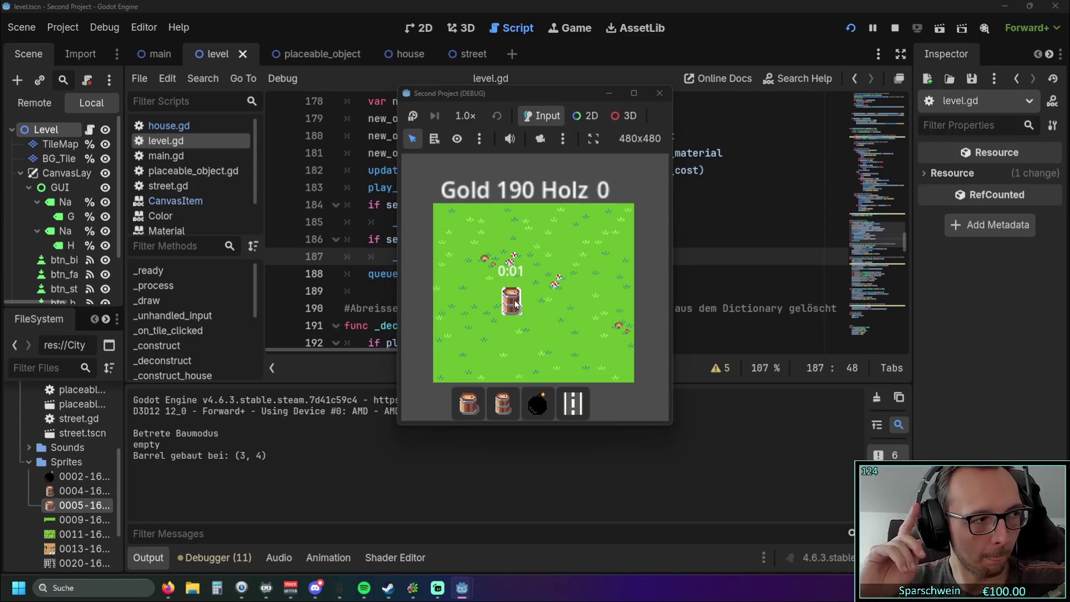
click(555, 303)
click(659, 93)
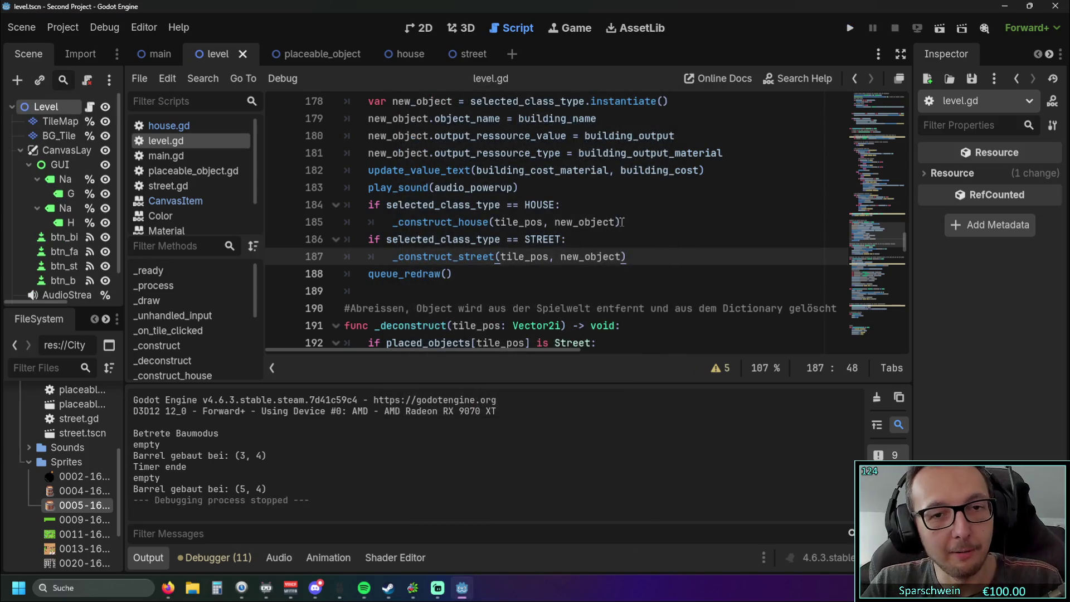
click(622, 222)
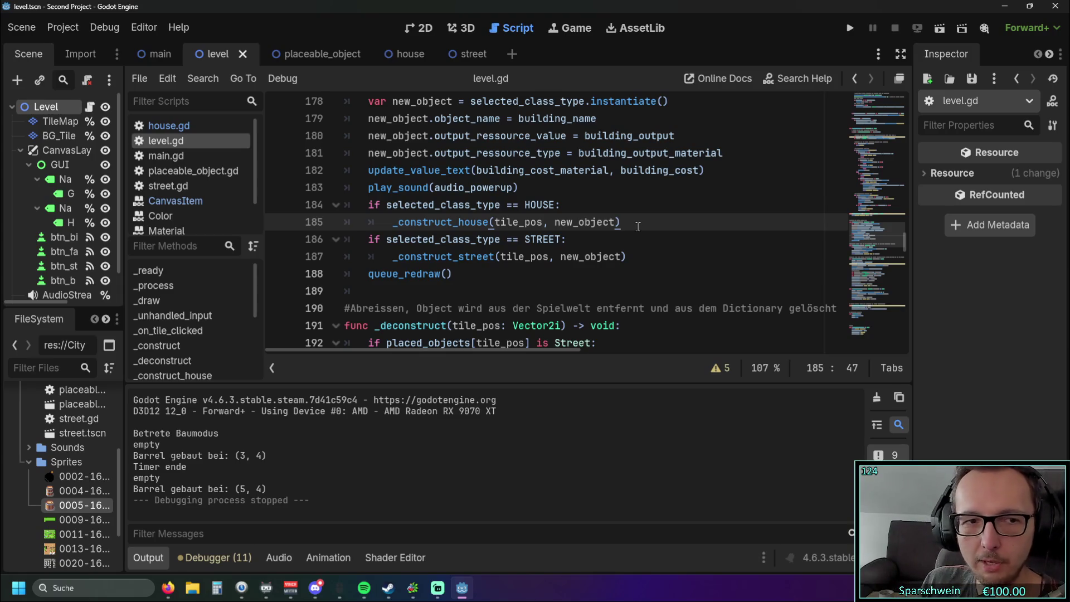
- Launch the game, build three barrels on the grass, then leave build mode
click(850, 28)
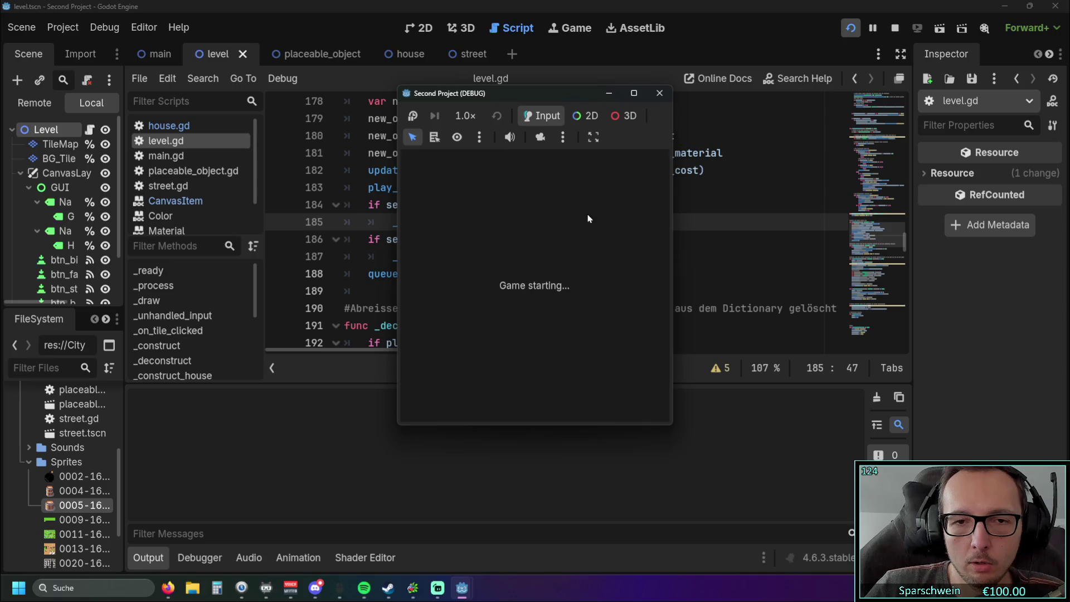
click(514, 320)
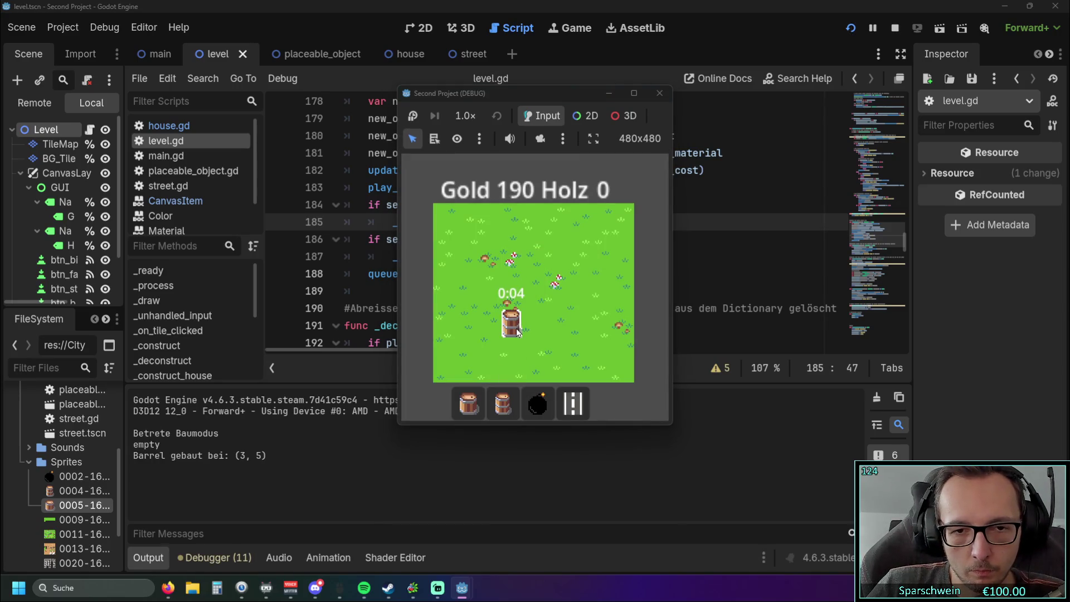
click(540, 263)
click(585, 313)
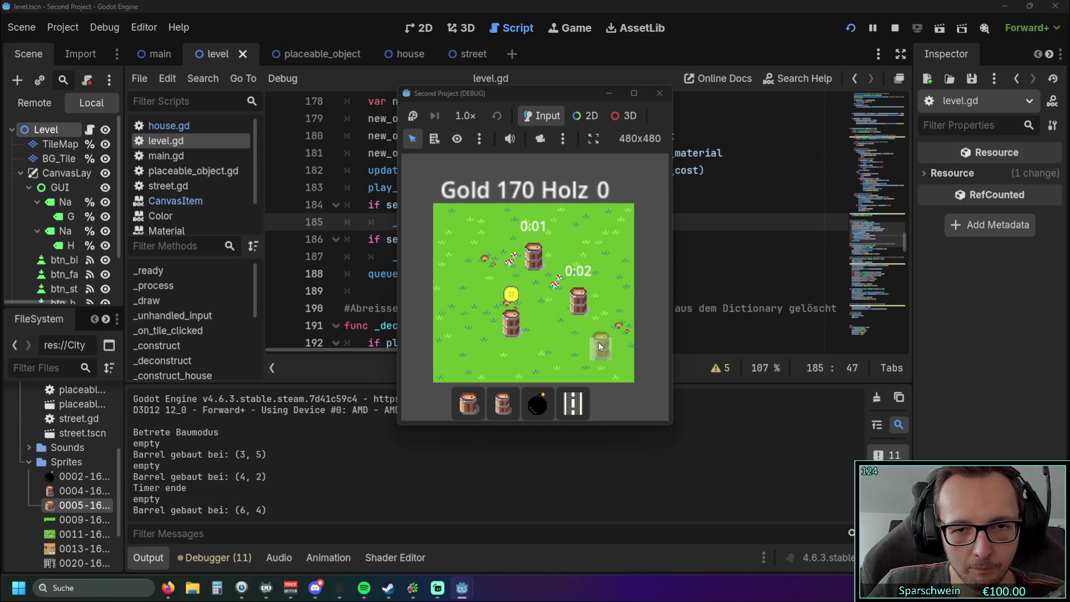
right_click(598, 342)
- Collect the coins from all three barrels
click(523, 329)
click(533, 257)
click(578, 304)
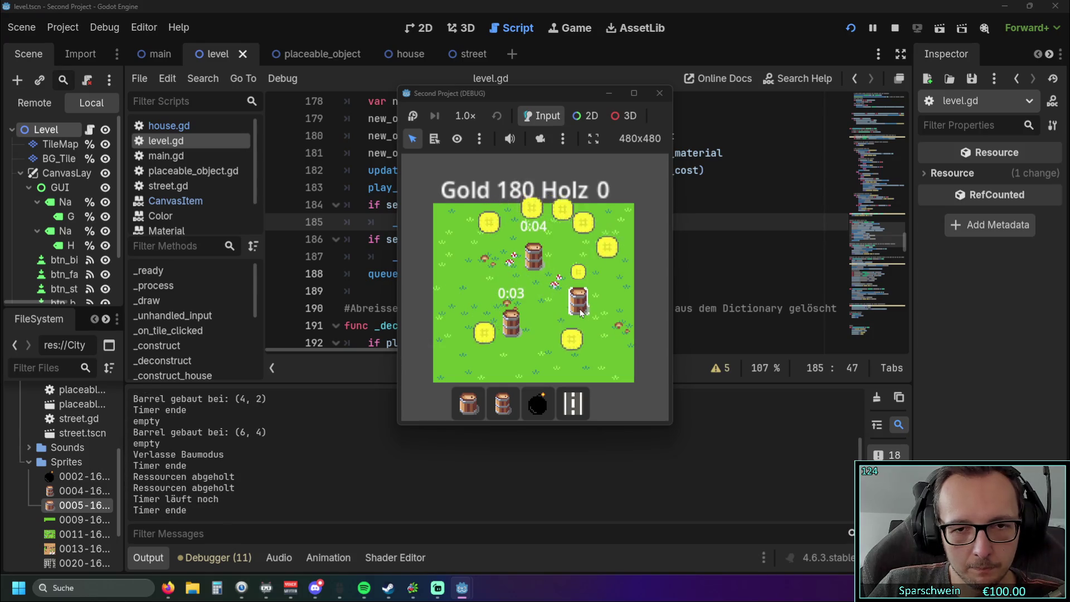
click(580, 312)
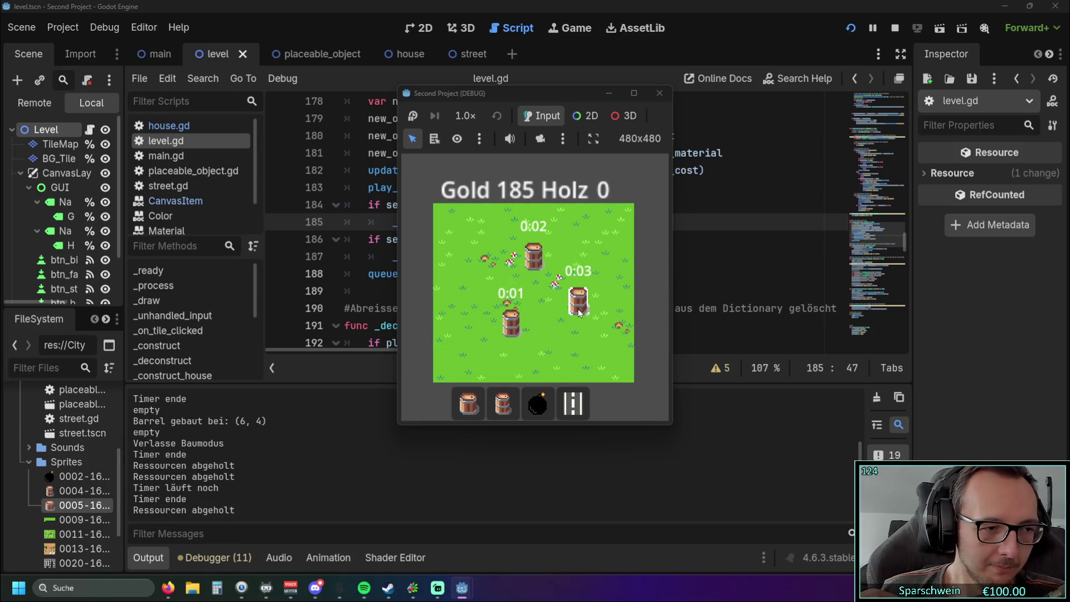
click(511, 320)
click(533, 258)
click(578, 303)
- Stop the game, review the _draw hover code in level.gd, then relaunch and select street building
click(659, 95)
scroll(659, 222, up, 20)
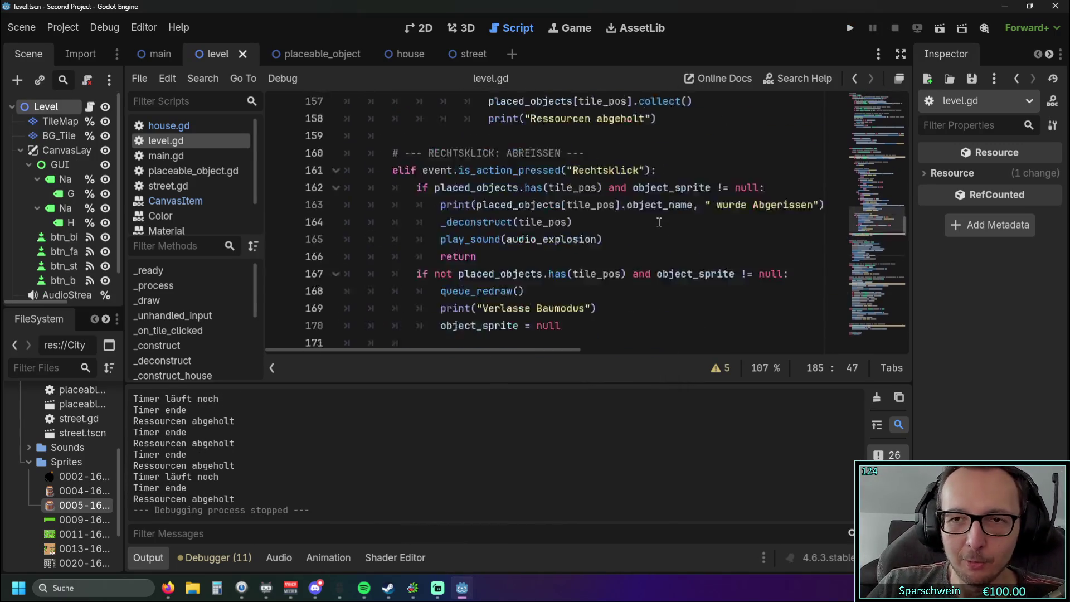
scroll(658, 222, up, 11)
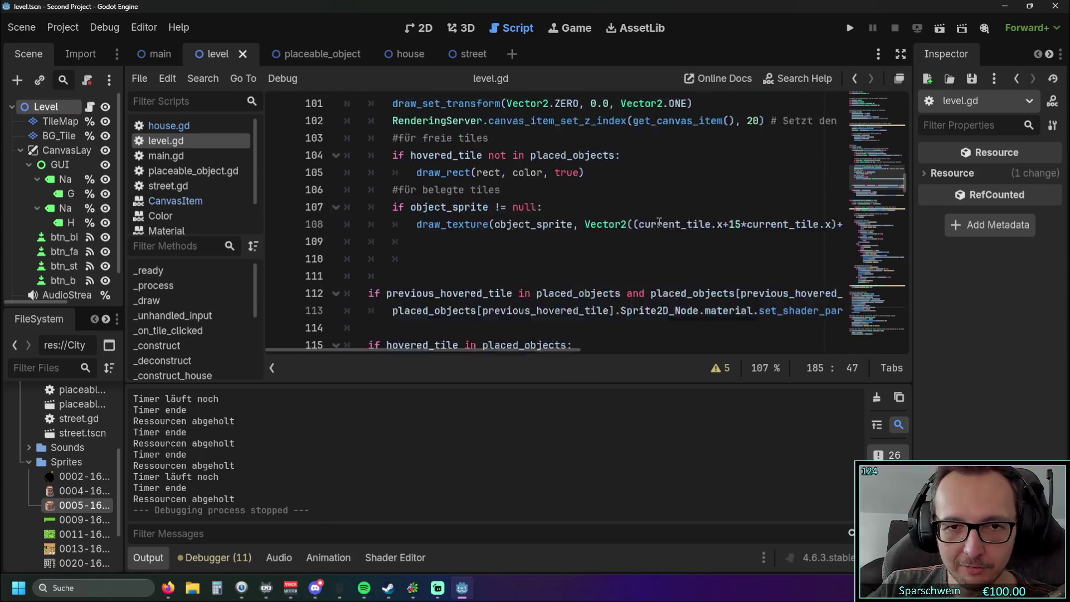
scroll(657, 222, up, 2)
scroll(658, 223, down, 14)
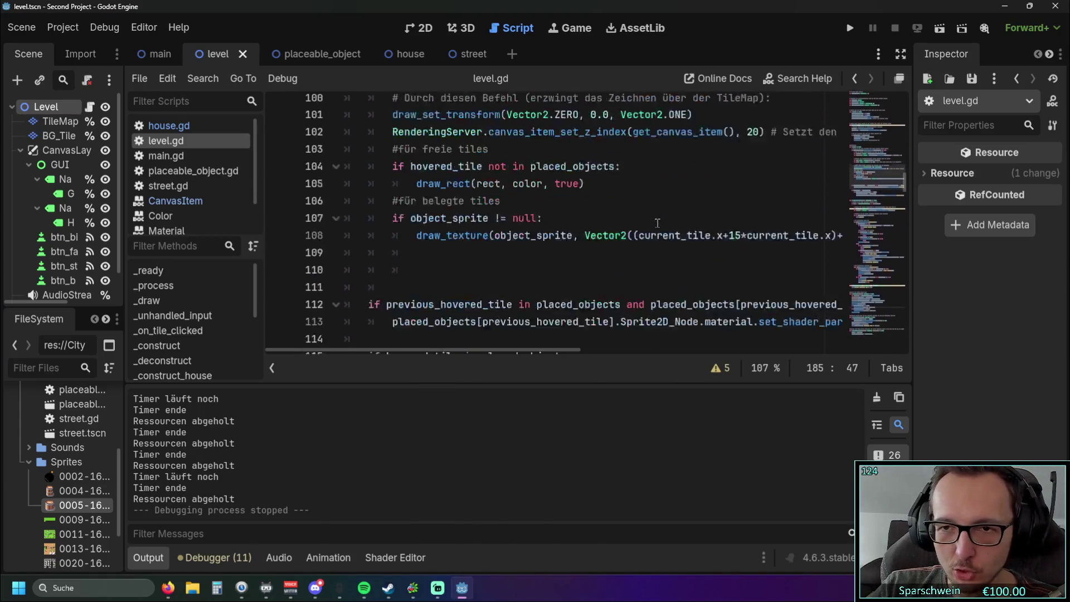
scroll(658, 225, up, 12)
scroll(658, 225, up, 9)
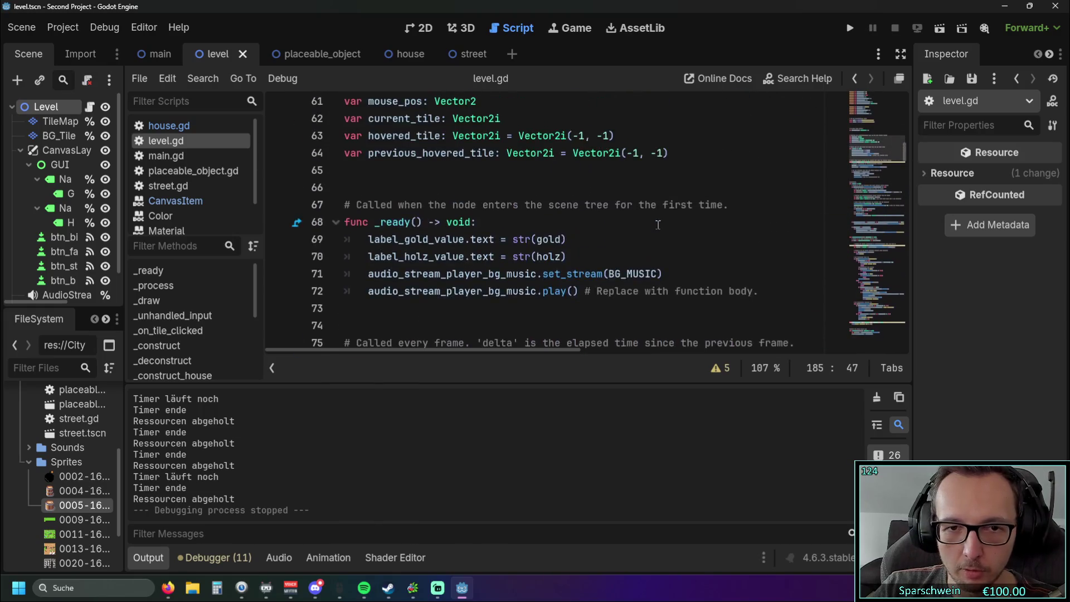
scroll(649, 228, down, 5)
scroll(649, 229, down, 7)
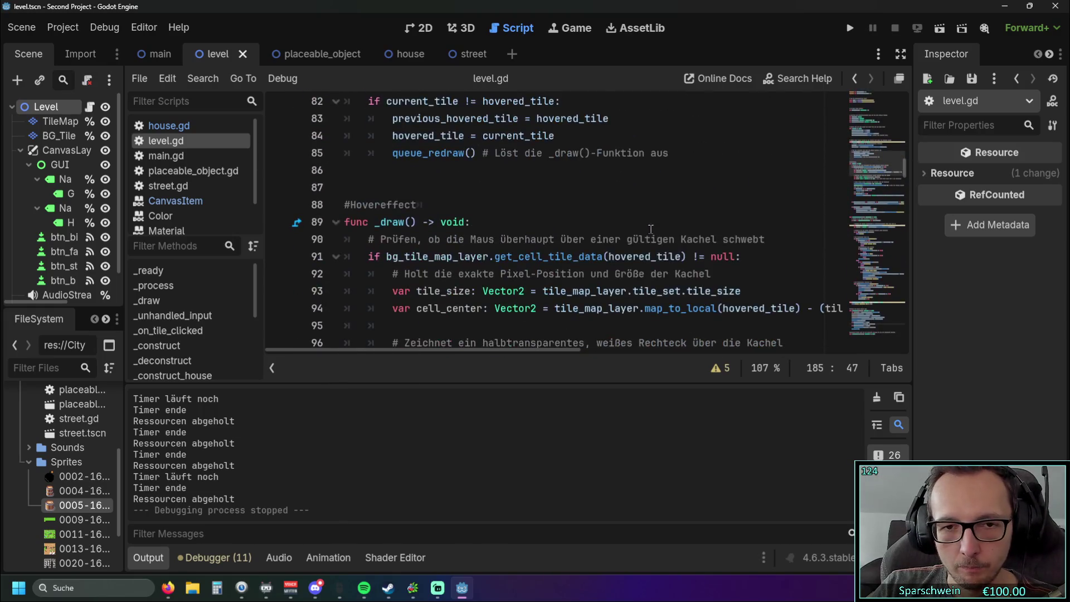
scroll(652, 230, up, 1)
scroll(652, 230, up, 1)
scroll(646, 240, down, 4)
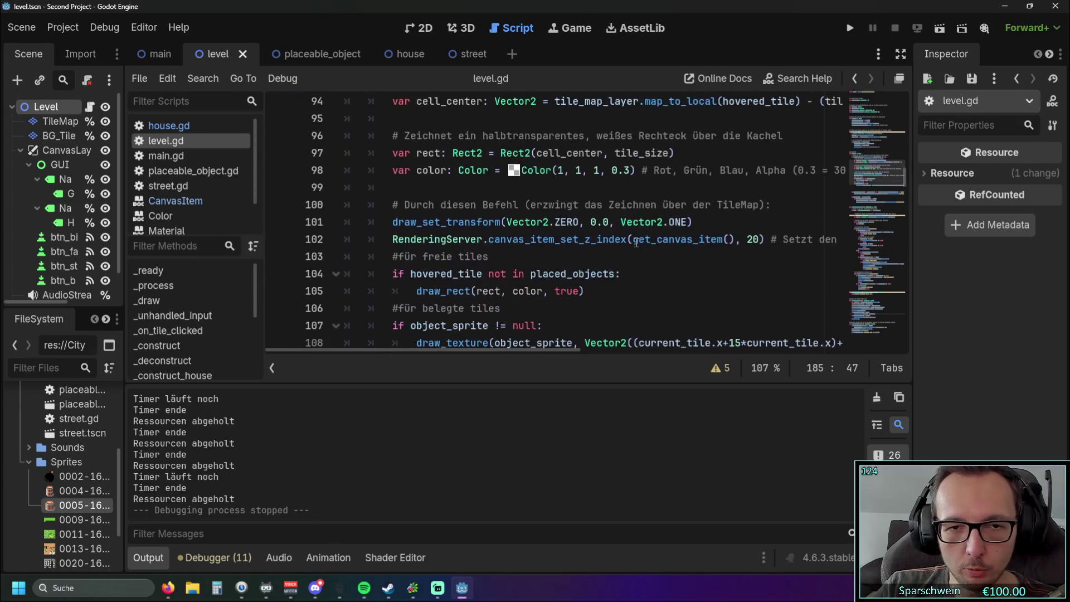
mouse_move(529, 350)
mouse_down()
mouse_move(845, 346)
mouse_move(467, 342)
mouse_move(557, 341)
mouse_move(502, 341)
mouse_up()
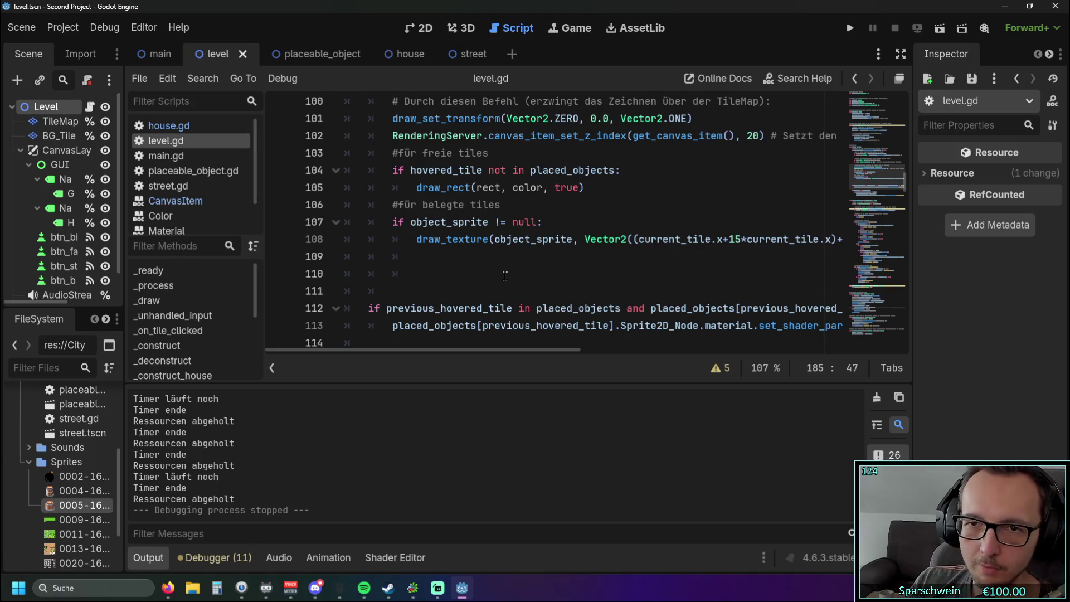
click(849, 28)
click(583, 398)
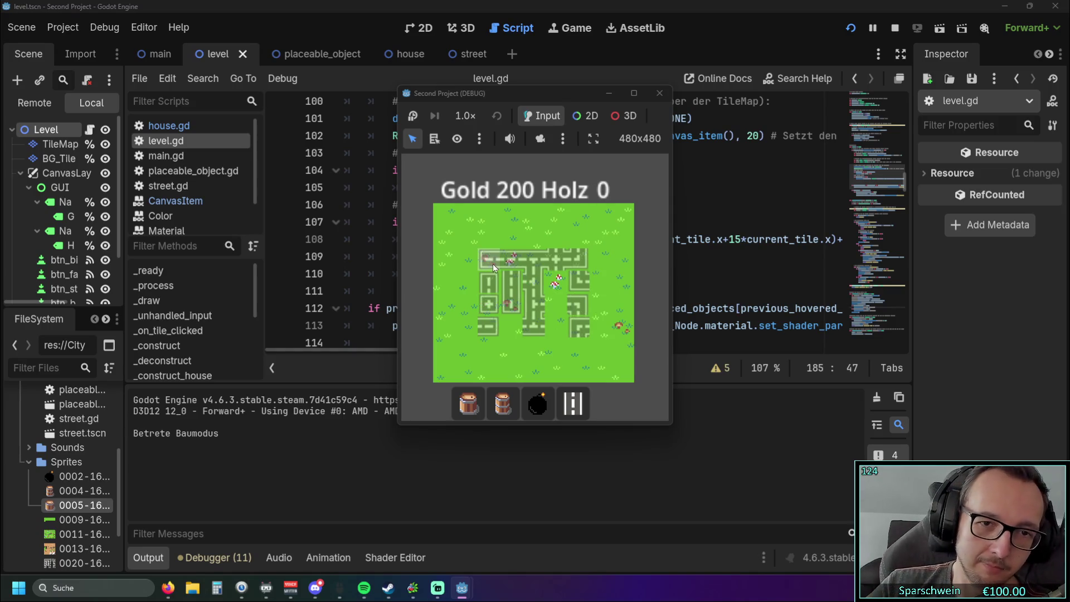
- Build streets at tiles (1, 1) through (4, 1), then stop the game
click(472, 234)
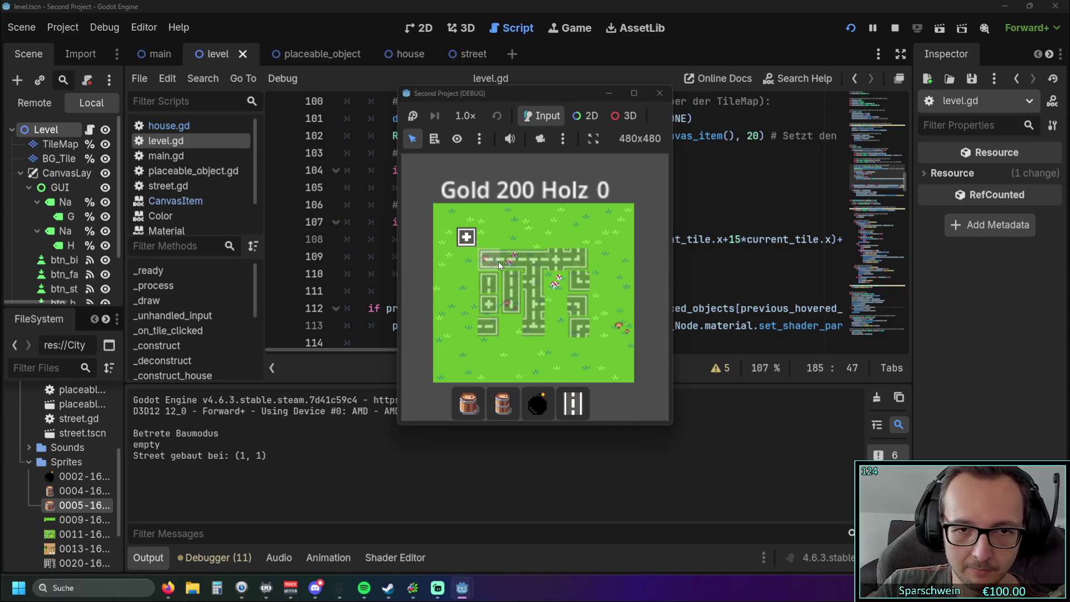
click(494, 240)
click(516, 236)
click(532, 239)
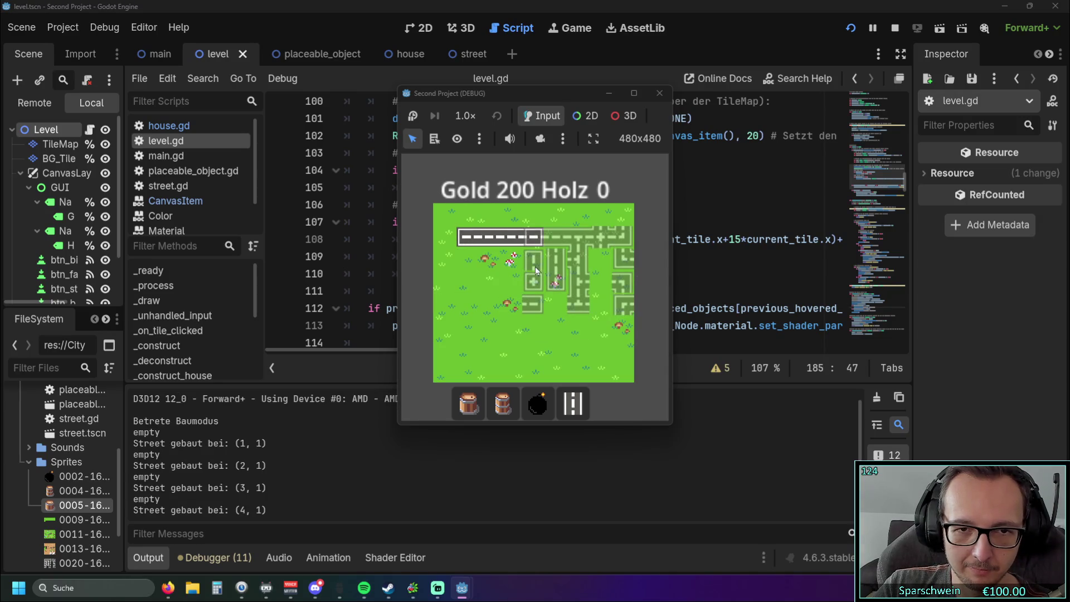
click(660, 93)
- Change line 107 to 'if object_sprite == House:' and run the game with F5
click(552, 269)
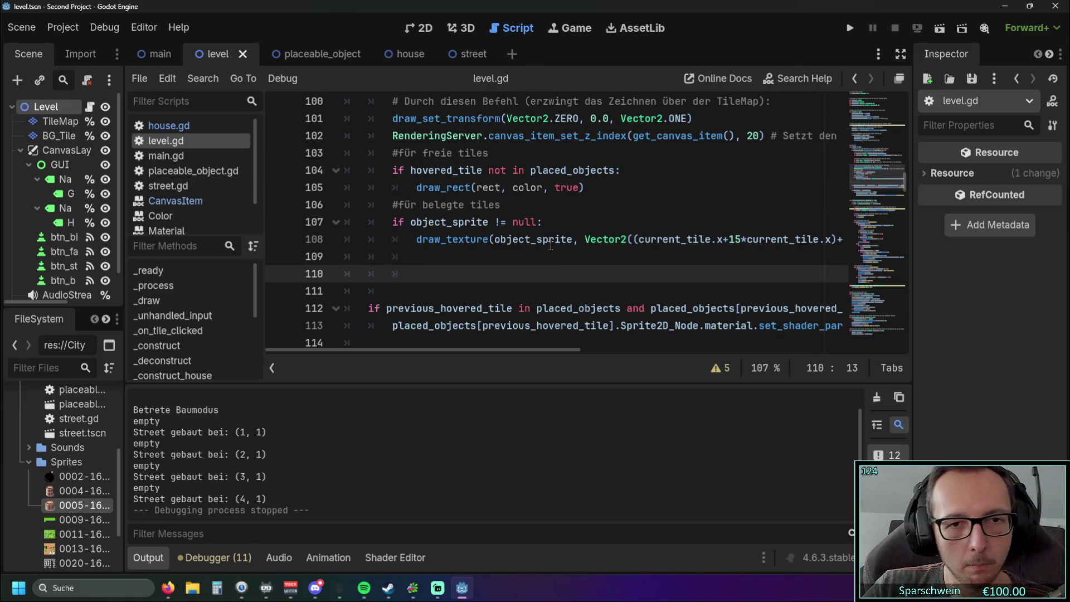
drag(513, 223, 533, 224)
click(504, 222)
key(BackSpace)
text(=)
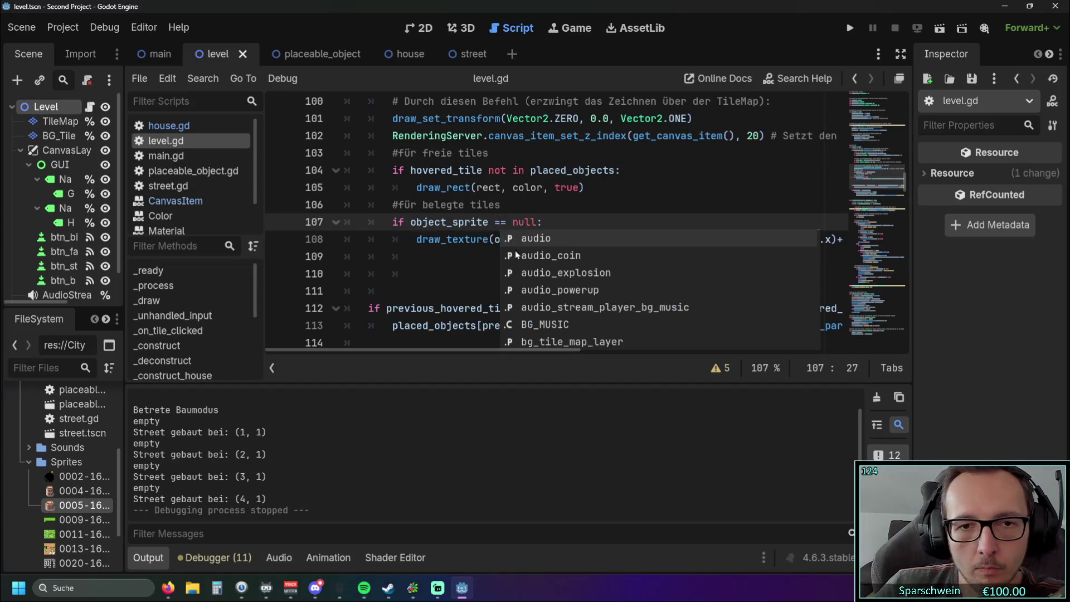
key(Escape)
double_click(534, 221)
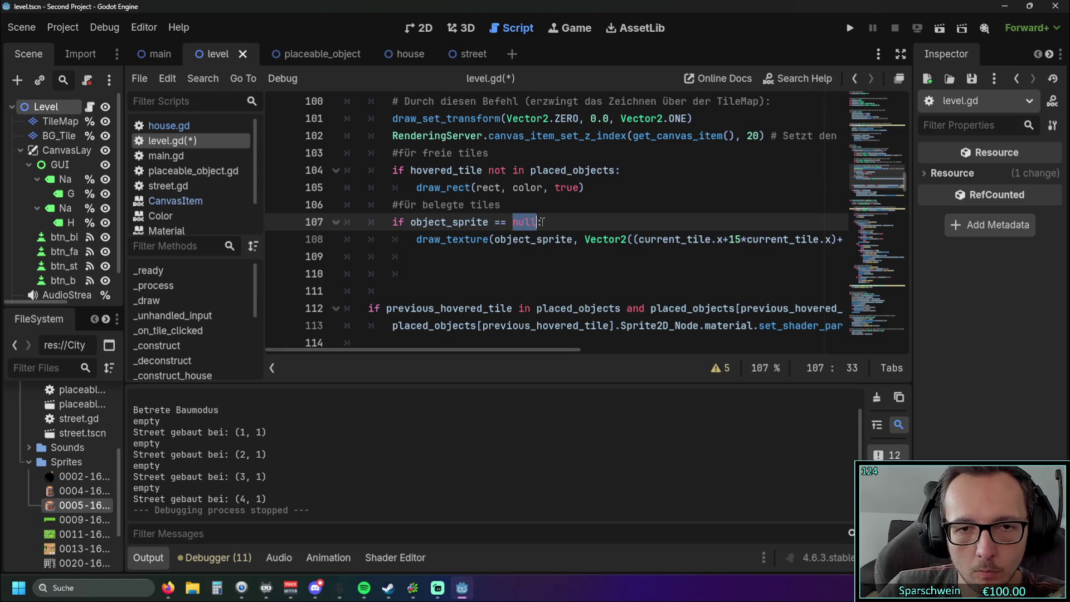
text(House)
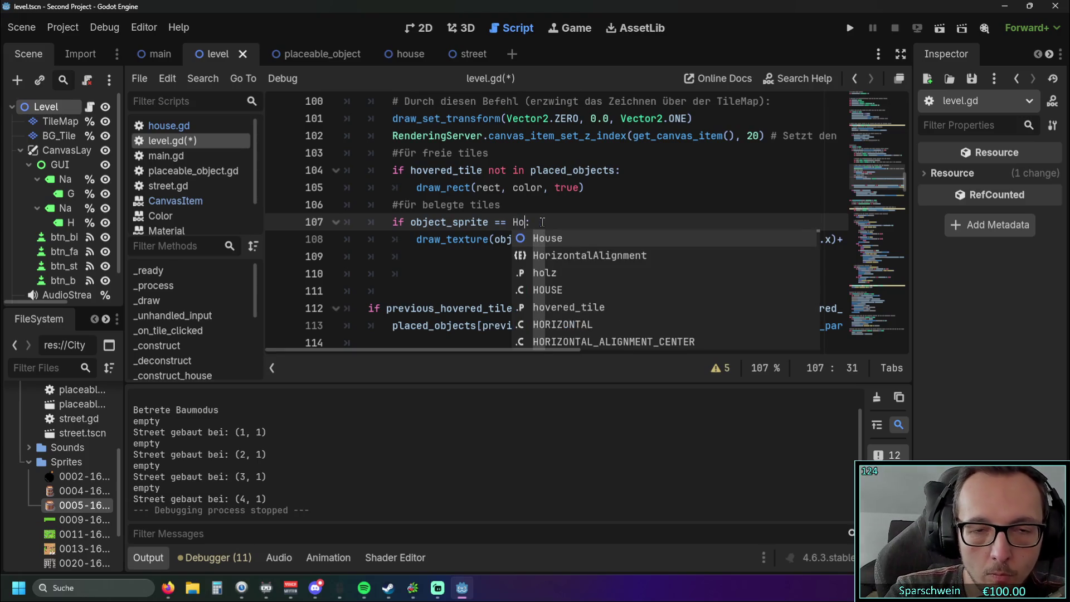
text(:)
click(465, 239)
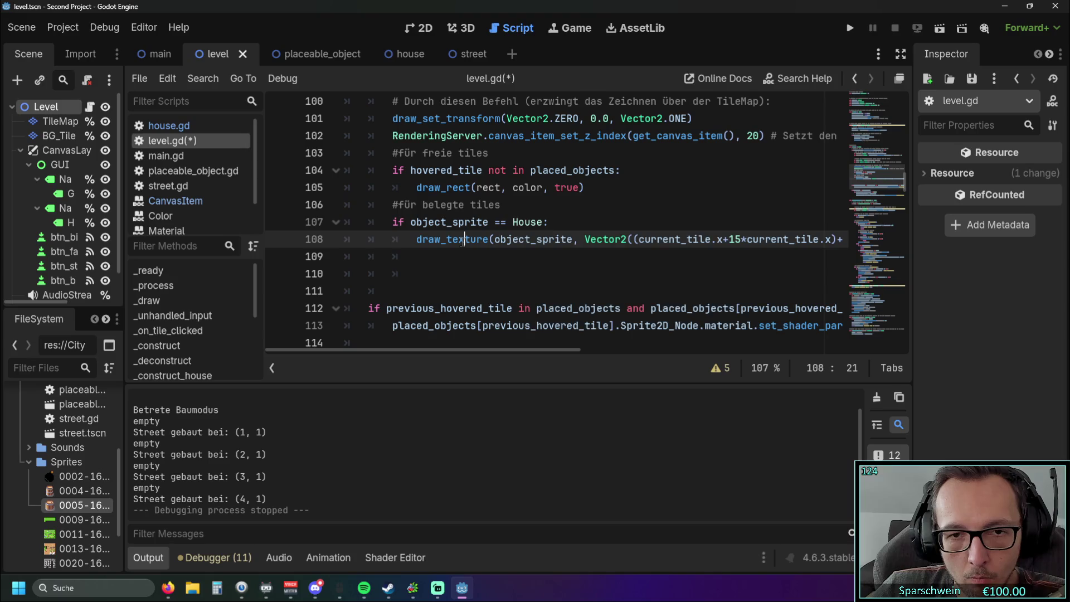
mouse_move(522, 223)
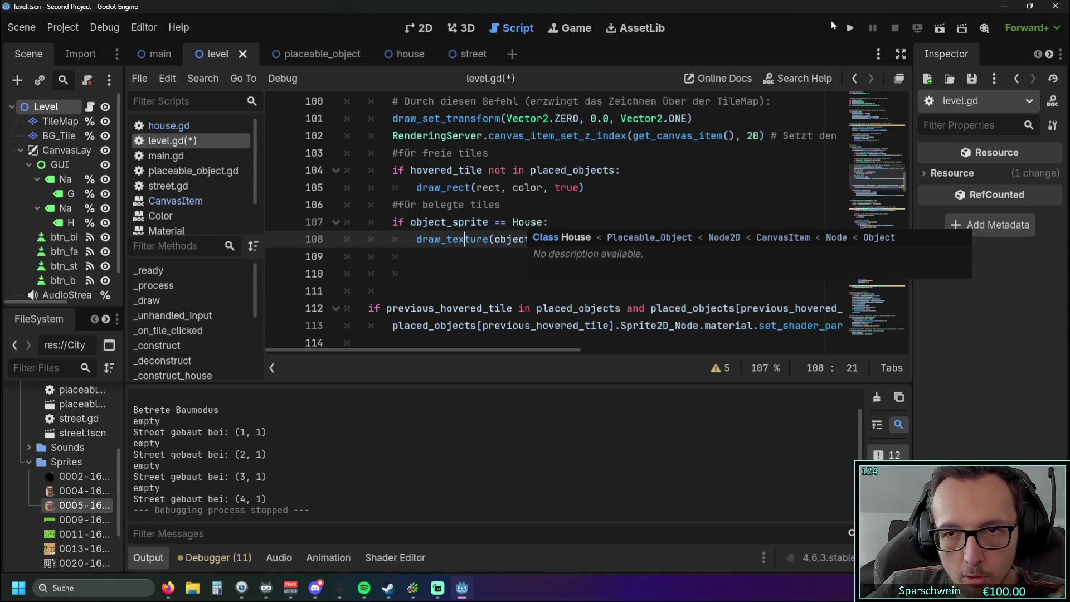
key(F5)
- Try several building types in the running game, then stop it
click(503, 403)
click(503, 402)
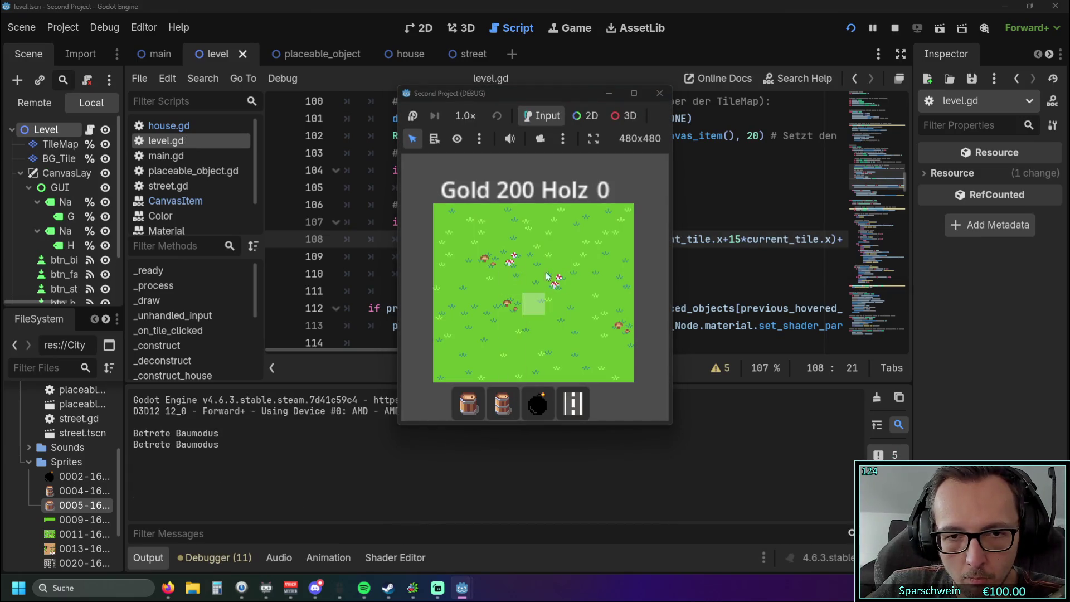
click(573, 402)
click(660, 93)
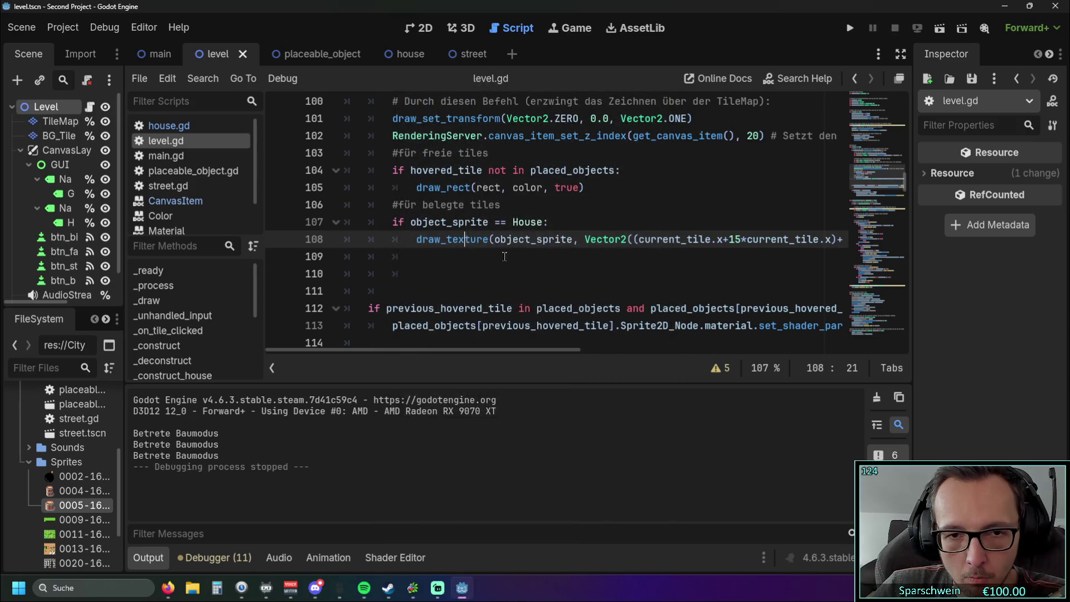
- Replace House with the HOUSE constant on line 107, then test the preview in game
click(514, 222)
click(542, 222)
drag(542, 221, 512, 222)
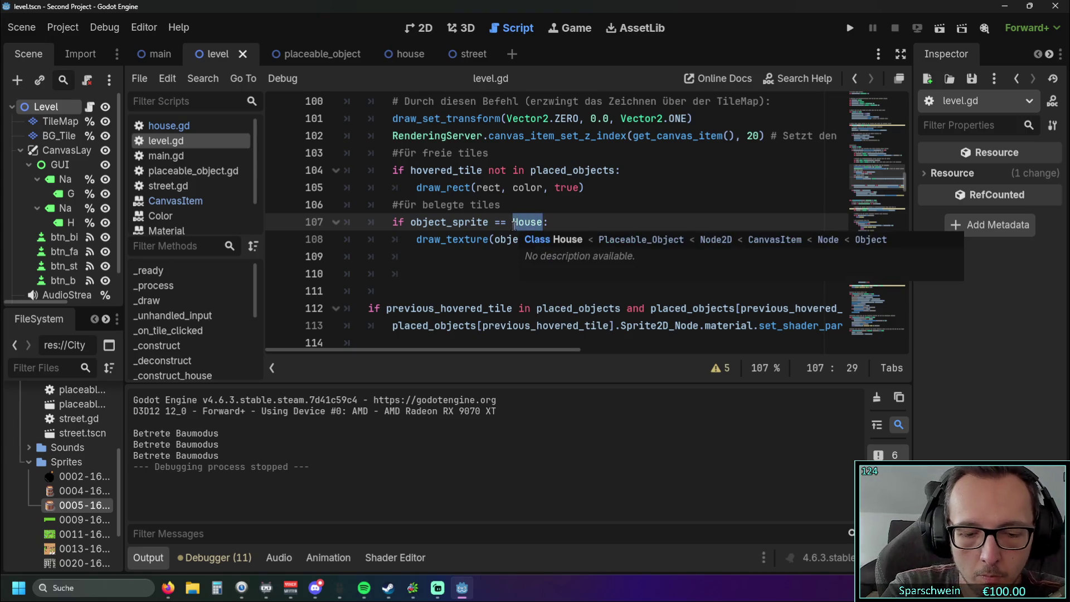
text(house)
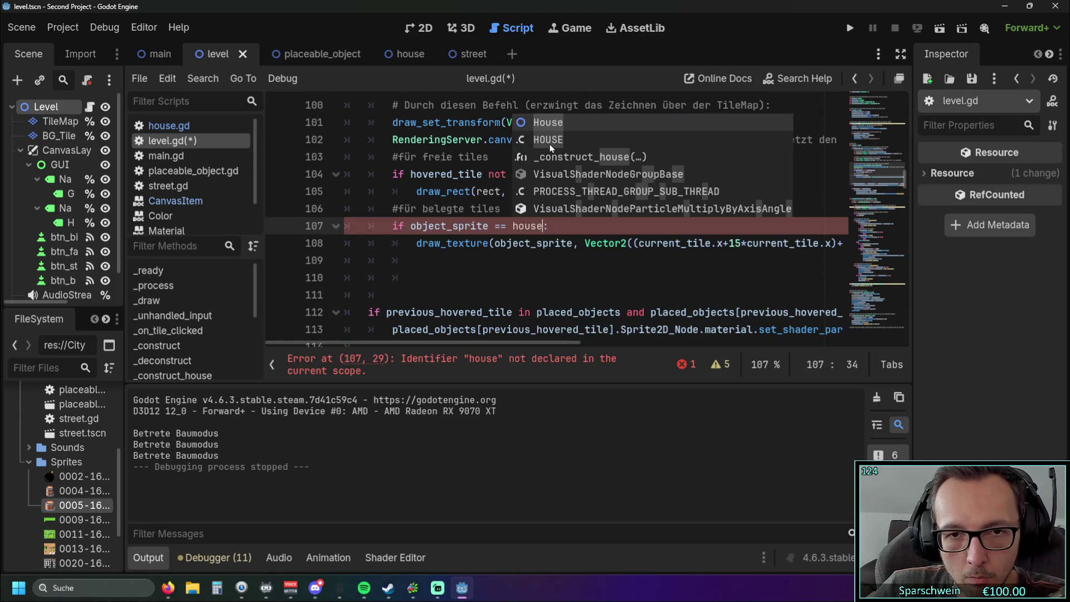
click(548, 139)
click(850, 28)
click(507, 411)
click(659, 93)
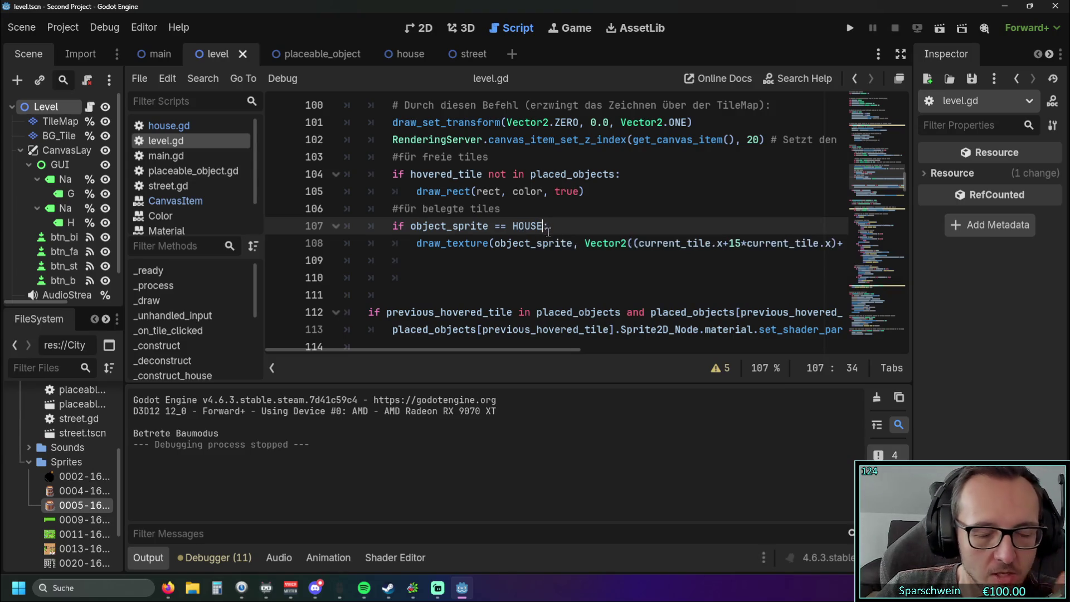
- Undo that change and add 'and selected_class_type == HOUSE' to line 107's condition, fixing '=' to '=='
key(ctrl+z)
key(ctrl+z)
key(ctrl+z)
key(ctrl+z)
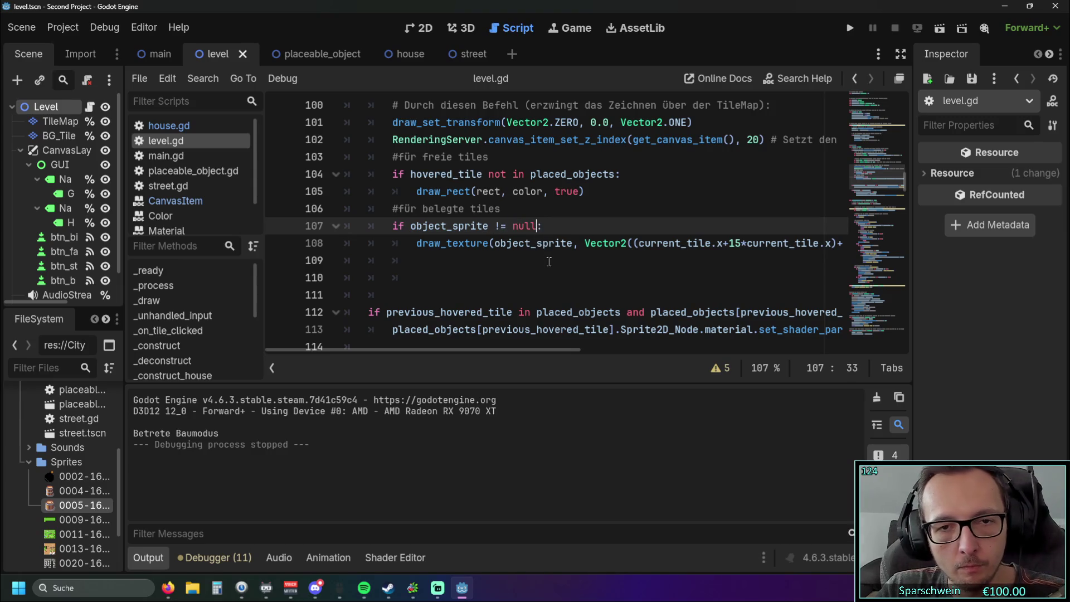
text(and)
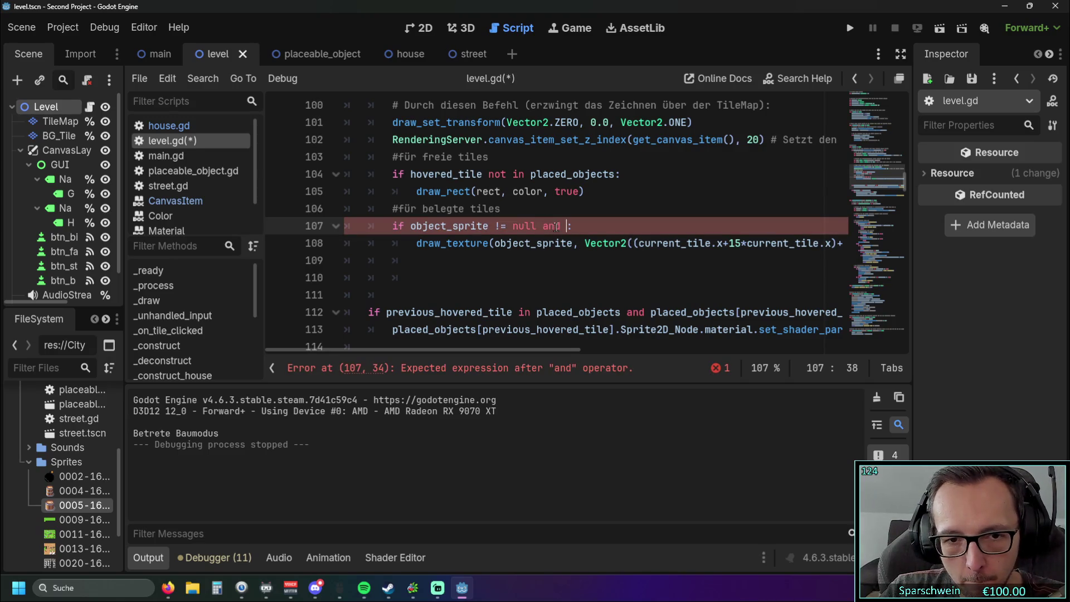
scroll(725, 260, down, 15)
scroll(735, 262, down, 15)
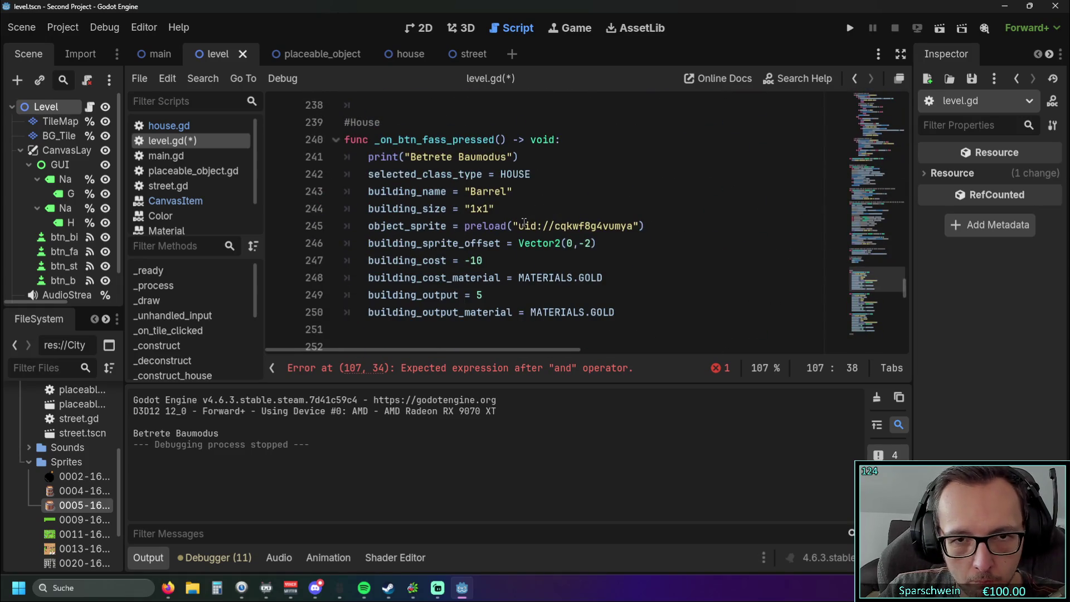
scroll(525, 229, up, 1)
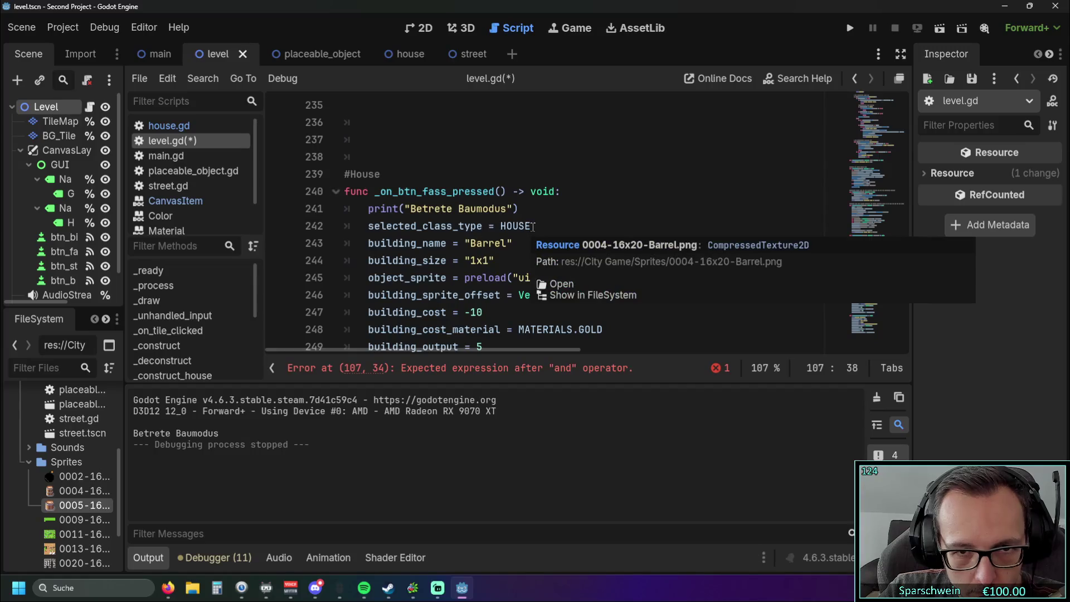
drag(531, 226, 367, 225)
key(ctrl+c)
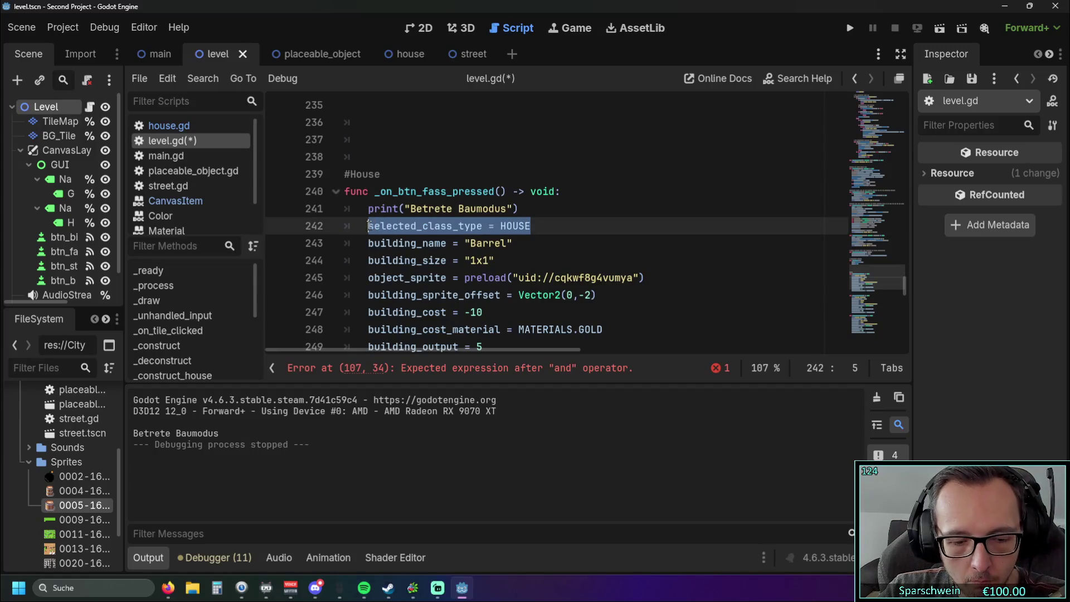
mouse_move(902, 184)
mouse_down()
mouse_move(899, 169)
mouse_move(895, 179)
mouse_up()
click(567, 226)
key(ctrl+v)
click(563, 277)
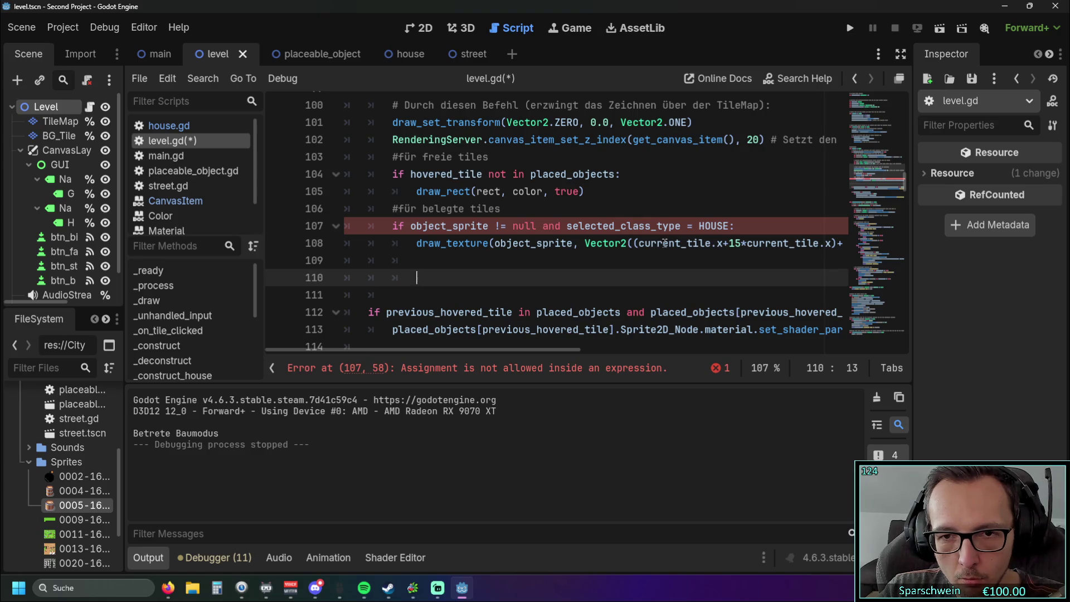
click(695, 225)
text(=)
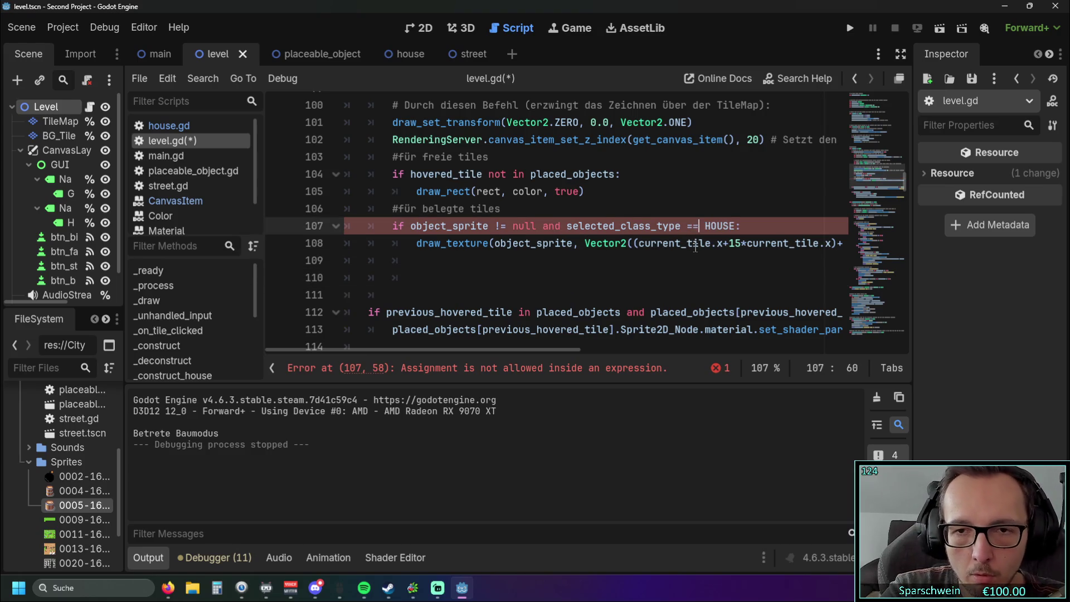
click(609, 243)
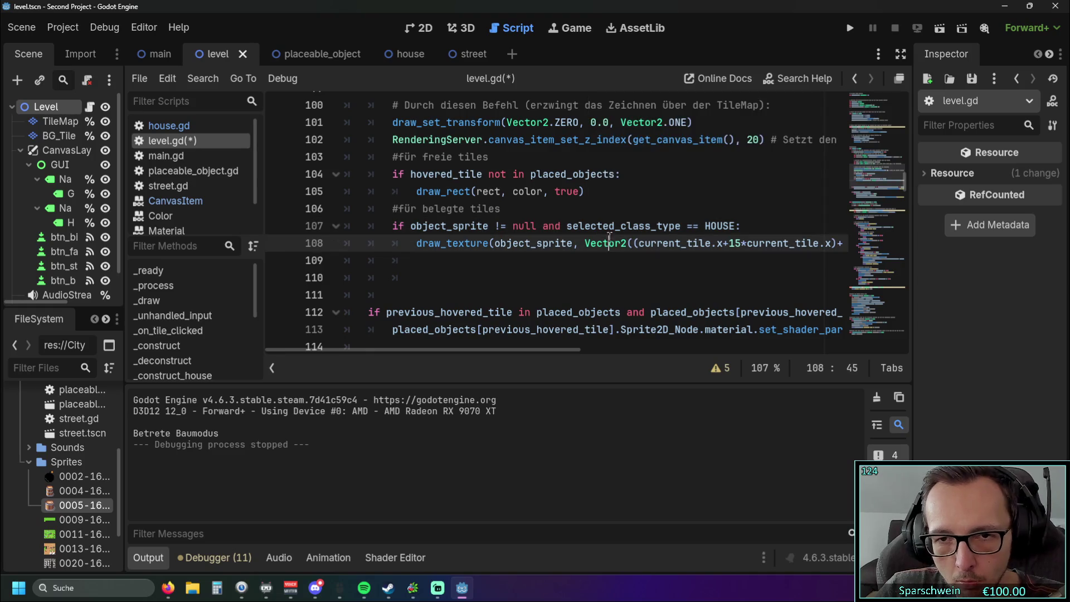
- Run the game and try the street, demolition and barrel tools to check the preview
click(845, 28)
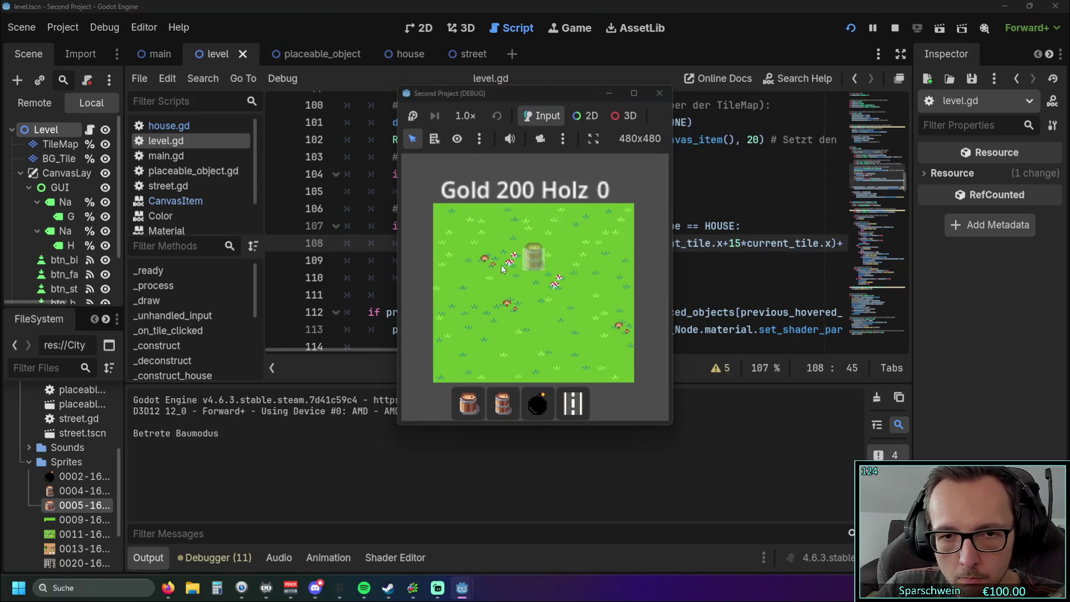
click(577, 404)
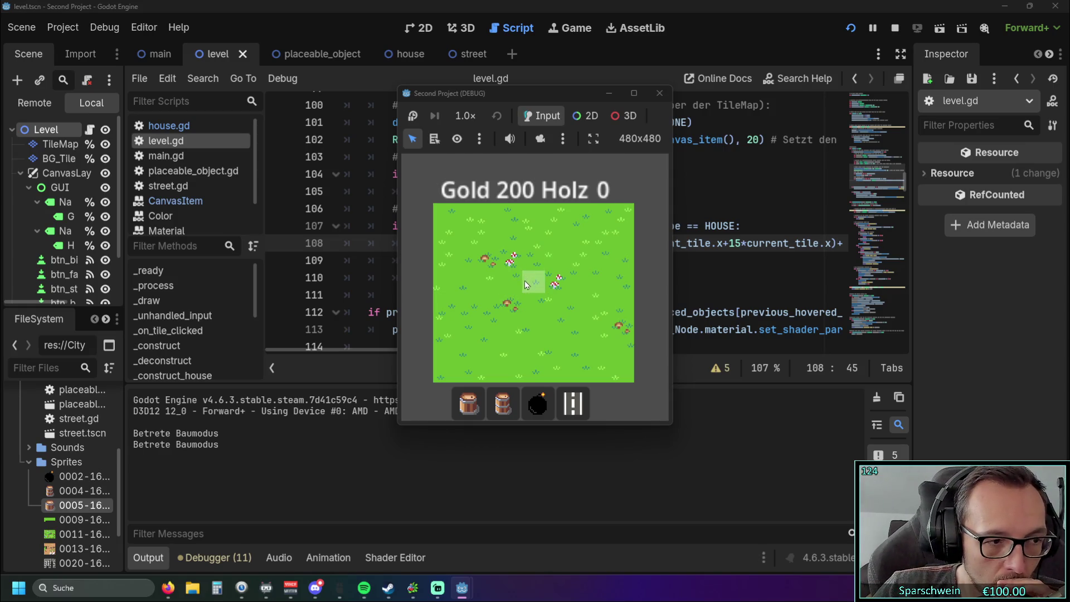
click(526, 400)
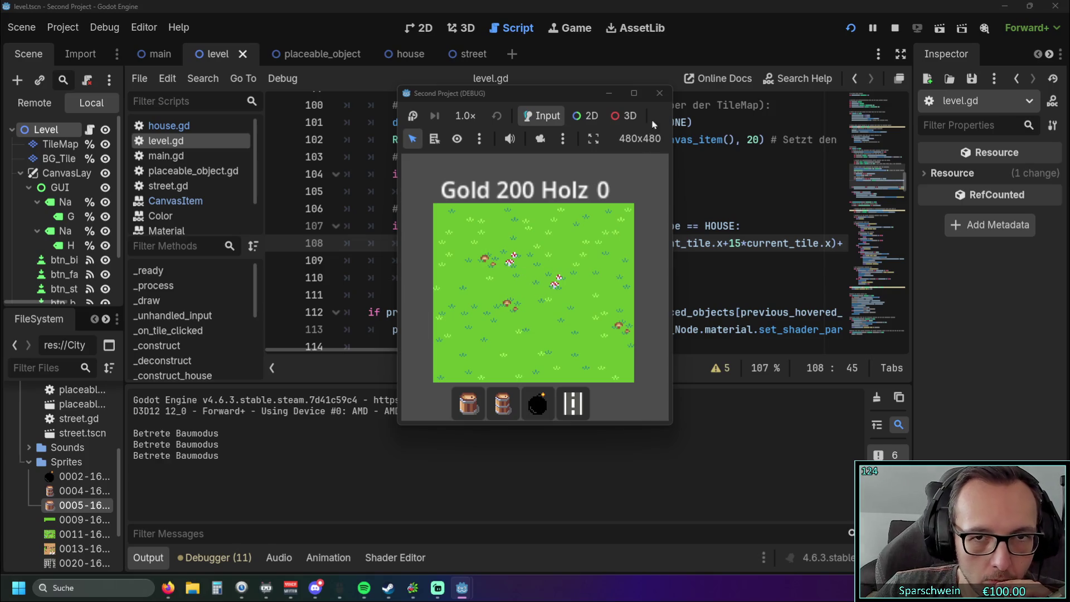
click(573, 403)
click(468, 403)
click(580, 411)
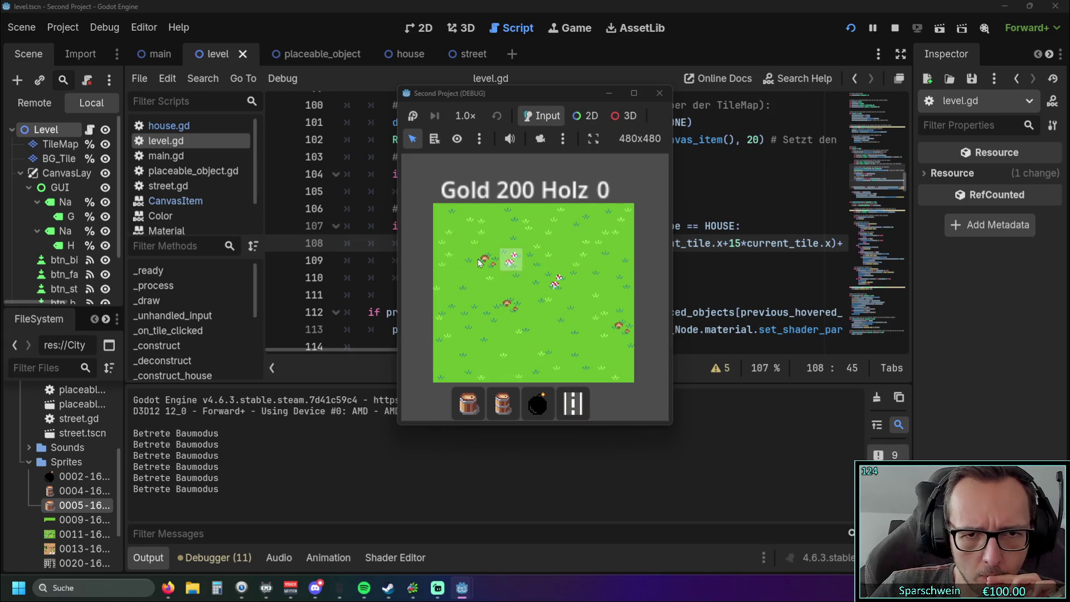
click(660, 93)
click(558, 266)
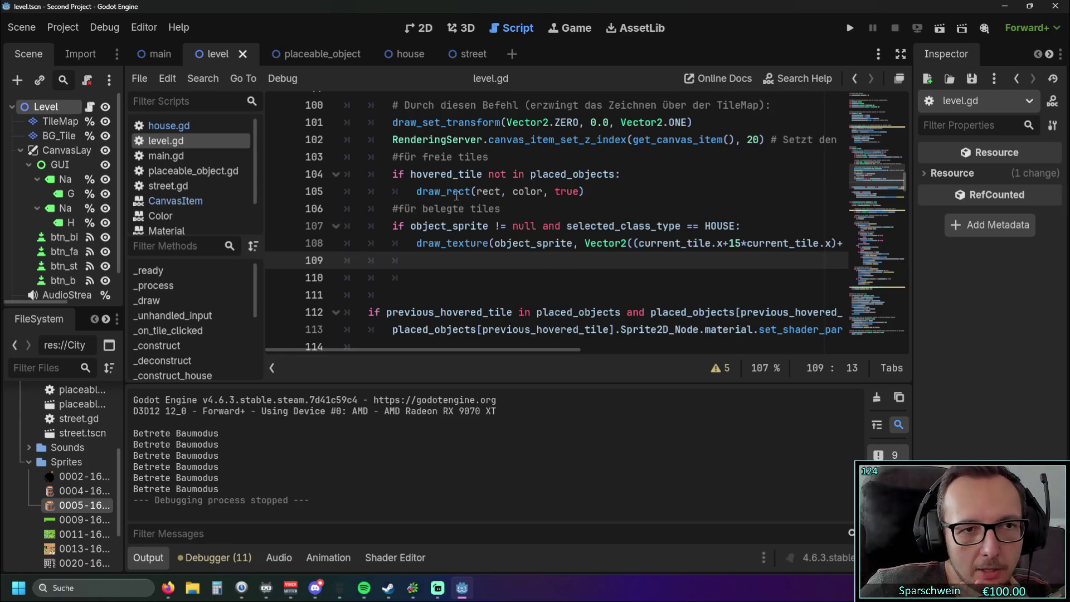
scroll(449, 195, up, 1)
scroll(449, 195, down, 1)
scroll(451, 200, up, 1)
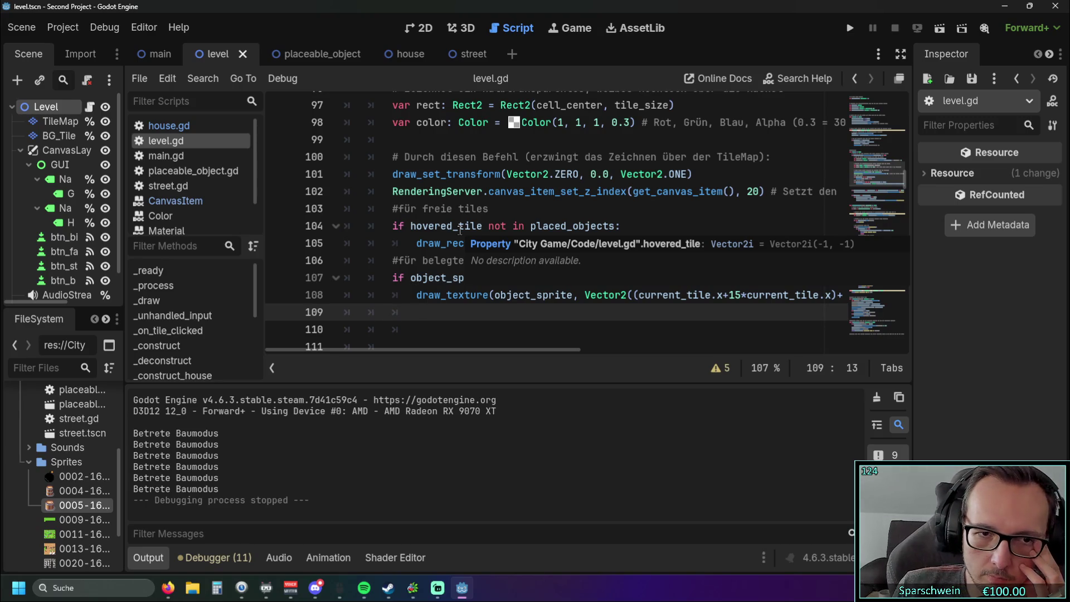
click(513, 192)
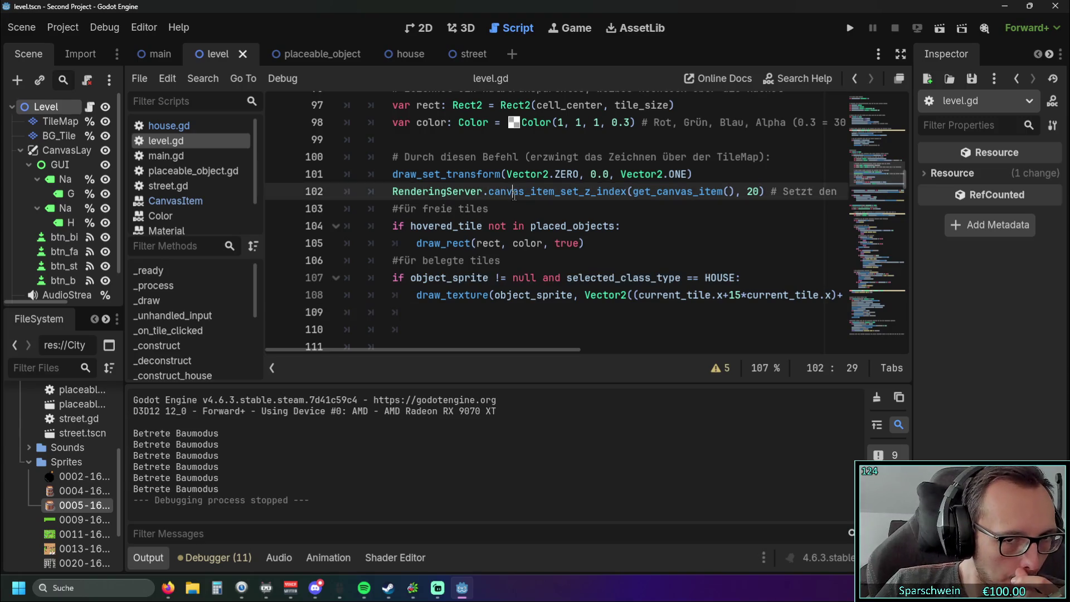
mouse_move(514, 195)
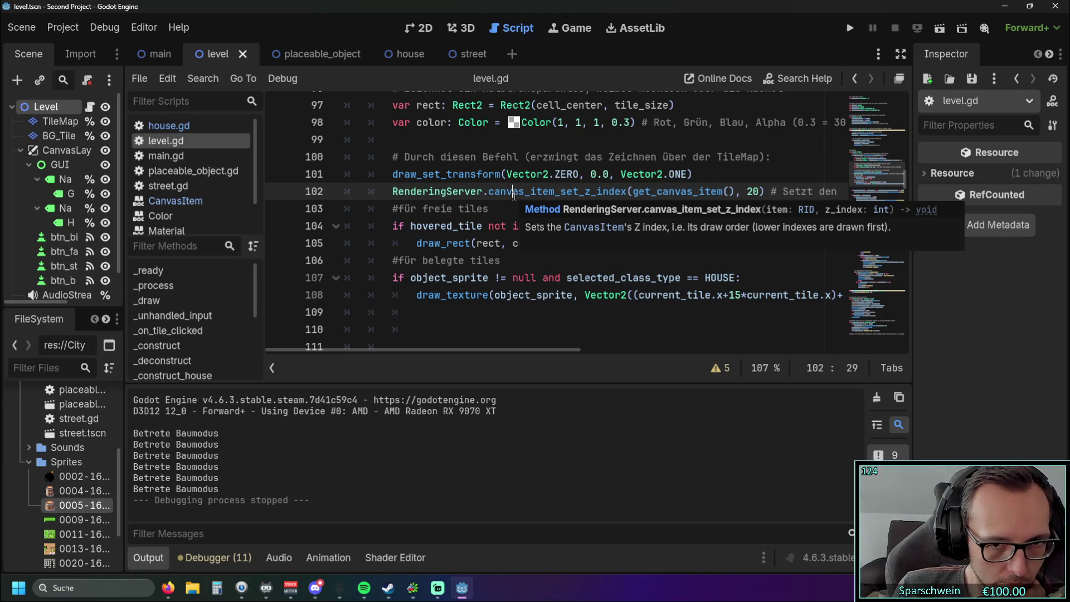
scroll(513, 195, down, 10)
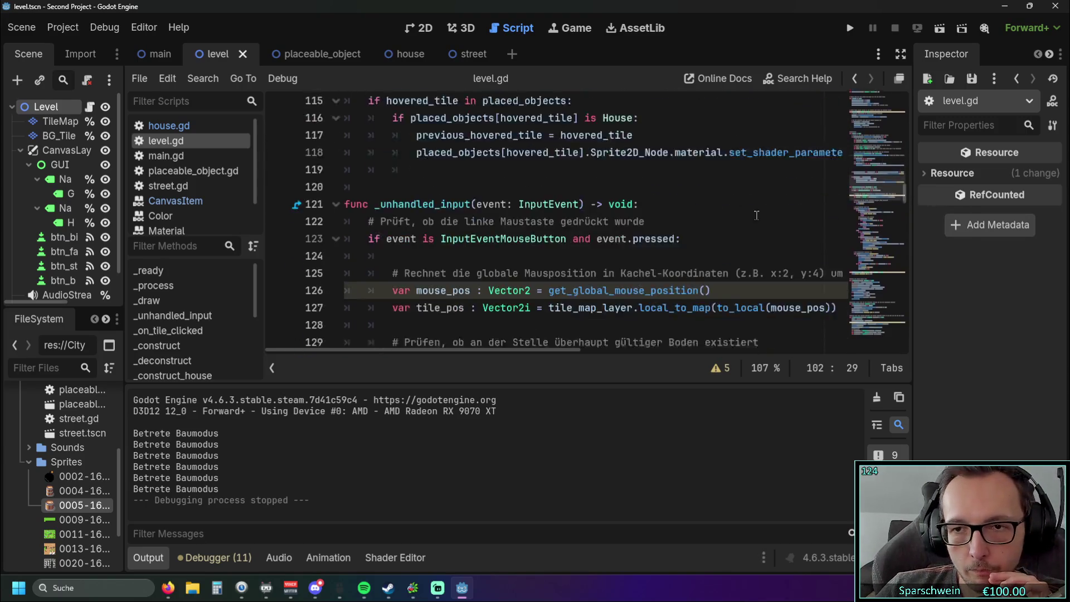
mouse_move(902, 206)
mouse_down()
mouse_move(911, 343)
mouse_move(905, 135)
mouse_move(897, 175)
mouse_move(905, 151)
mouse_move(911, 196)
mouse_move(908, 184)
mouse_up()
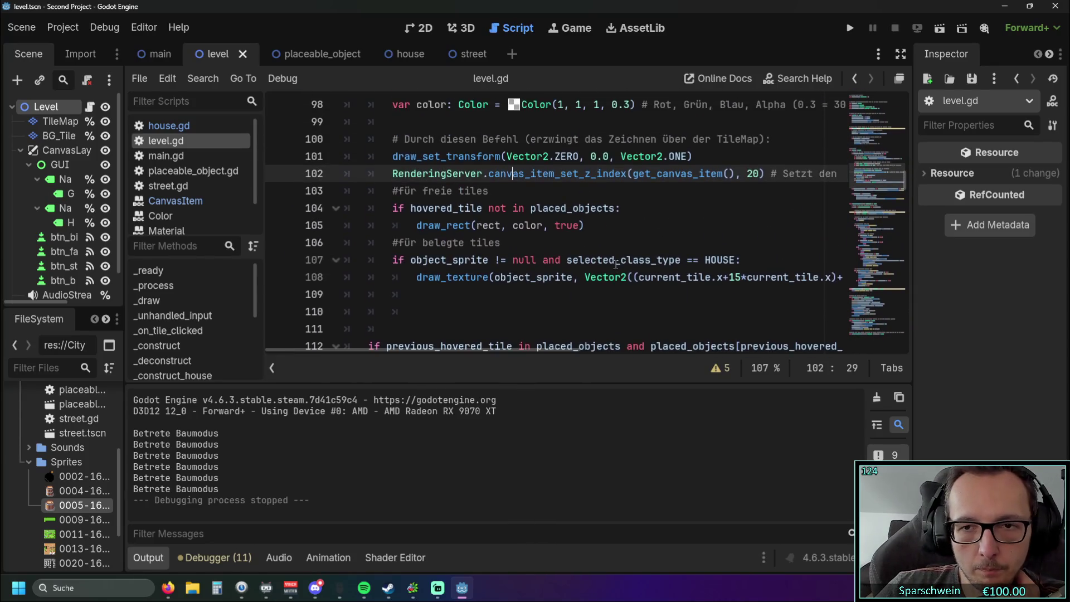
click(279, 277)
click(279, 277)
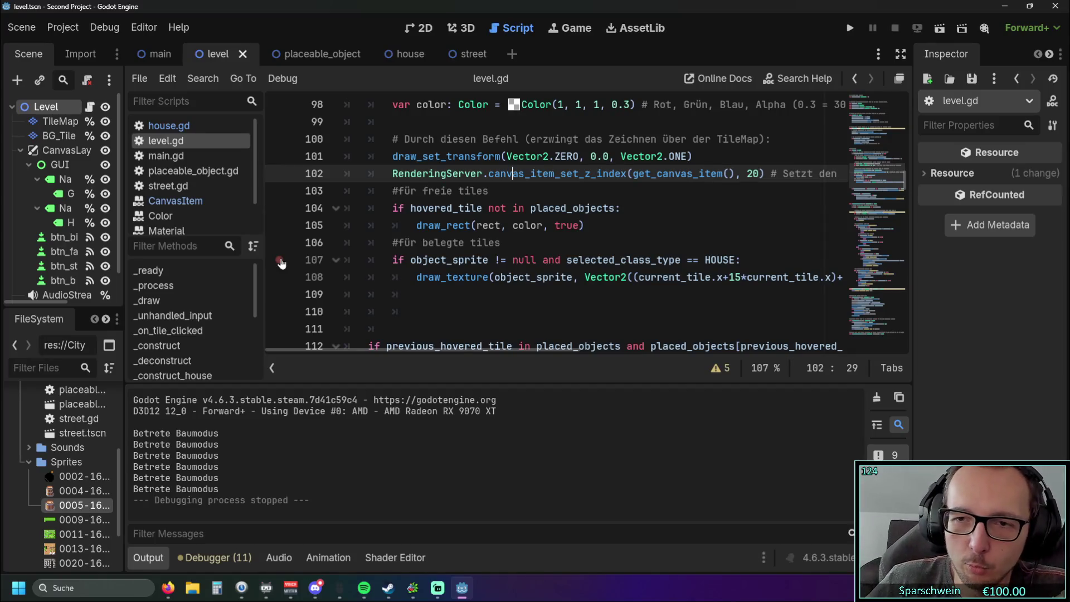
key(ctrl+f)
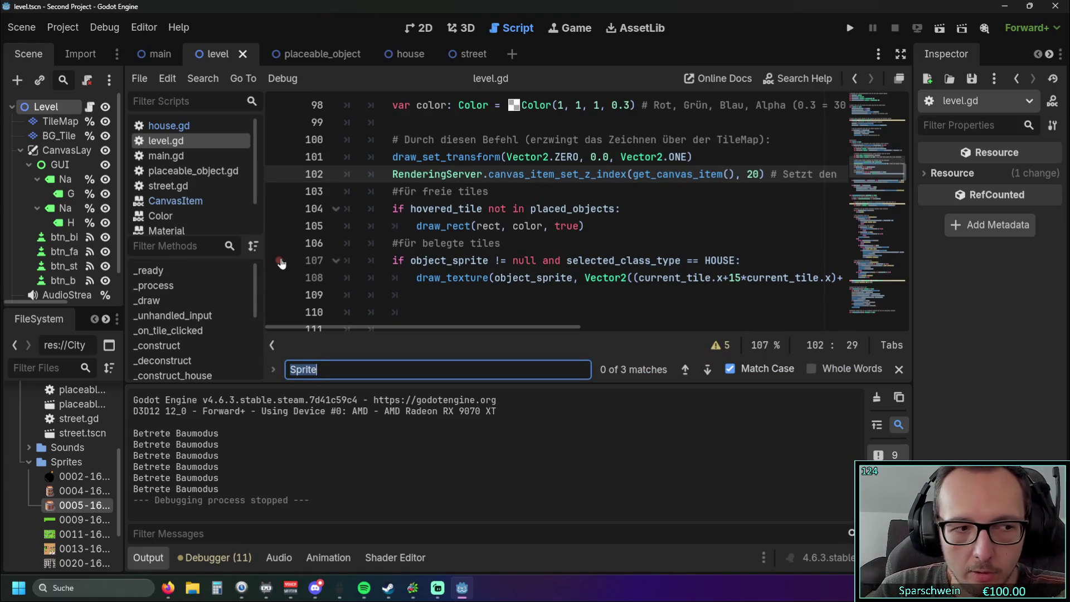
click(369, 273)
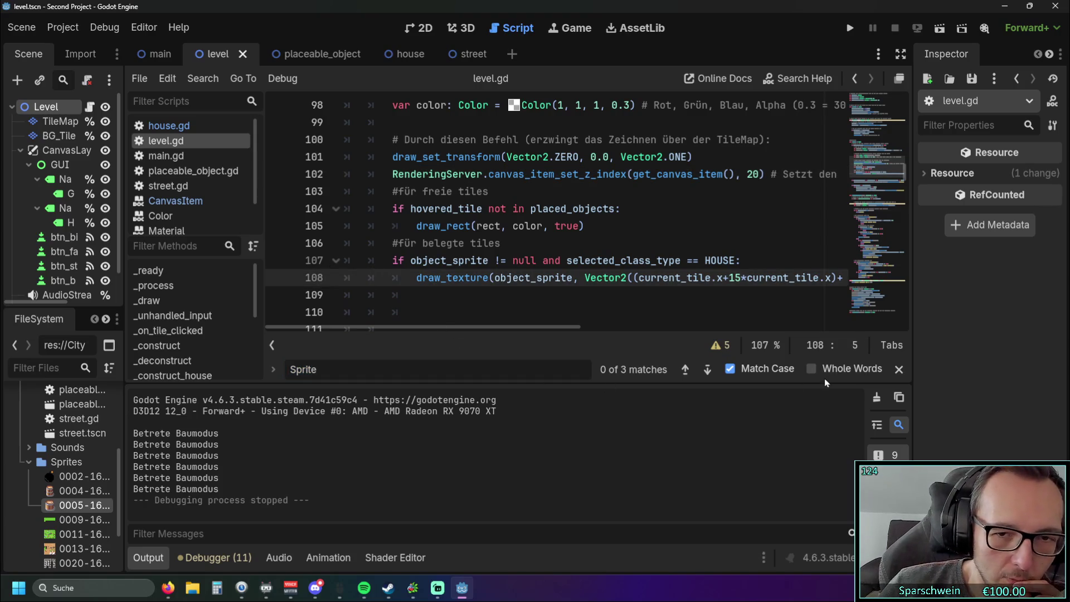
click(898, 370)
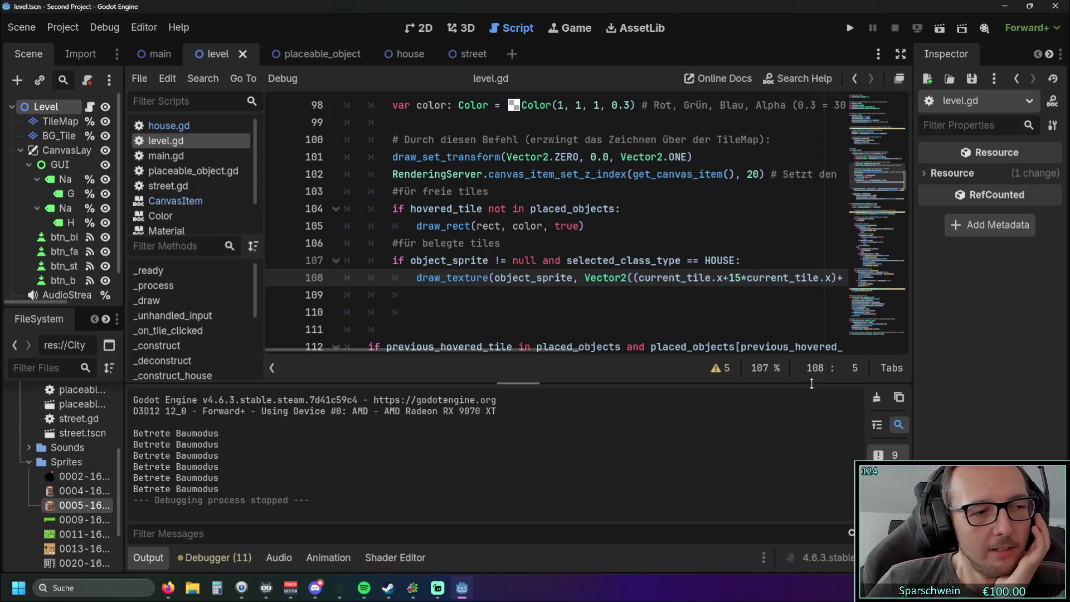
mouse_move(490, 350)
mouse_down()
mouse_move(502, 350)
mouse_move(438, 352)
mouse_up()
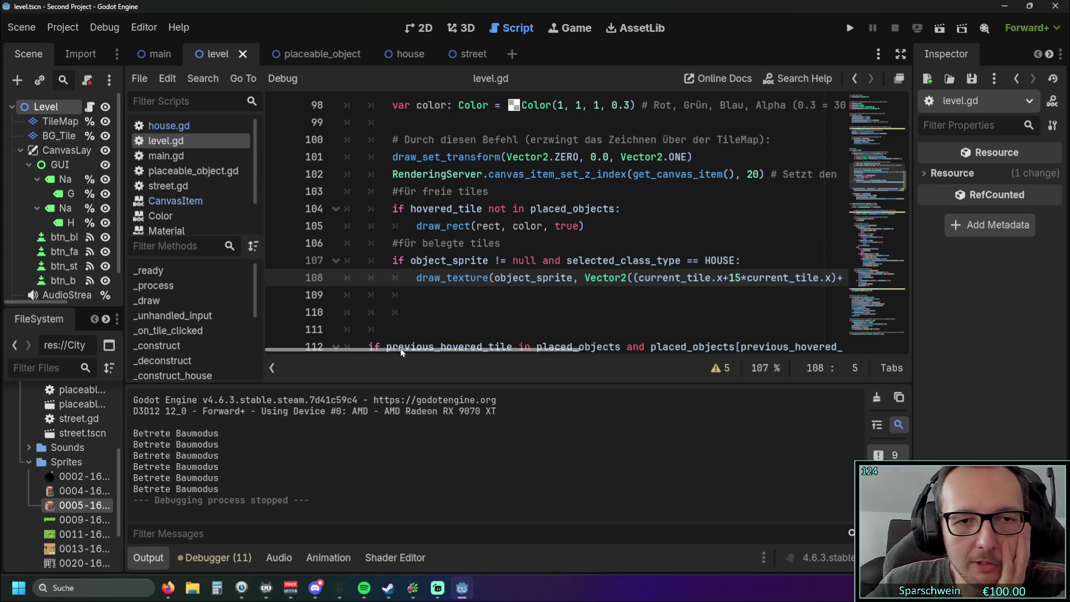
scroll(527, 223, down, 5)
scroll(530, 229, up, 3)
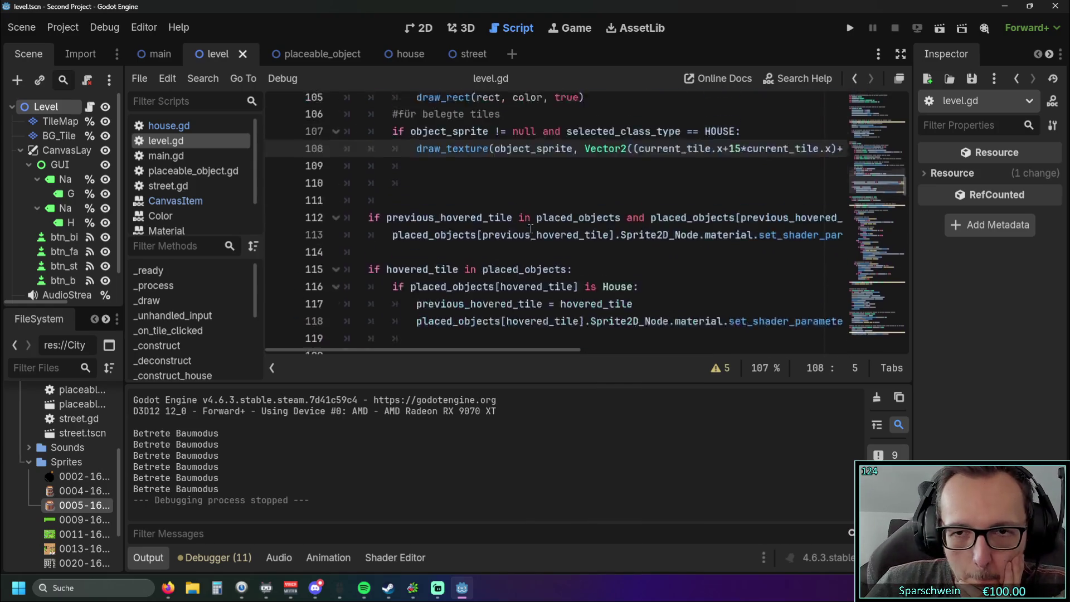
scroll(531, 228, up, 2)
scroll(530, 228, down, 20)
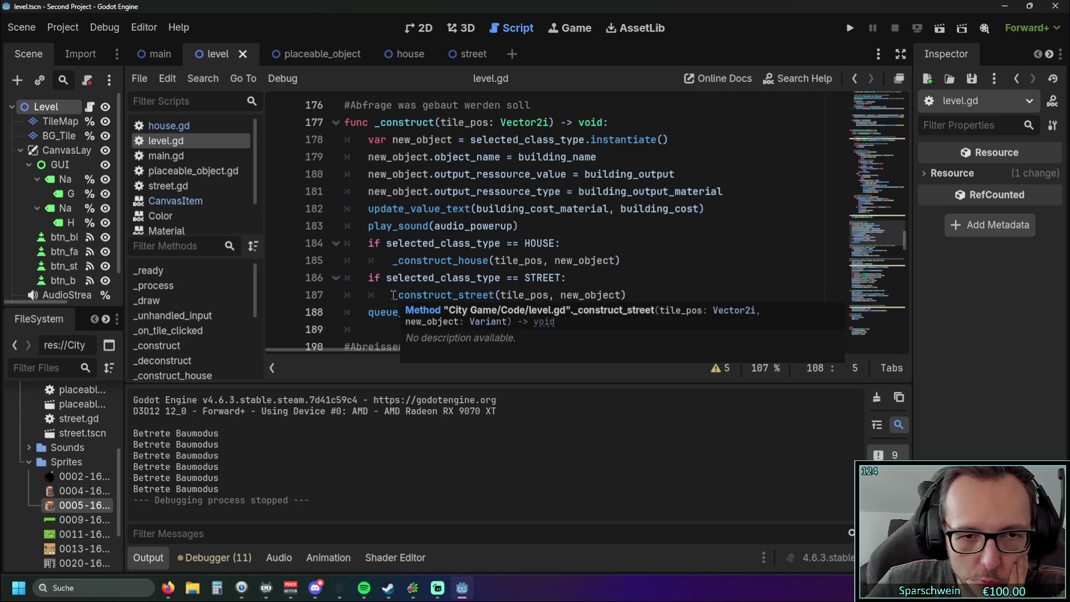
scroll(395, 296, down, 7)
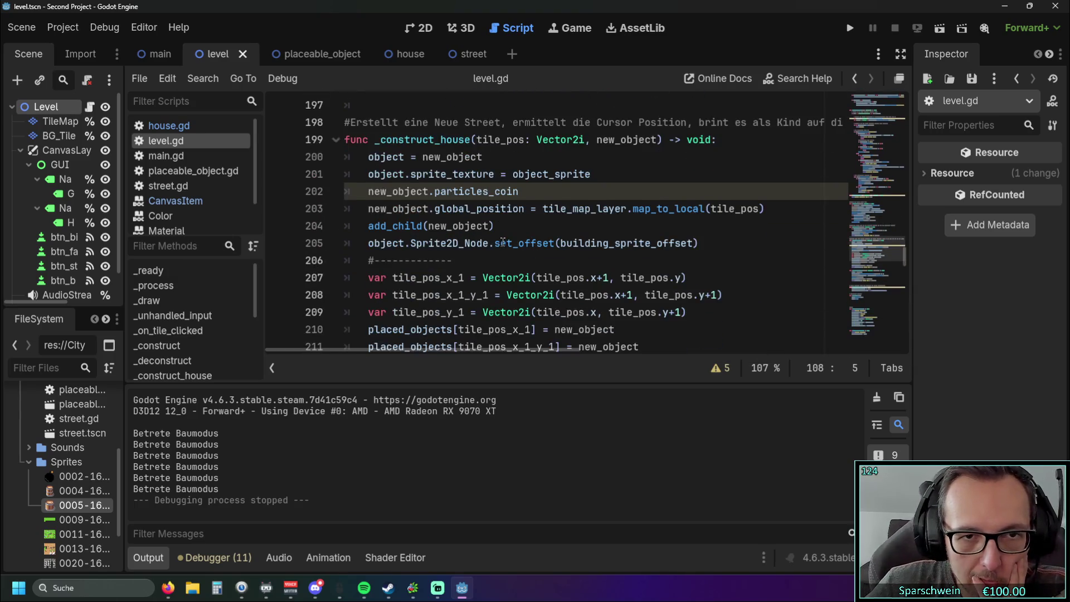
scroll(504, 247, down, 5)
scroll(505, 246, down, 1)
scroll(505, 245, up, 1)
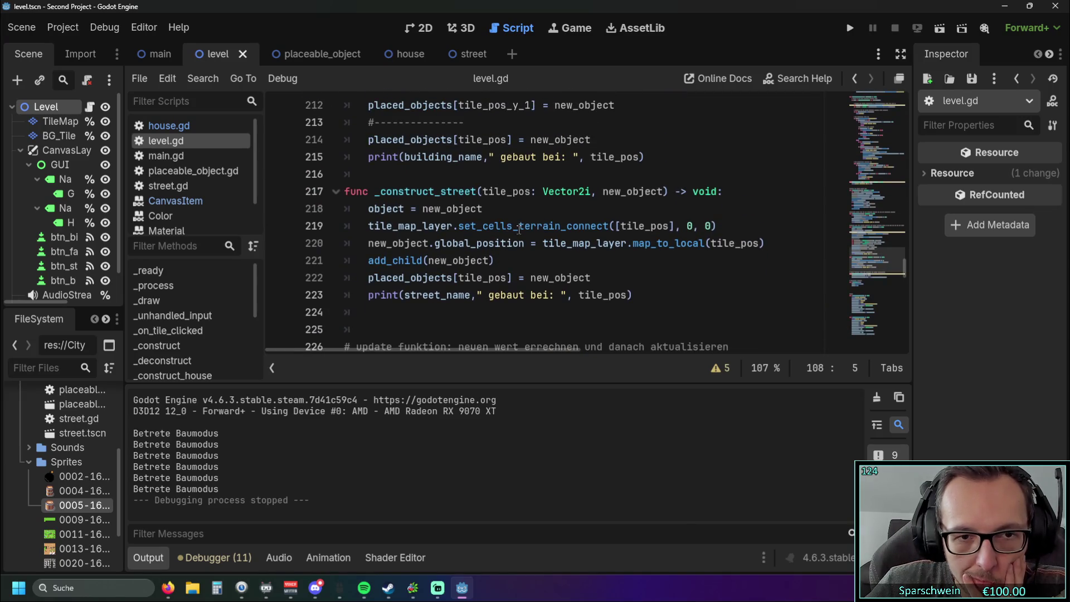
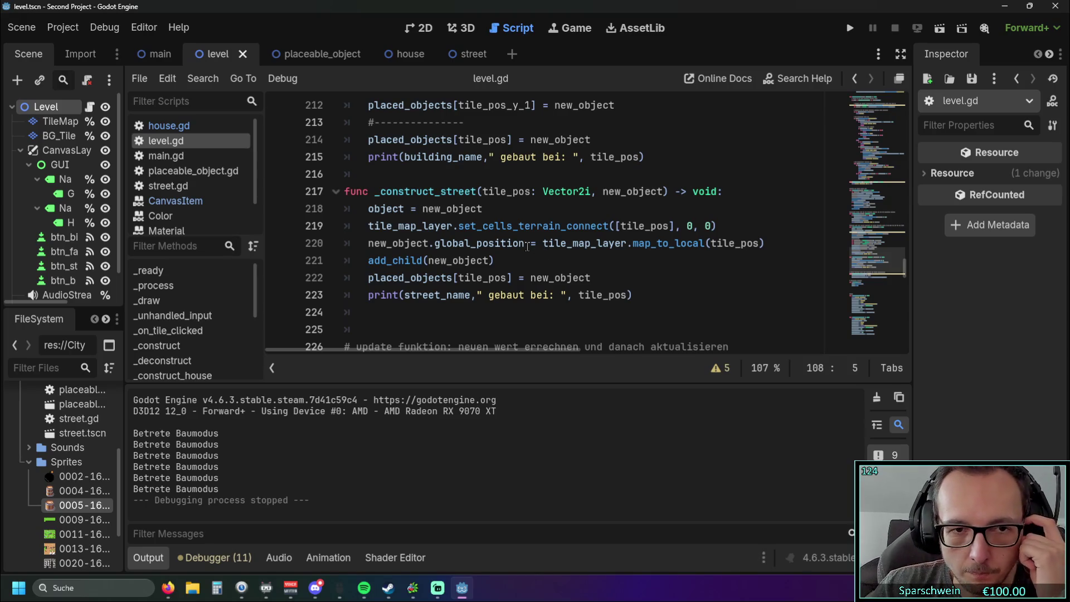
- Review the sprite texture, particles_coin and object_name lines (201, 179) in level.gd
scroll(506, 256, up, 4)
scroll(506, 256, up, 2)
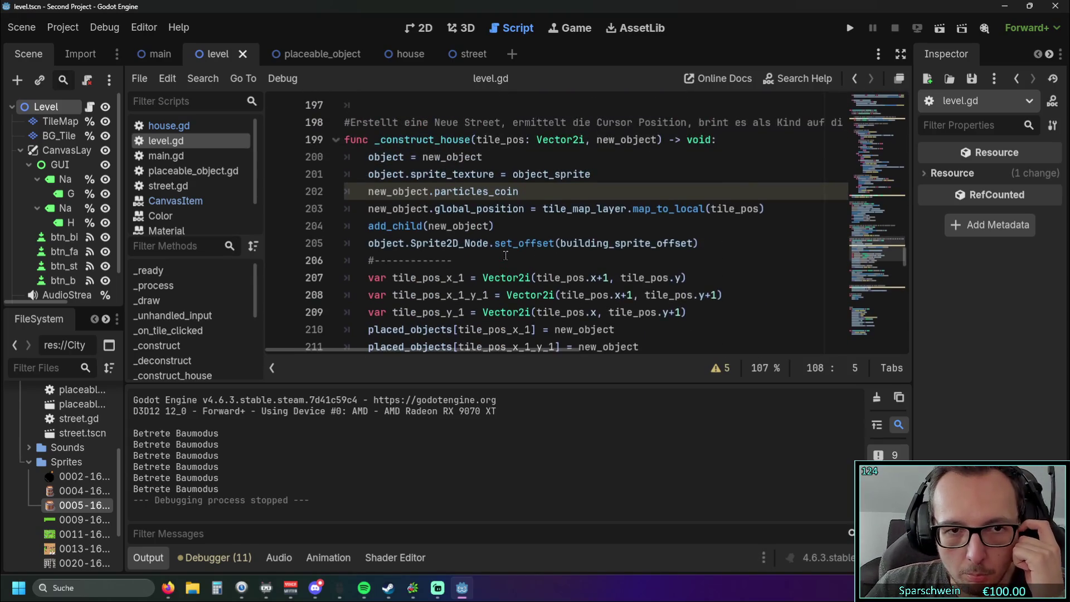
scroll(480, 261, down, 1)
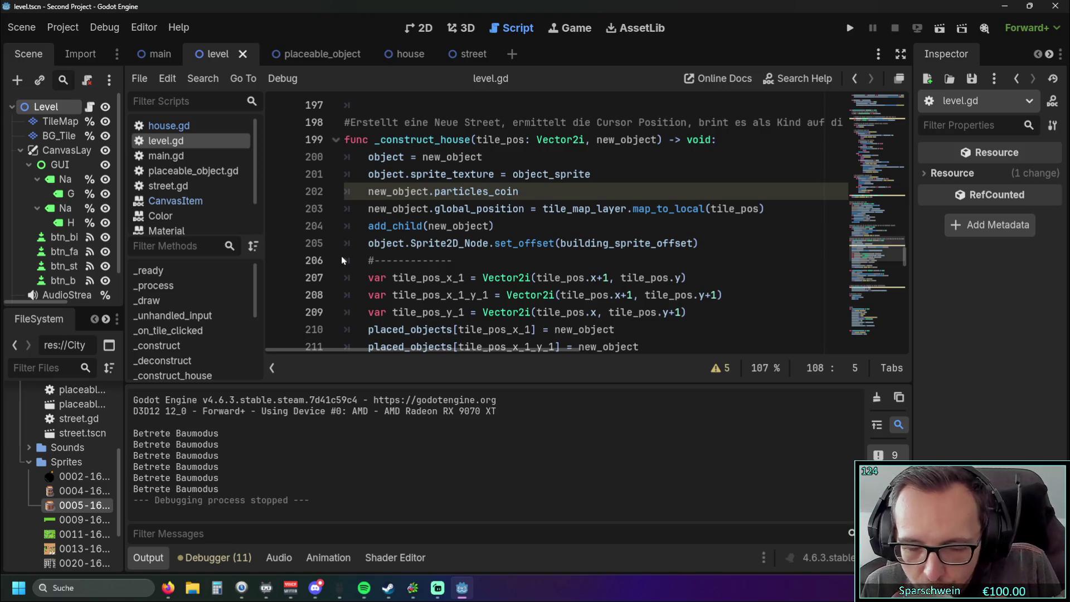
scroll(343, 260, down, 3)
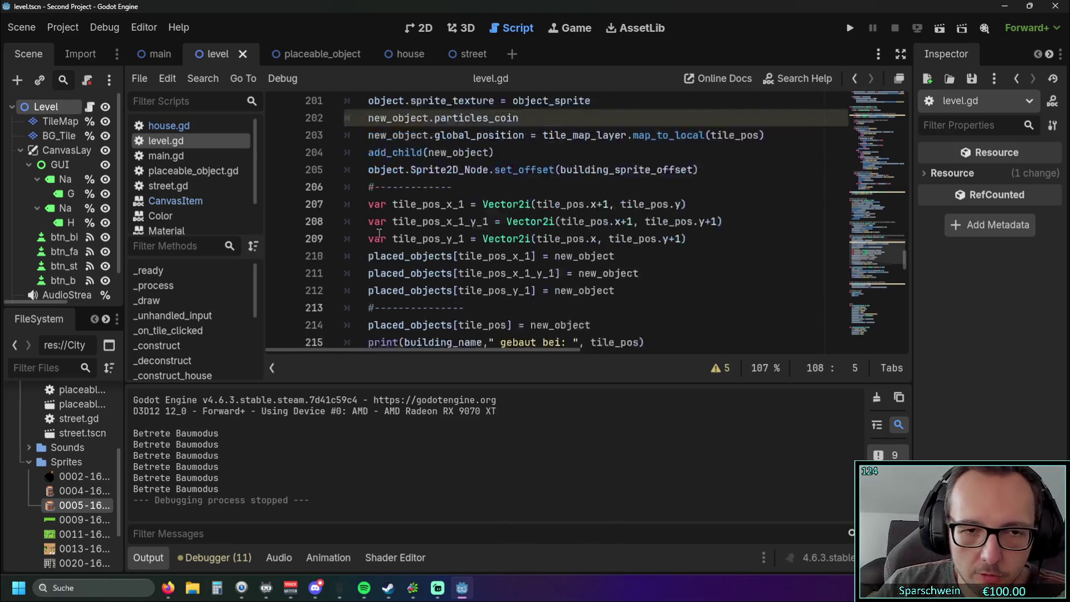
drag(591, 243, 389, 243)
click(542, 295)
scroll(472, 299, up, 4)
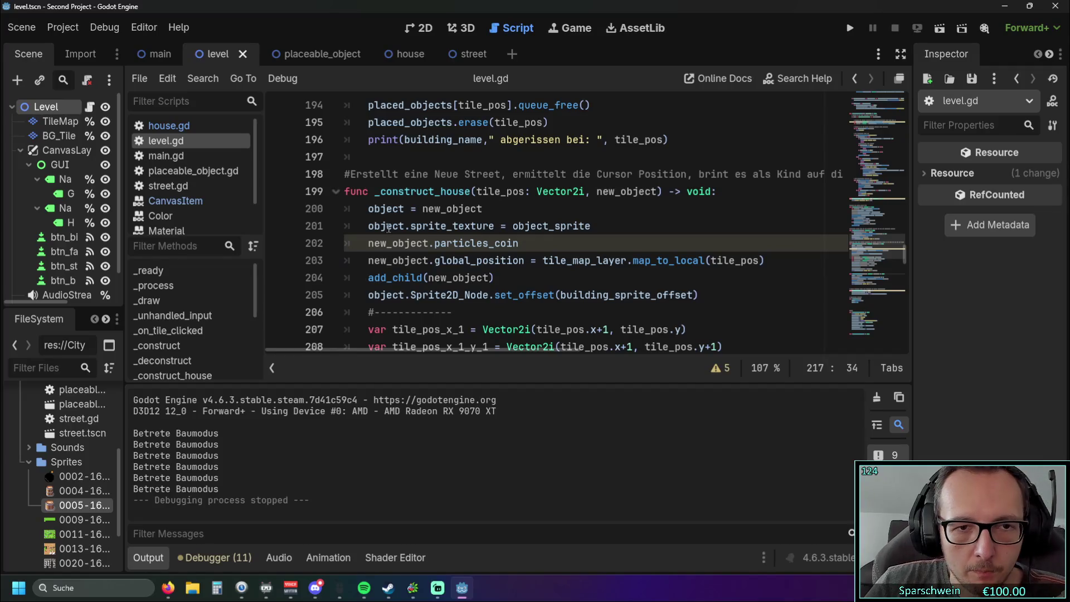
drag(368, 226, 500, 226)
click(569, 245)
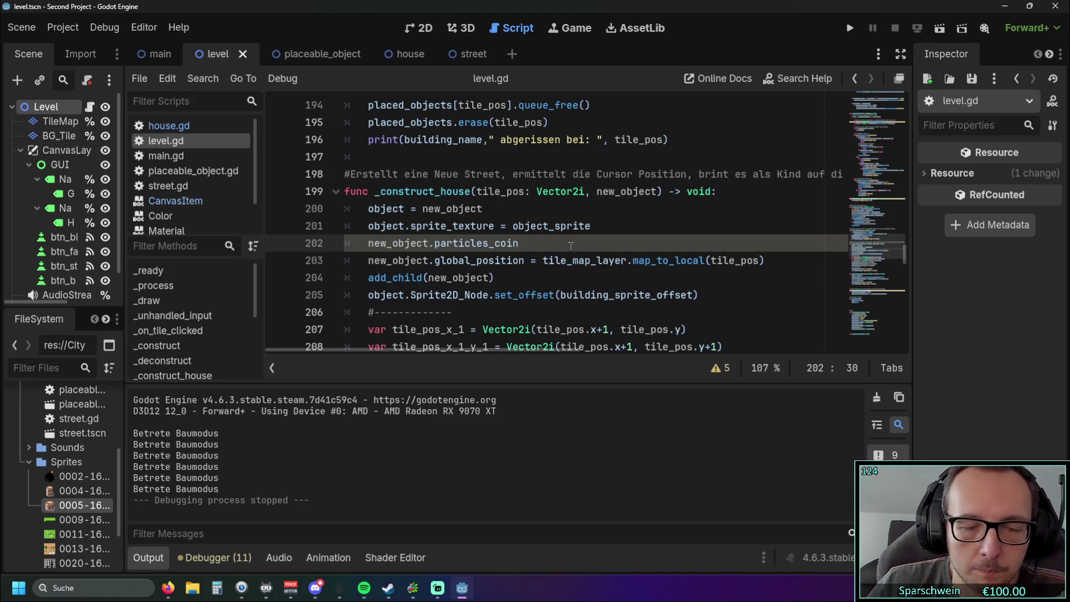
scroll(571, 246, up, 7)
scroll(537, 244, down, 1)
drag(367, 157, 600, 156)
click(621, 157)
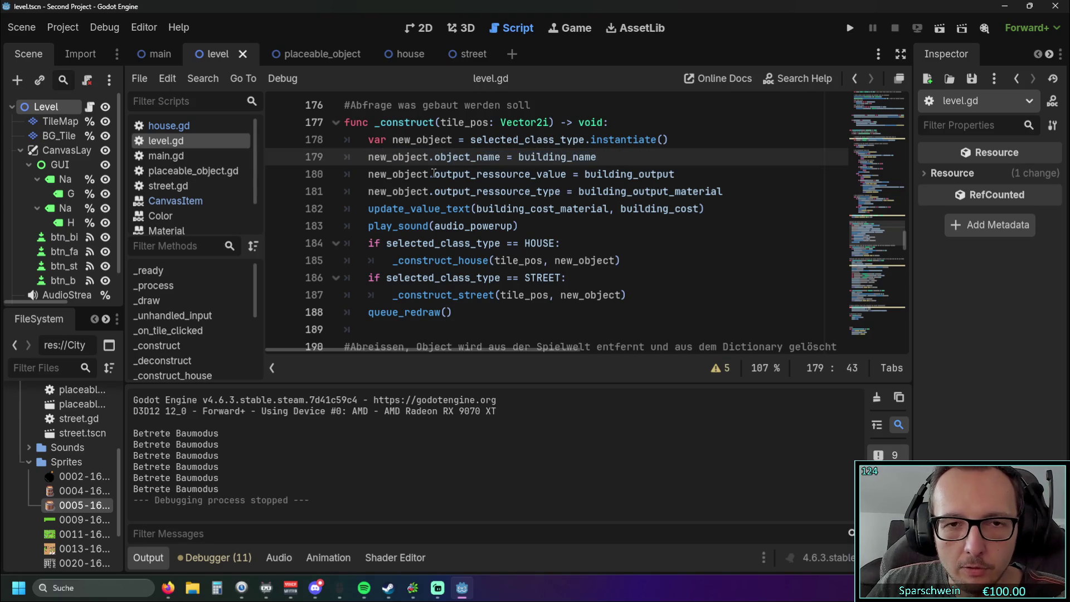
- Inspect the _construct function and its _construct_house call
double_click(375, 123)
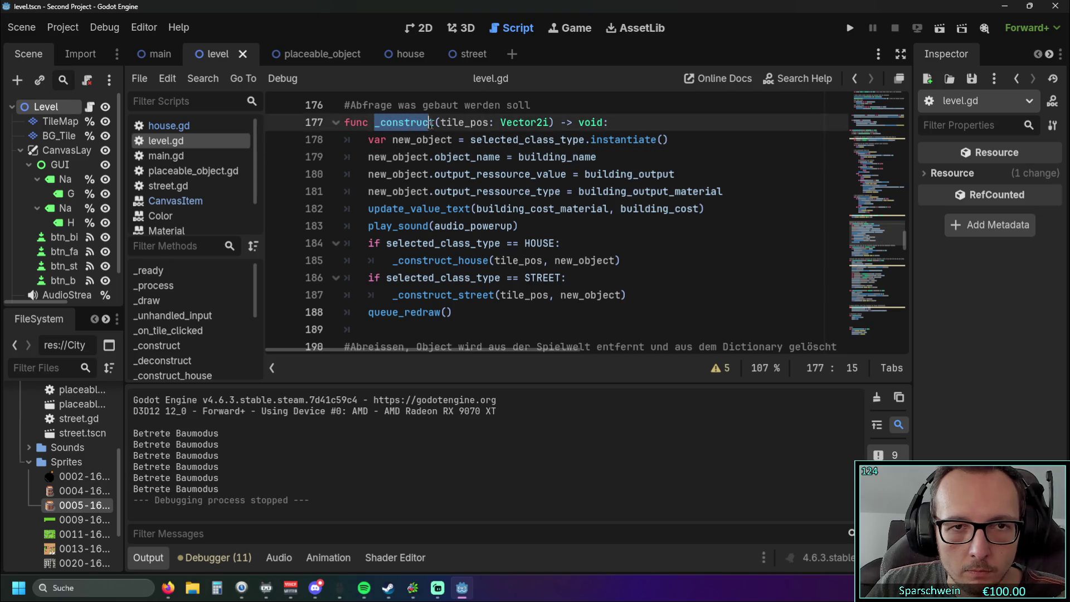
click(351, 147)
drag(376, 123, 436, 123)
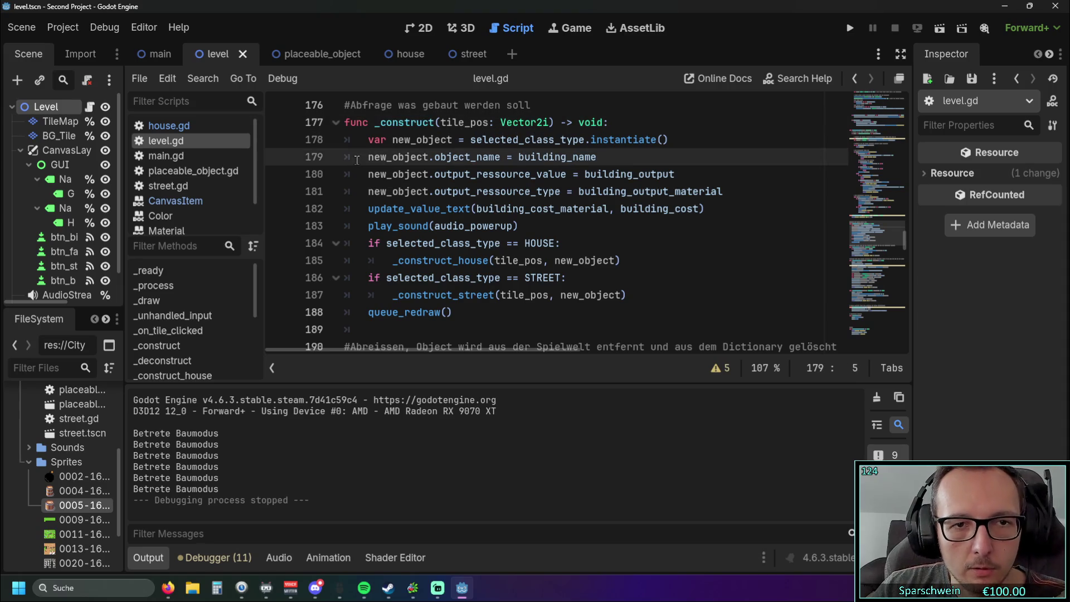
mouse_move(357, 160)
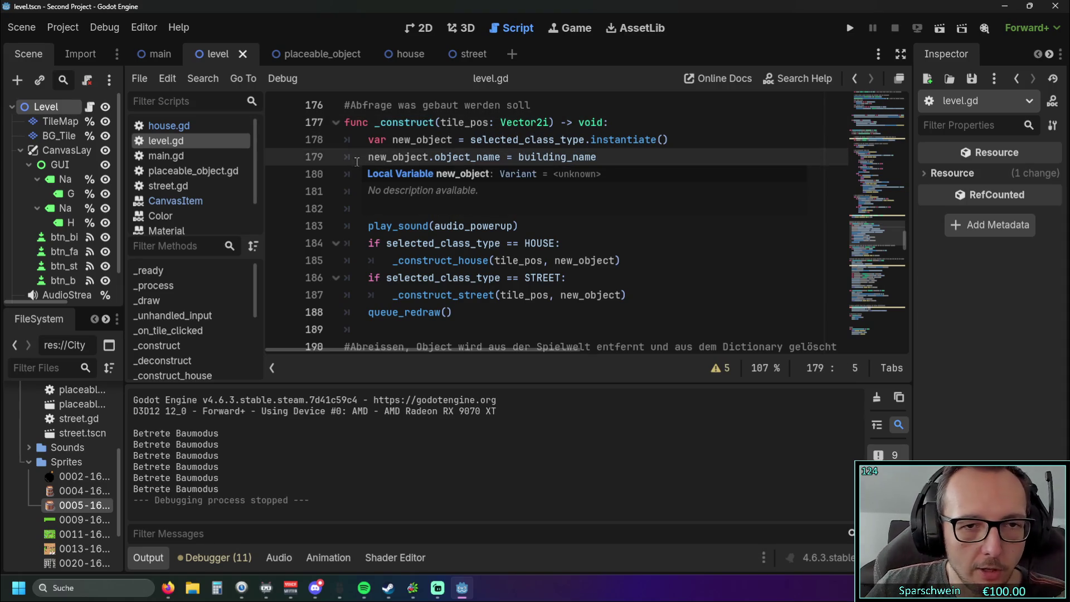
scroll(356, 162, up, 1)
click(716, 259)
key(Down)
key(Down)
key(Down)
scroll(730, 235, down, 1)
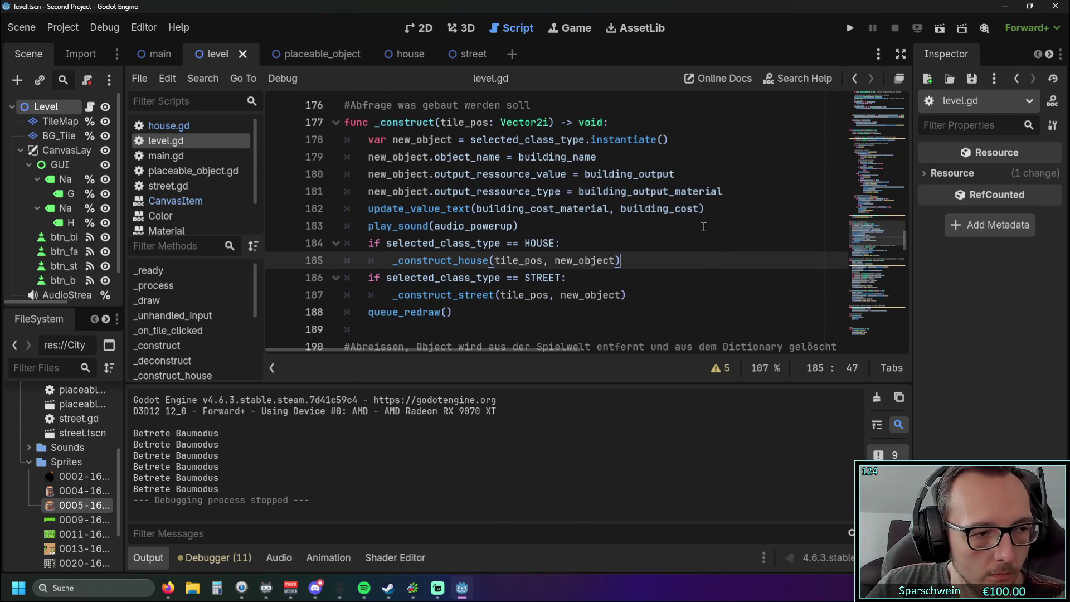
mouse_move(680, 214)
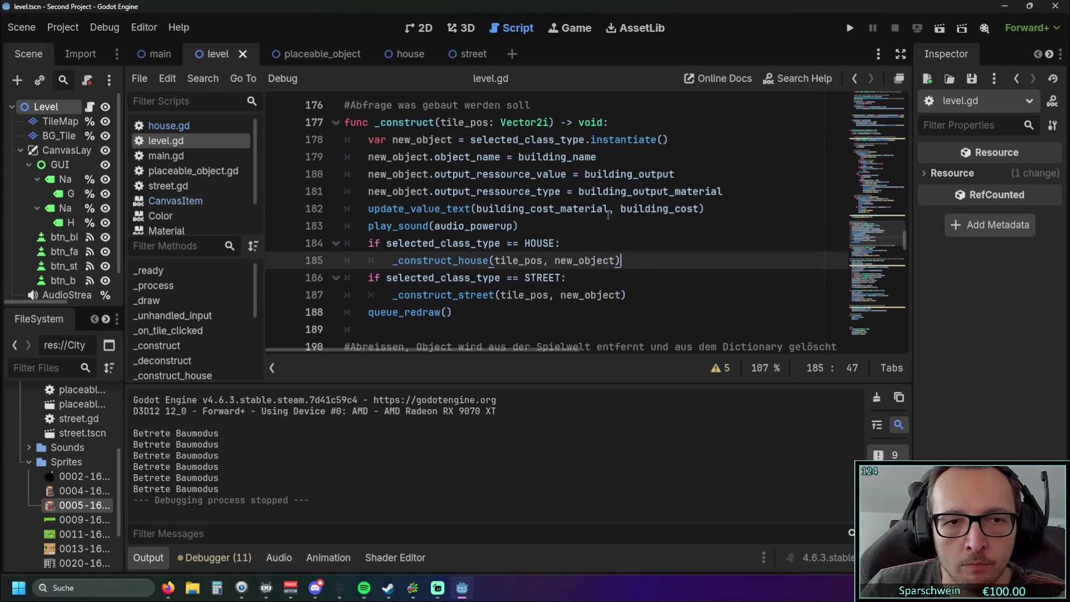
- Examine the play_sound line and the queue_redraw call in level.gd
mouse_move(388, 208)
mouse_down()
mouse_move(516, 208)
mouse_move(368, 225)
mouse_up()
click(568, 219)
click(541, 226)
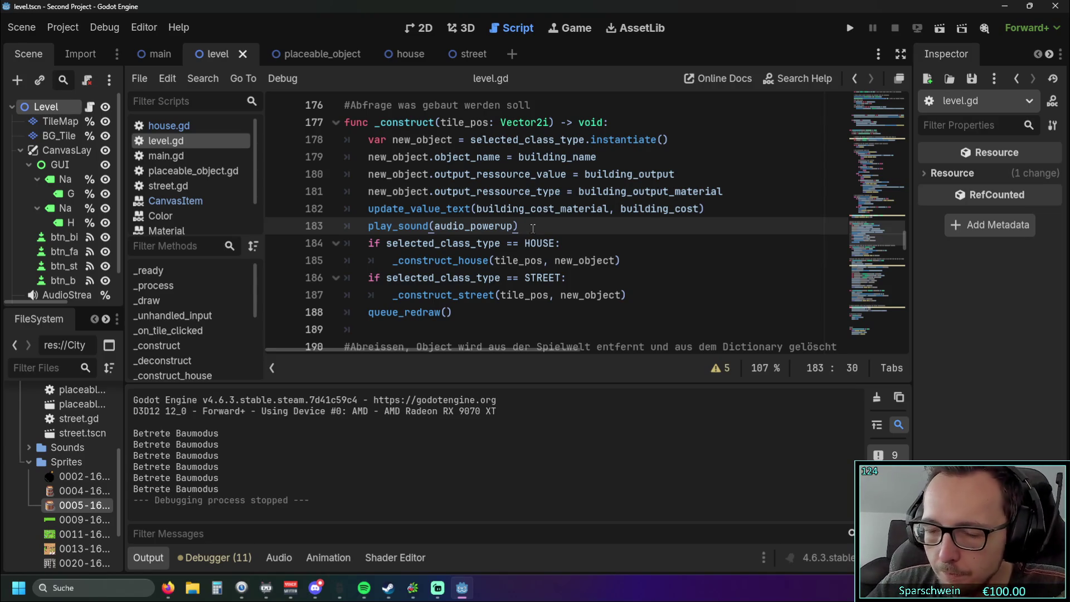
triple_click(510, 221)
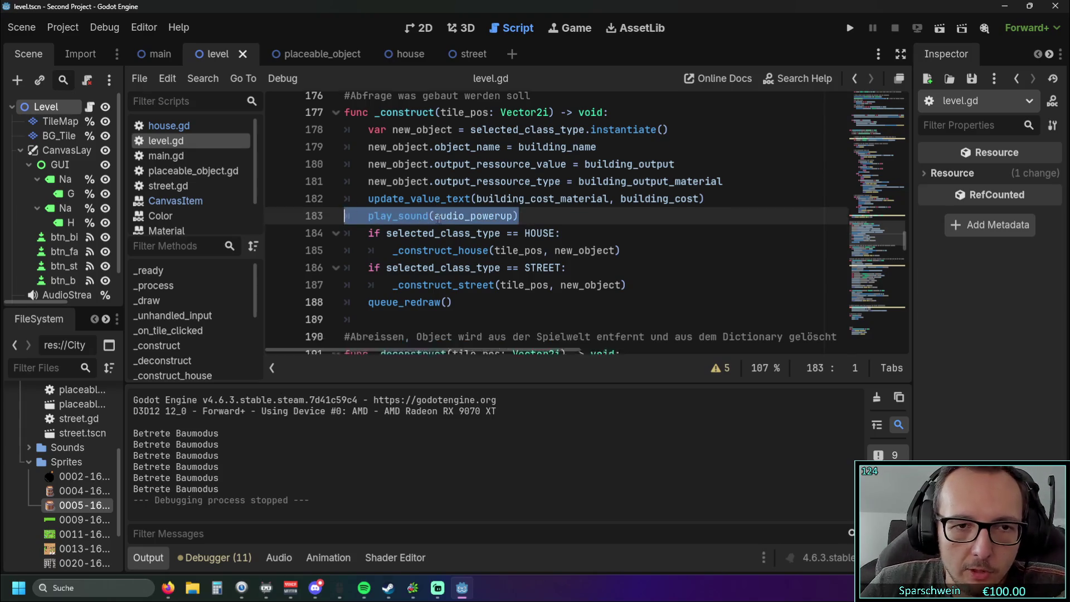
scroll(440, 215, down, 3)
scroll(440, 215, down, 3)
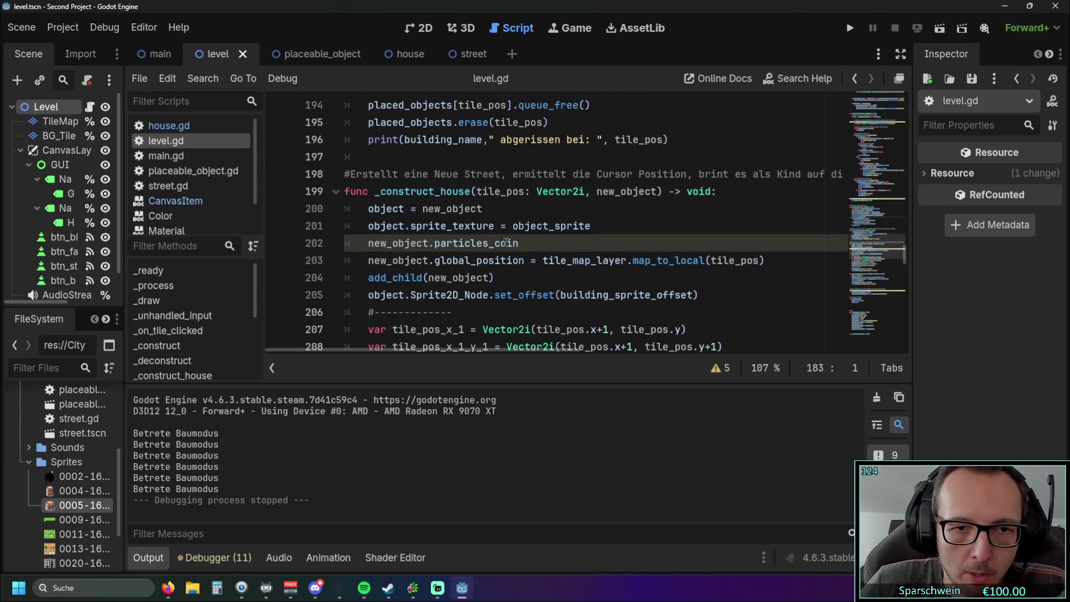
scroll(516, 240, up, 6)
scroll(541, 222, down, 1)
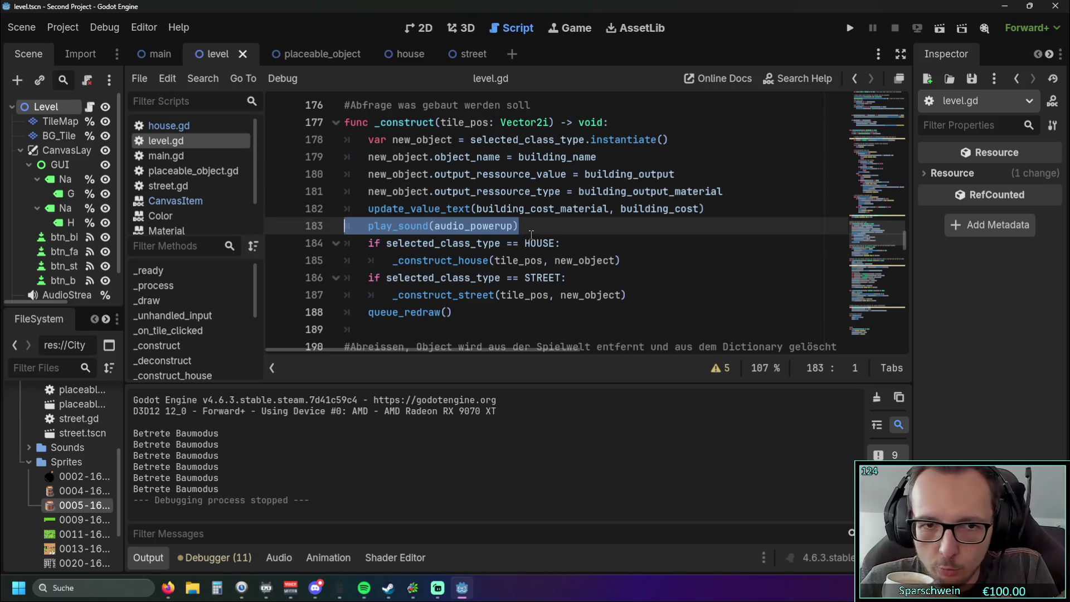
scroll(557, 229, down, 1)
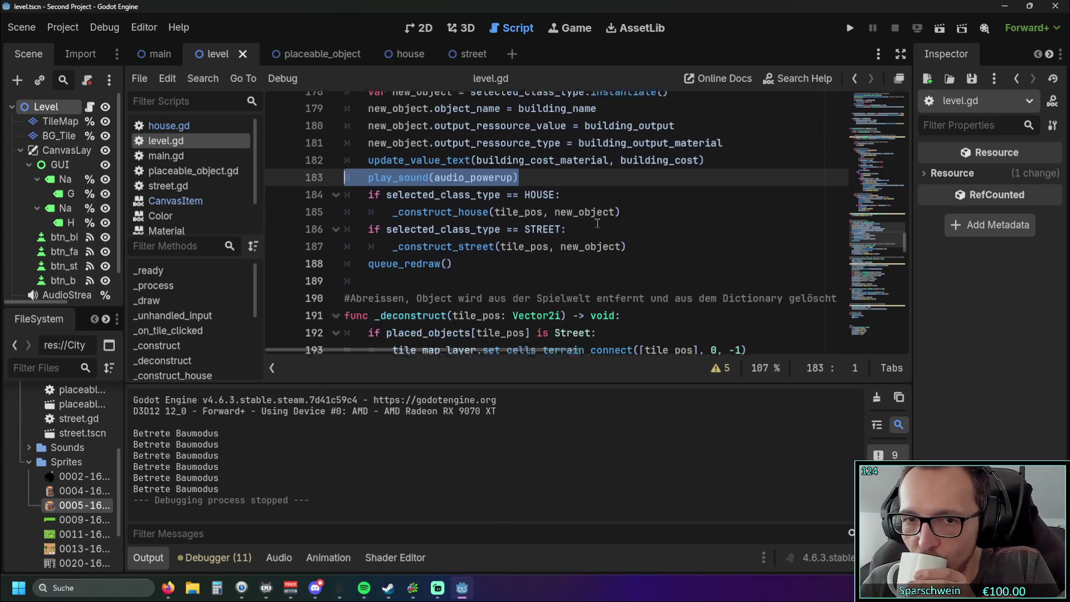
scroll(601, 229, up, 1)
drag(646, 298, 348, 245)
drag(471, 312, 368, 312)
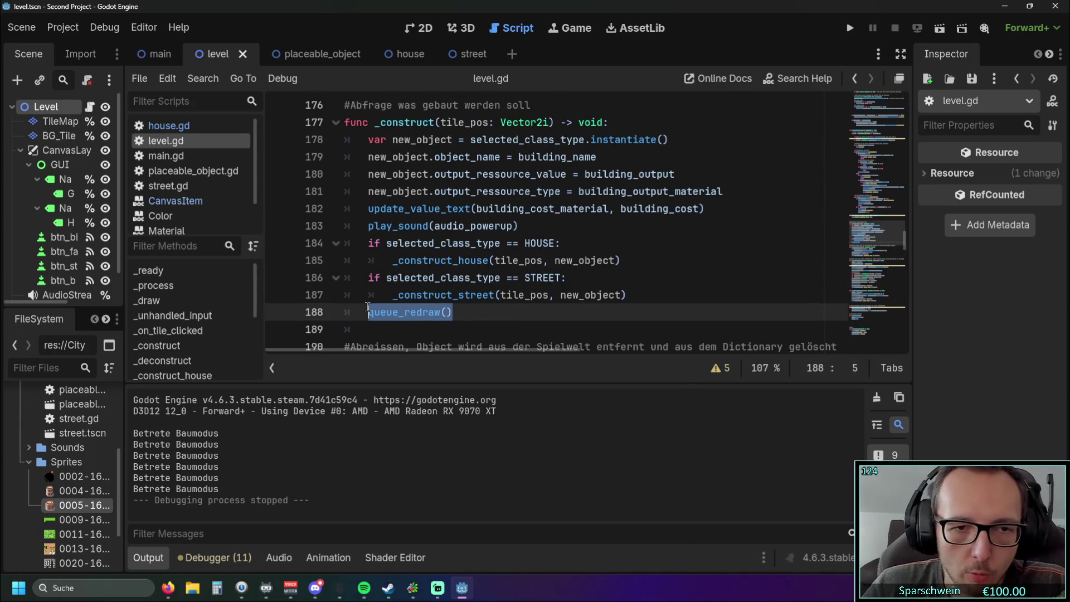
click(468, 312)
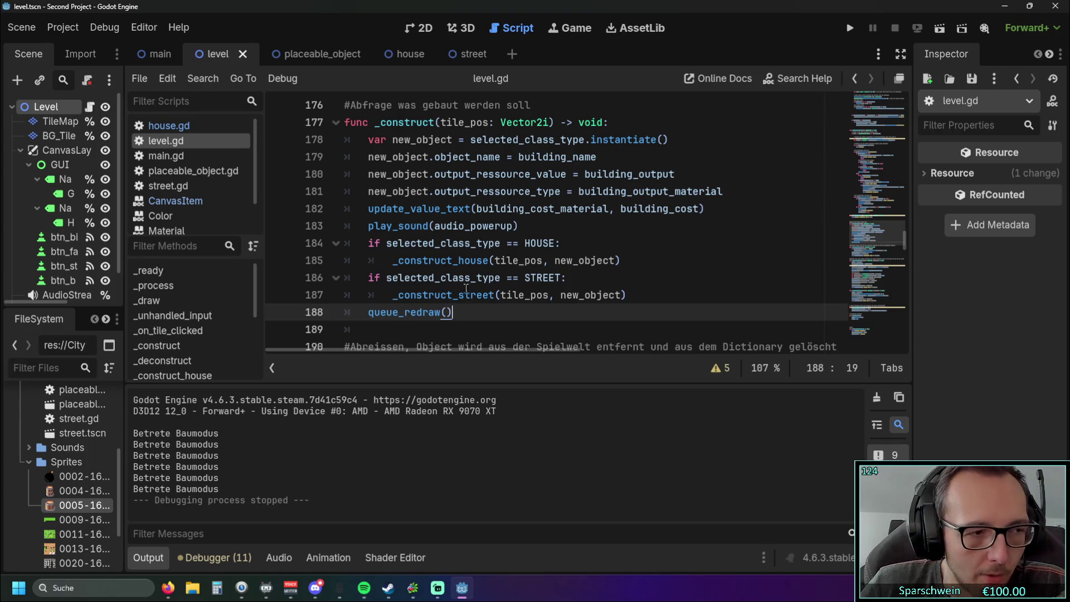
- Look over the global_position assignment on line 203
scroll(474, 273, down, 2)
scroll(476, 257, down, 5)
scroll(474, 256, down, 2)
mouse_move(599, 301)
mouse_down()
mouse_move(363, 243)
mouse_move(346, 210)
mouse_up()
scroll(509, 263, up, 2)
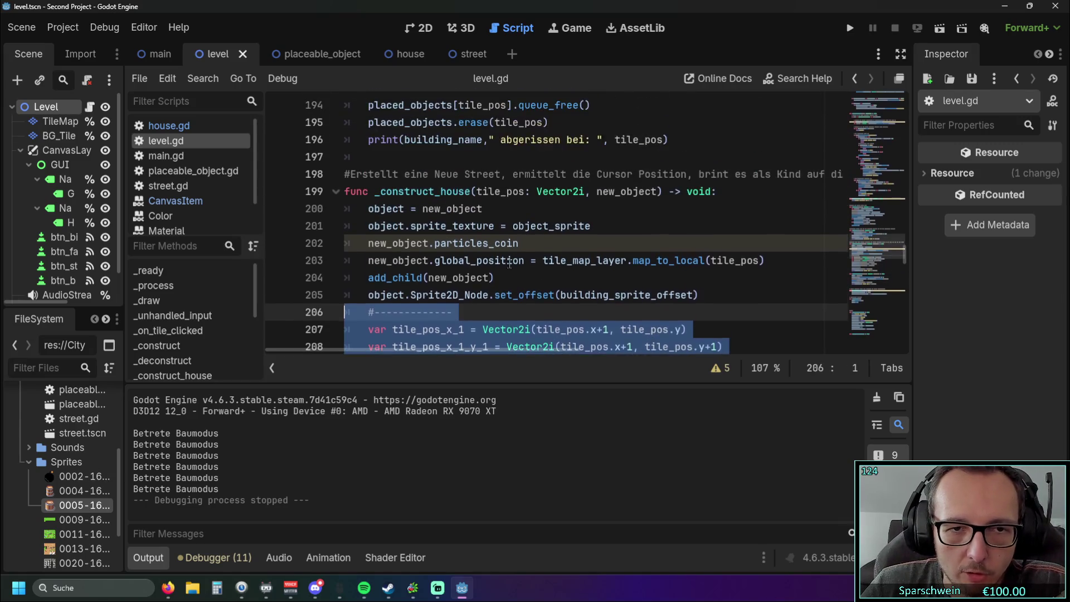
scroll(509, 263, down, 4)
scroll(542, 275, up, 1)
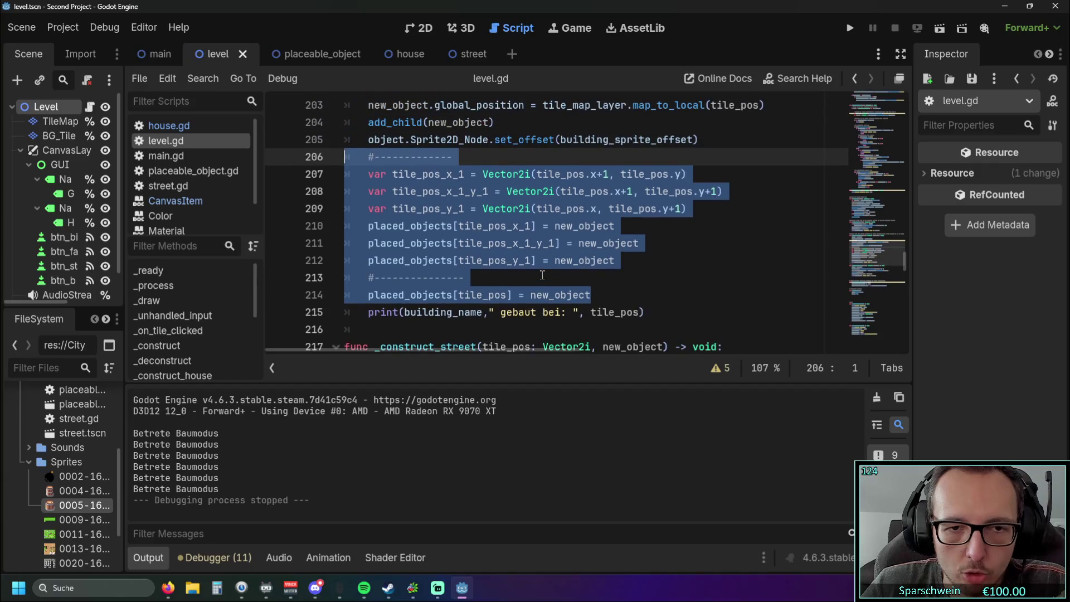
scroll(541, 274, up, 3)
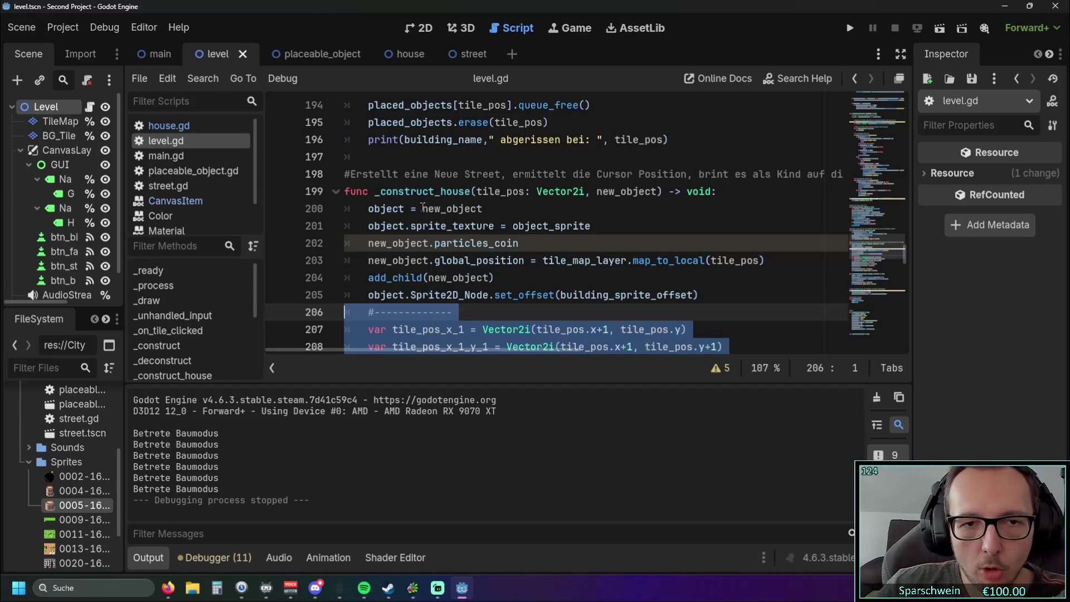
mouse_move(473, 210)
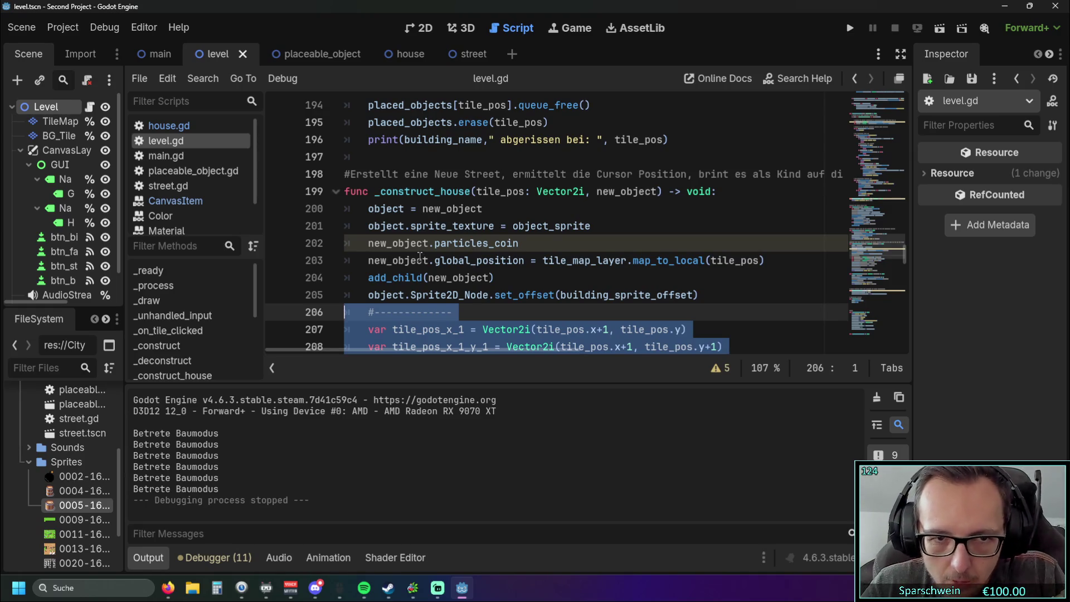
mouse_move(574, 254)
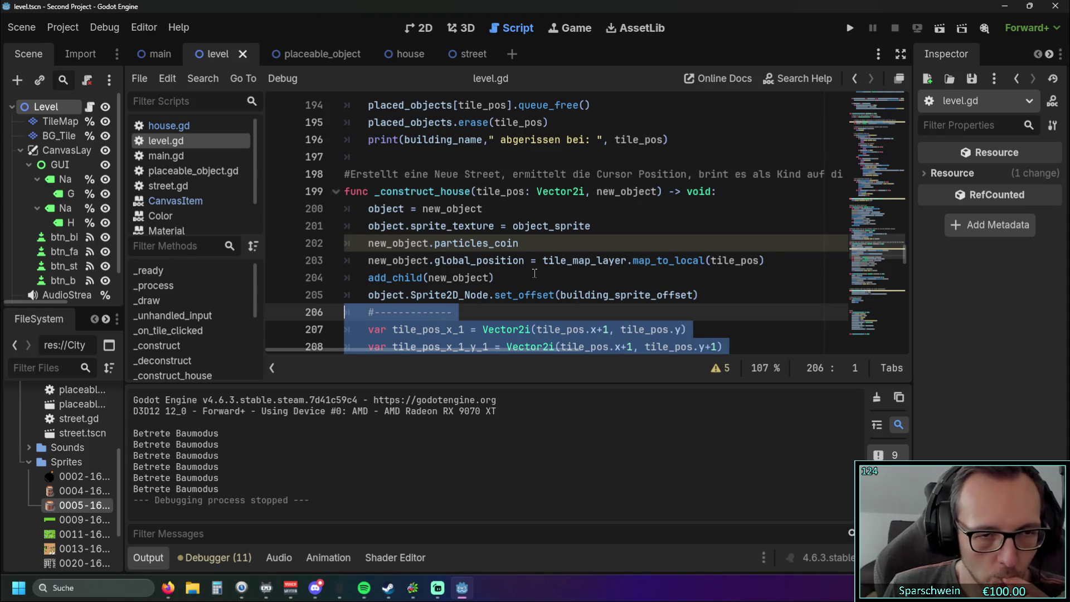
drag(769, 260, 344, 260)
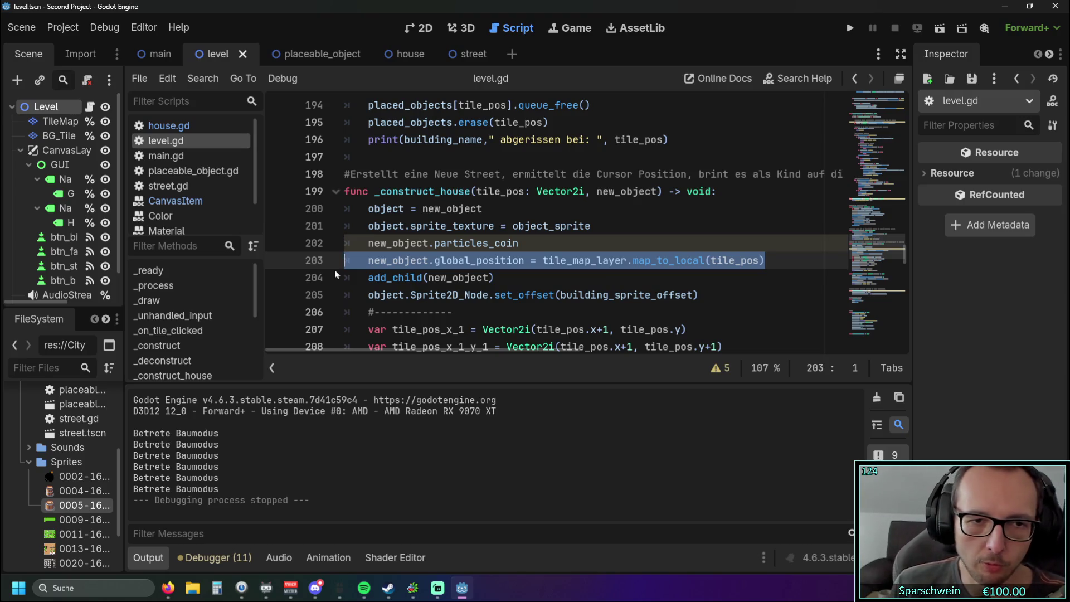
mouse_move(389, 277)
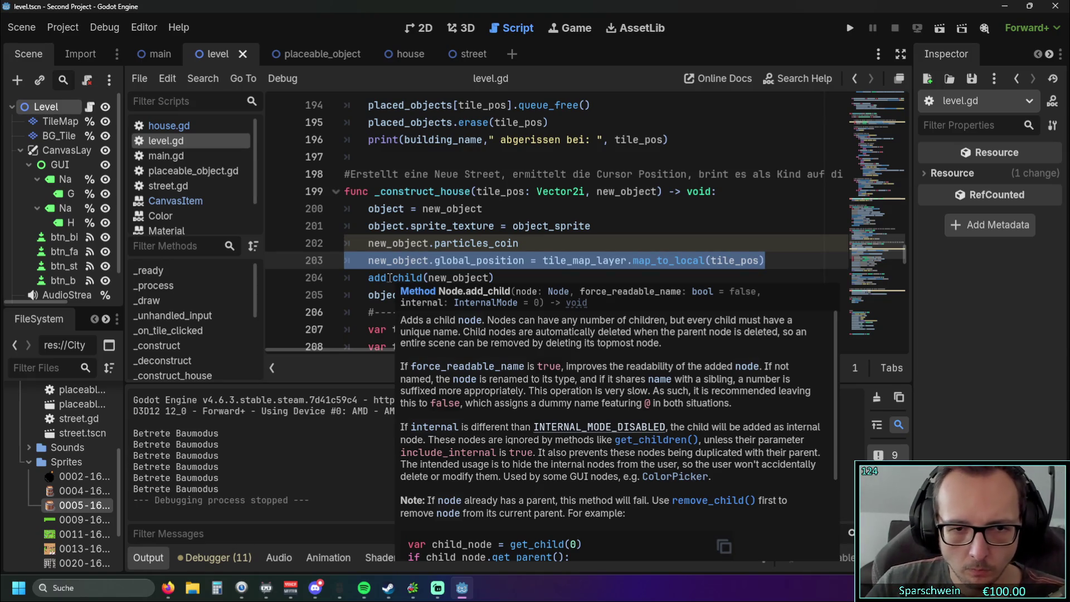
click(499, 274)
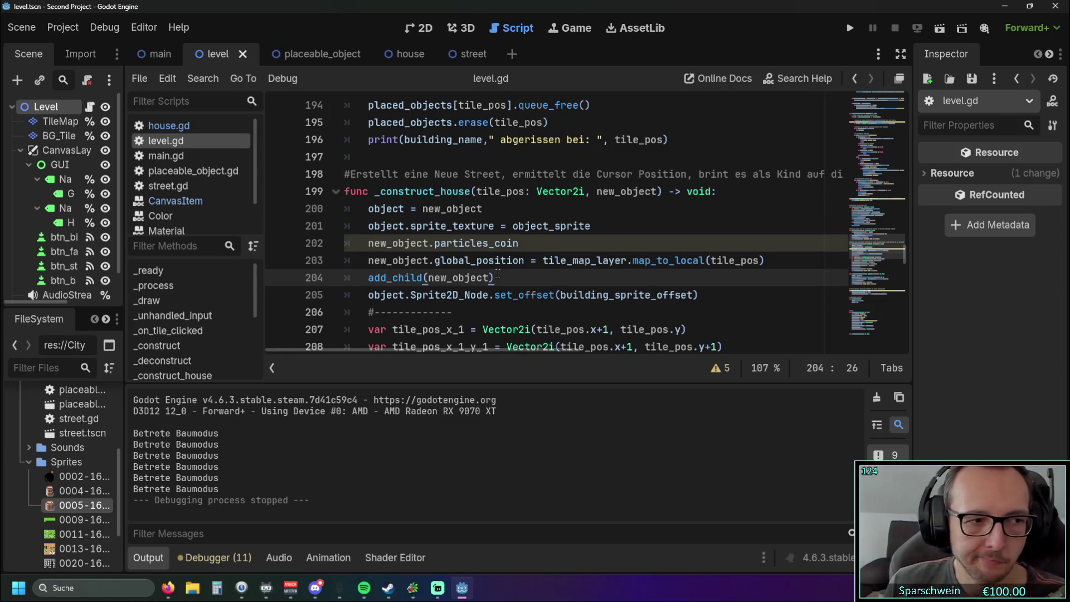
- Review the Barrel sprite preload, set_offset call and the _construct_street terrain-connect line
scroll(497, 273, down, 15)
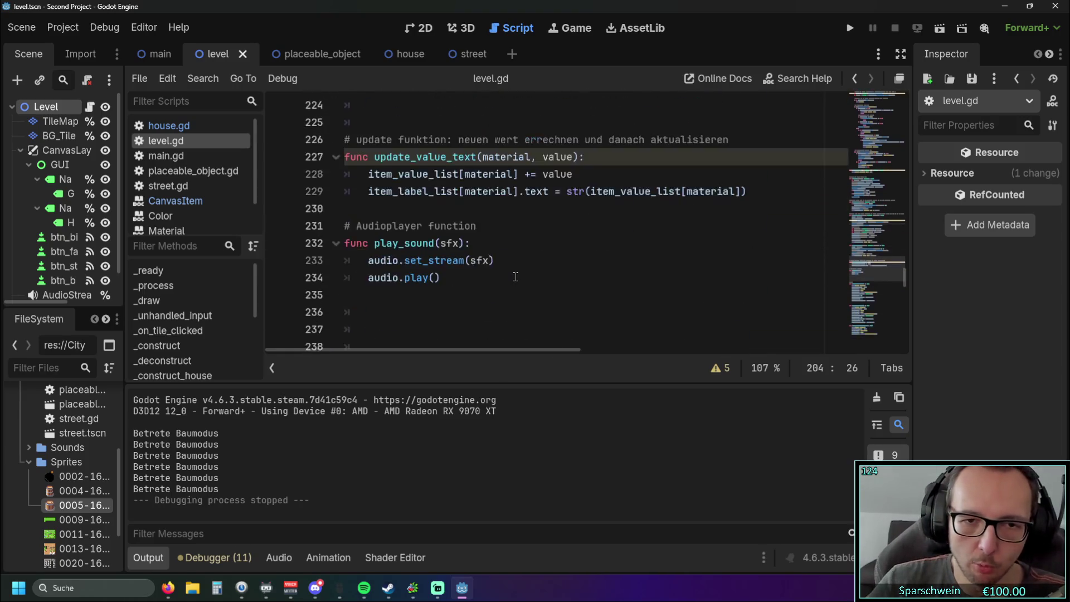
drag(645, 208, 310, 214)
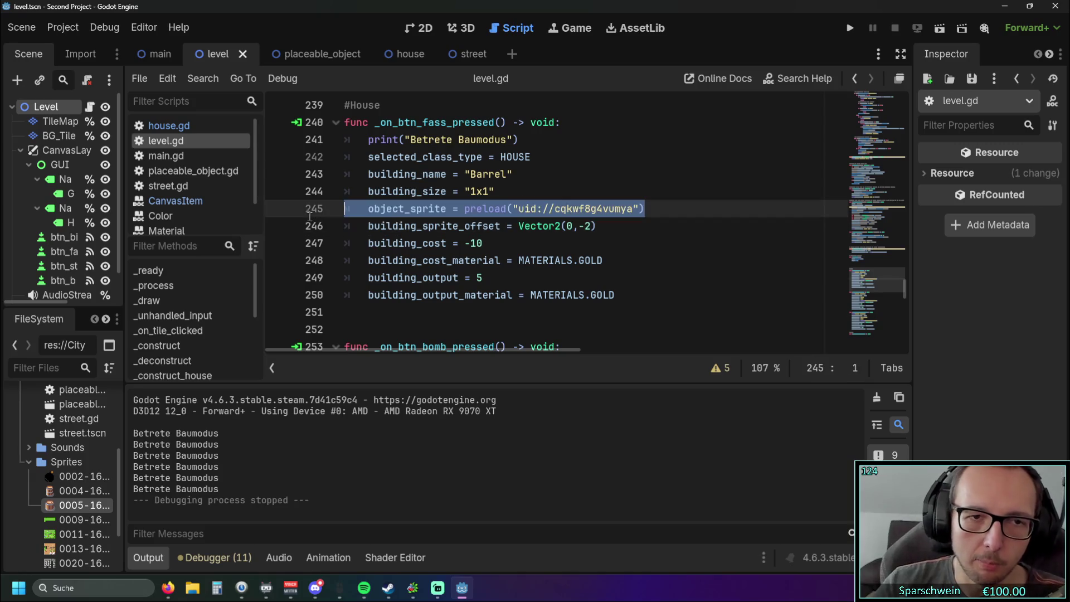
click(650, 260)
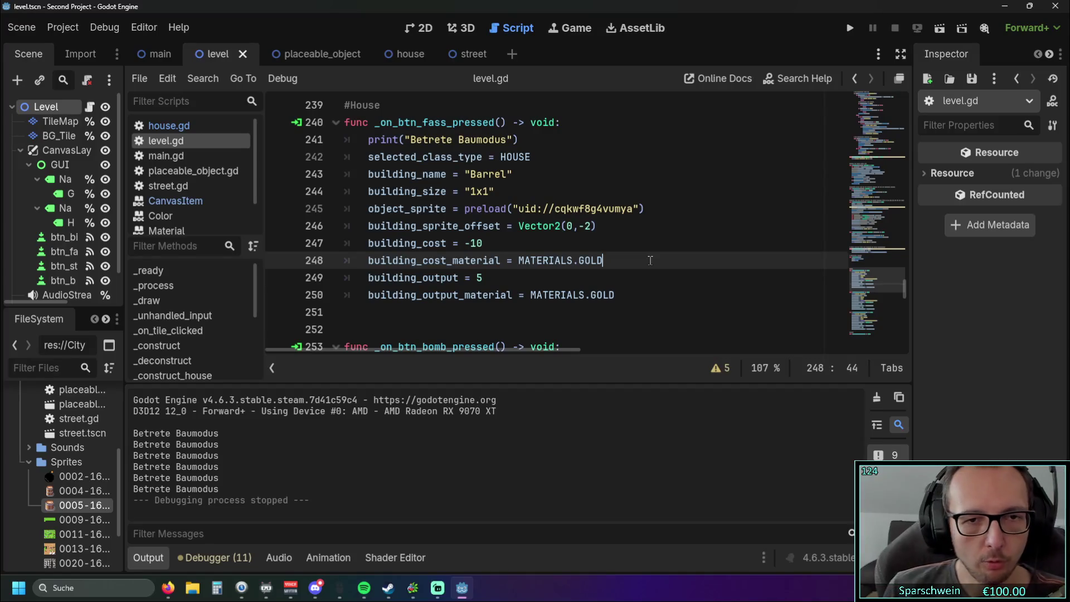
scroll(649, 260, up, 14)
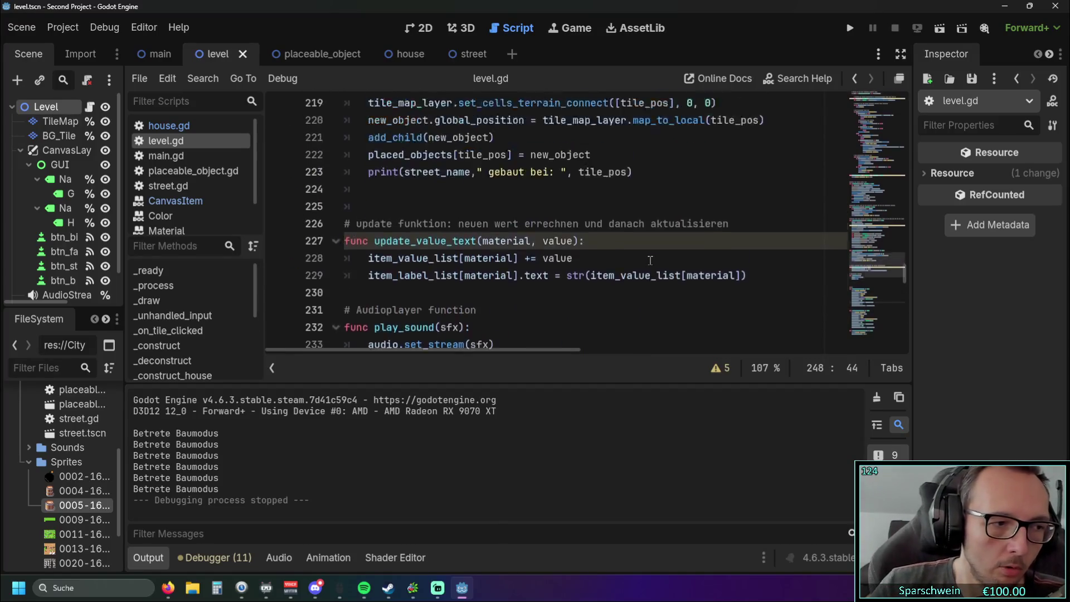
scroll(650, 261, up, 1)
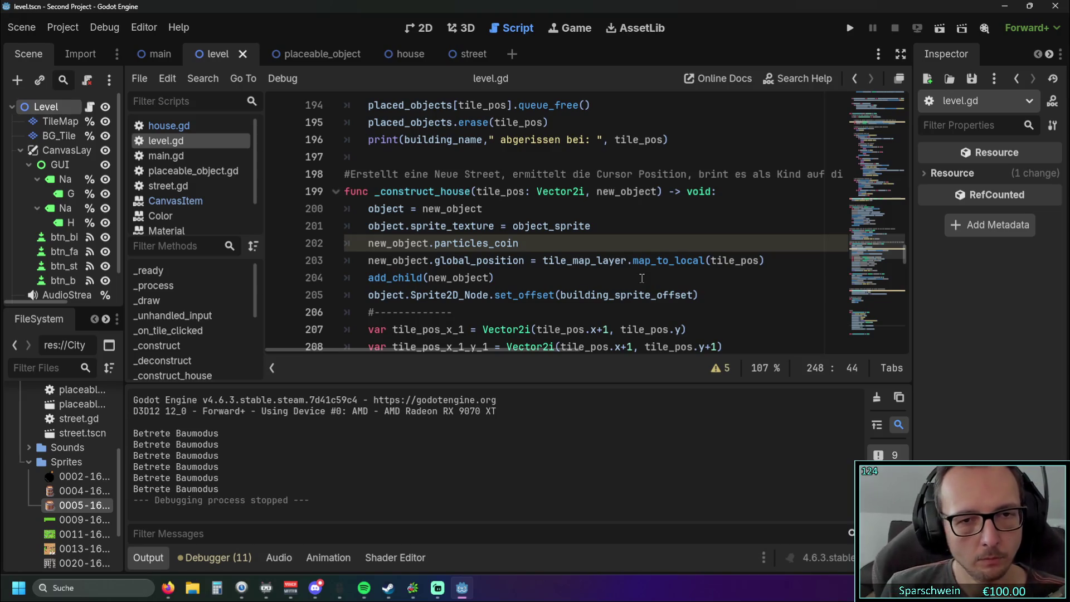
drag(700, 296, 365, 296)
click(516, 300)
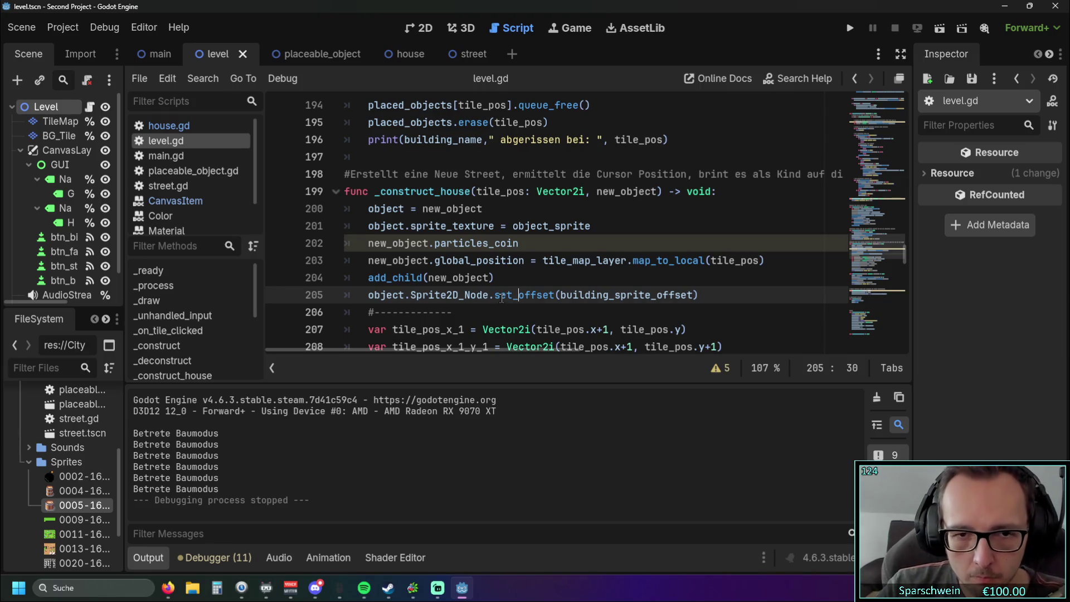
key(Down)
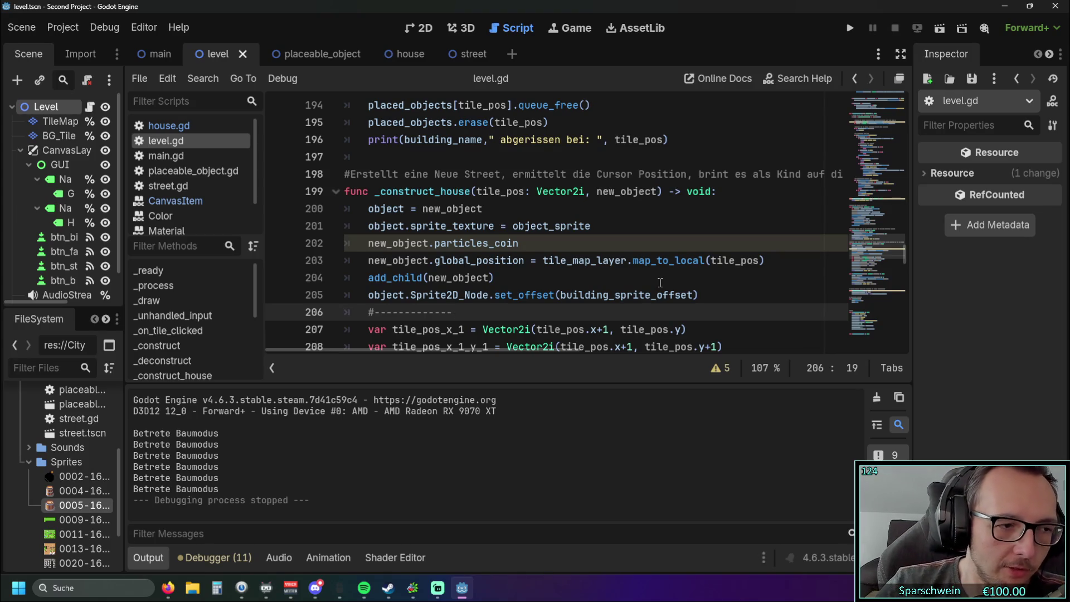
scroll(597, 231, down, 1)
scroll(597, 231, up, 1)
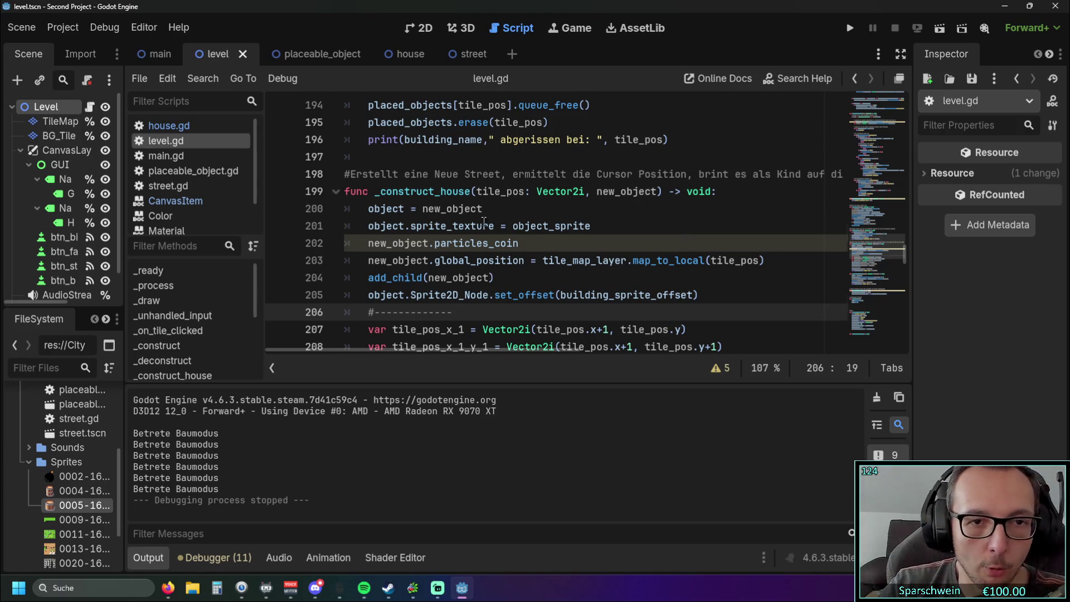
scroll(514, 239, down, 6)
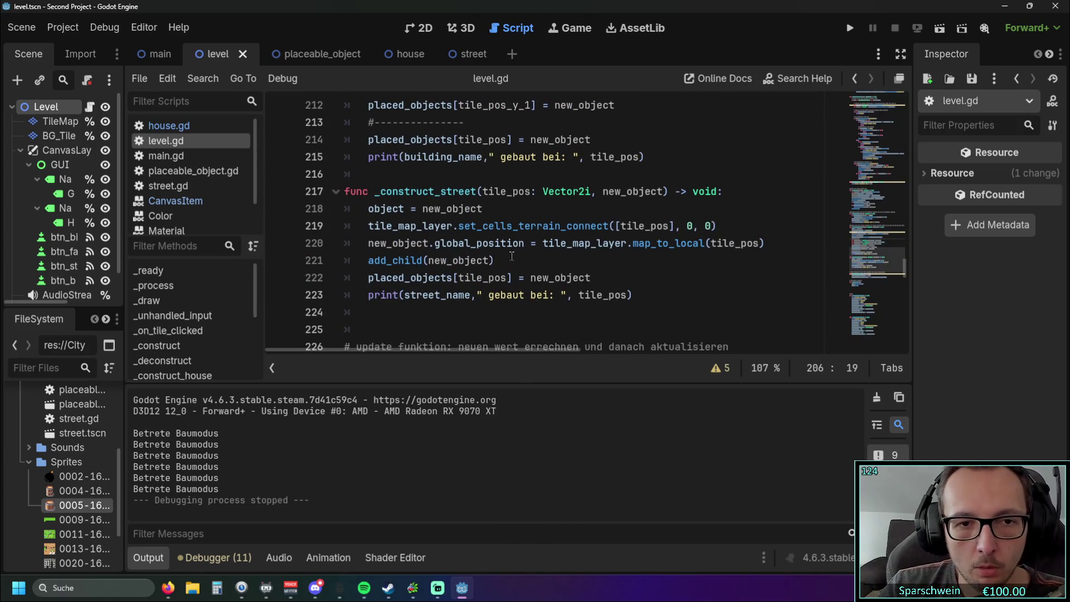
drag(368, 225, 724, 226)
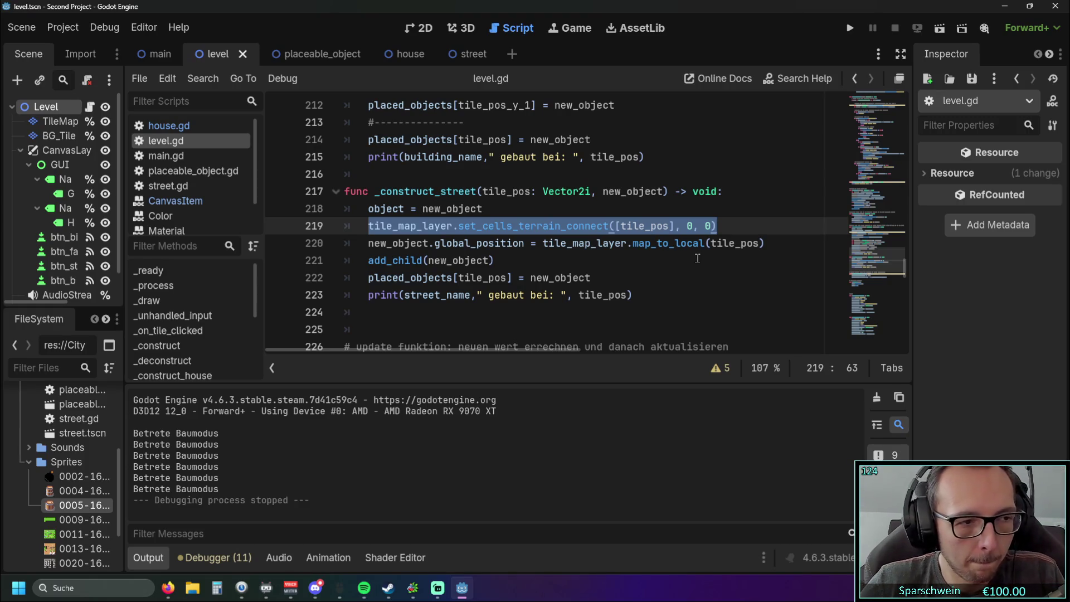
- Switch to house.gd and place the caret on the set_coin_paricles line
click(190, 126)
click(495, 193)
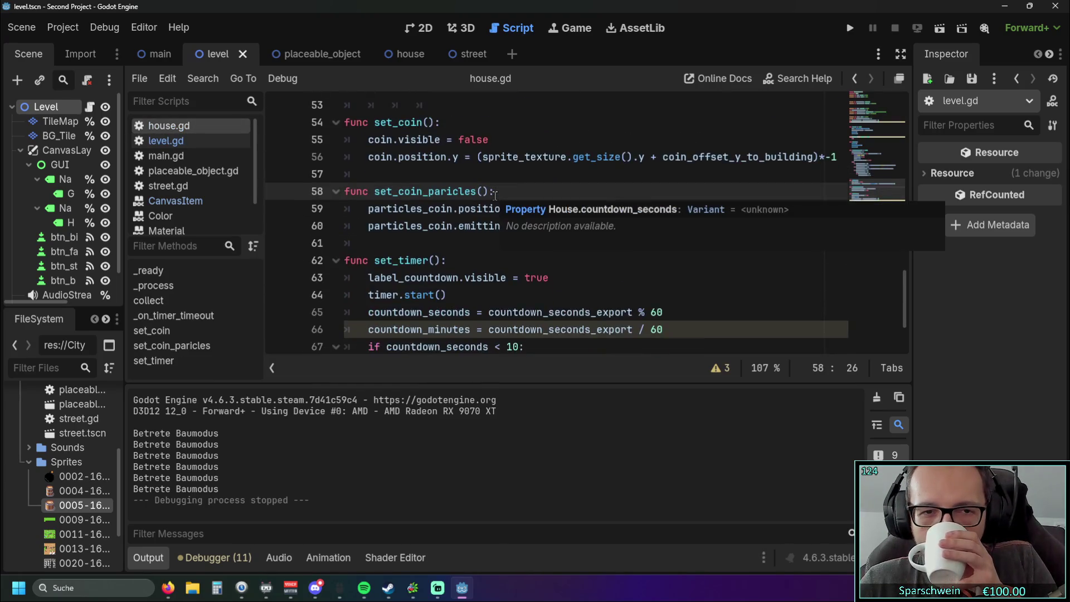
scroll(494, 195, down, 2)
scroll(497, 194, up, 10)
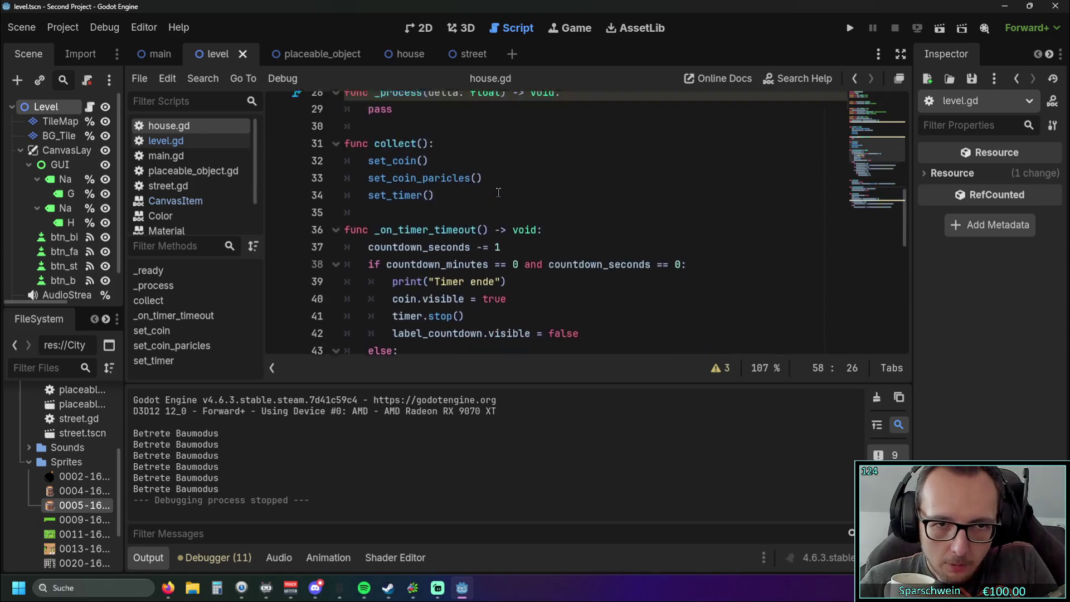
scroll(499, 193, up, 5)
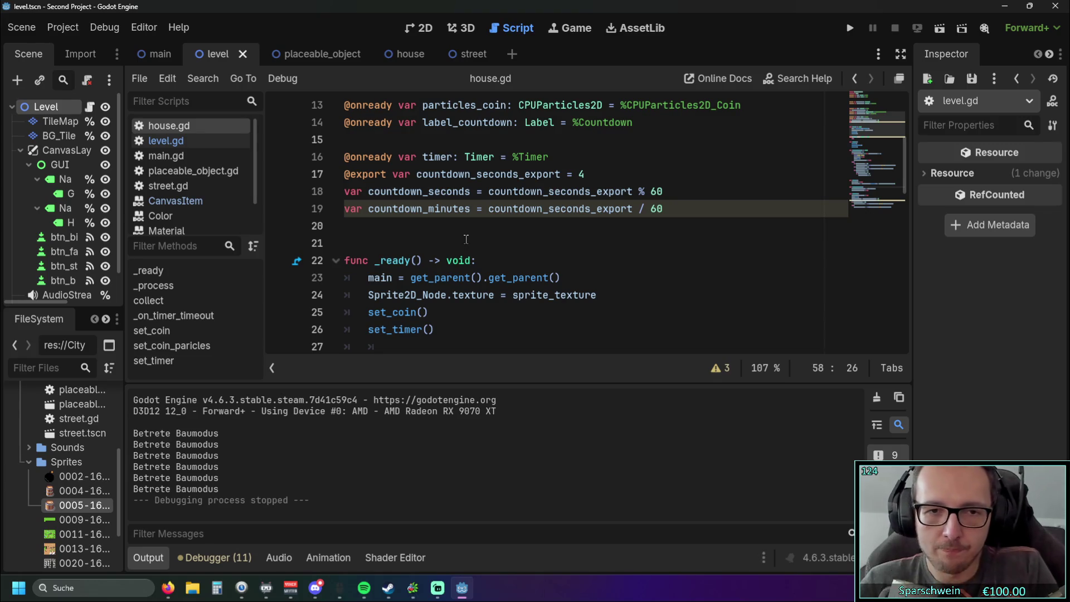
scroll(471, 226, down, 1)
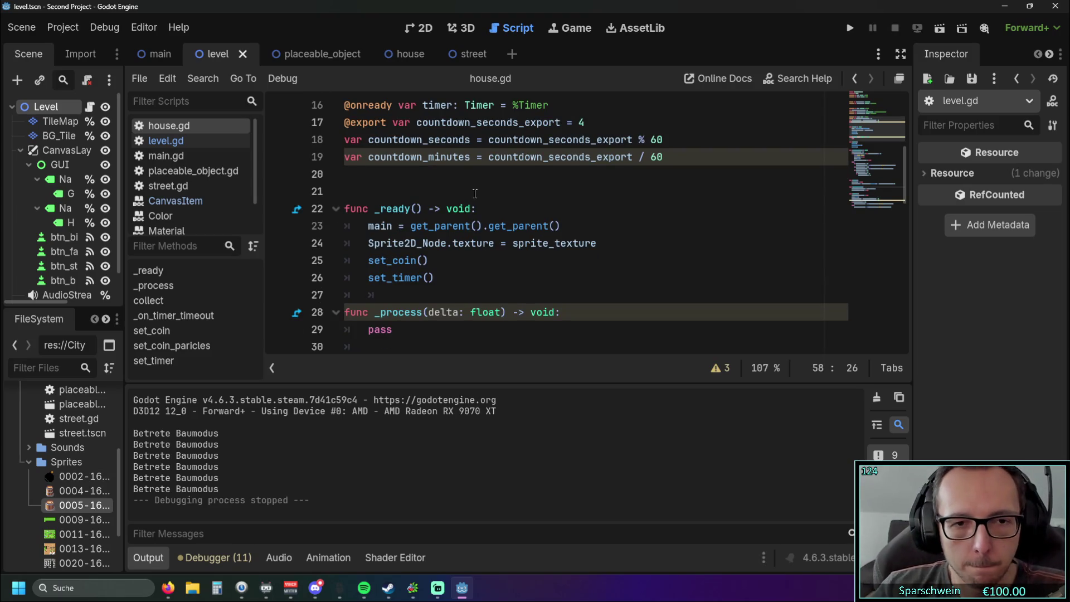
scroll(474, 194, down, 3)
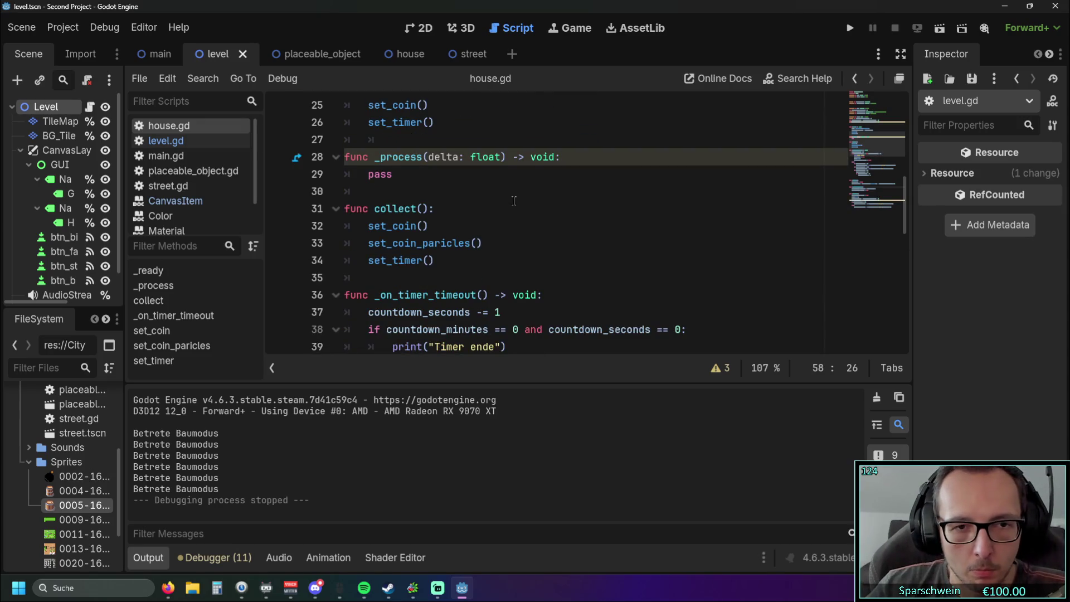
scroll(514, 201, up, 2)
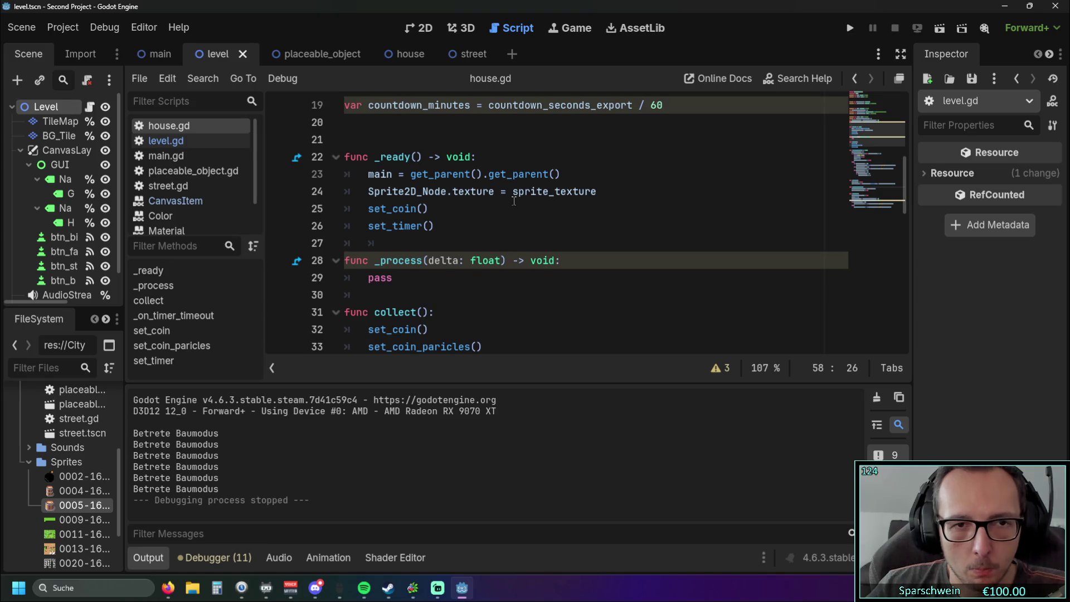
scroll(514, 200, up, 2)
scroll(514, 201, down, 2)
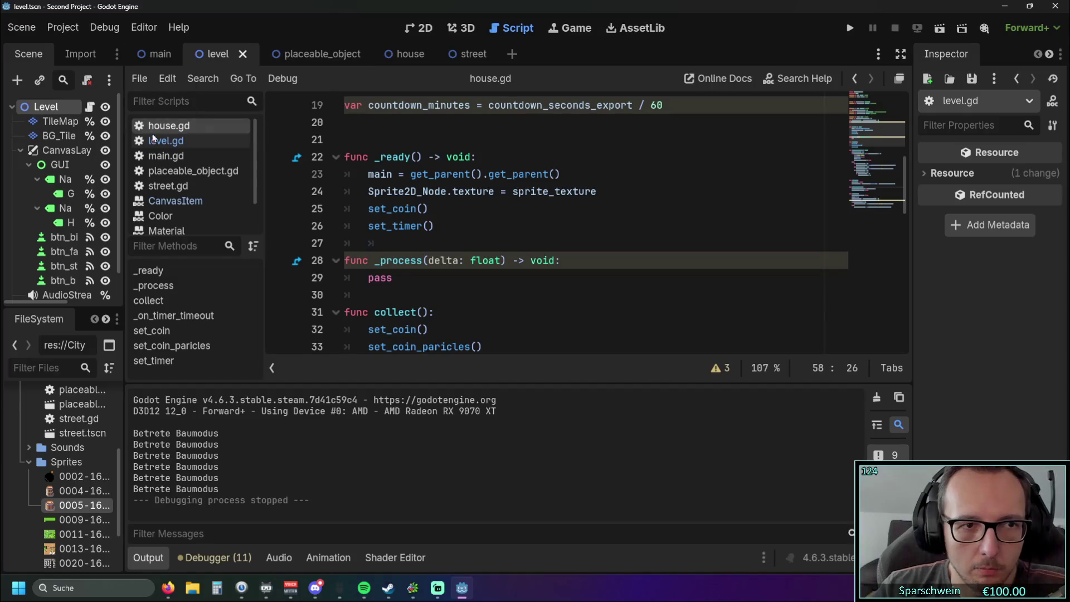
- Select the TileMapLayer node in the level and read its 16 px tile size
click(166, 141)
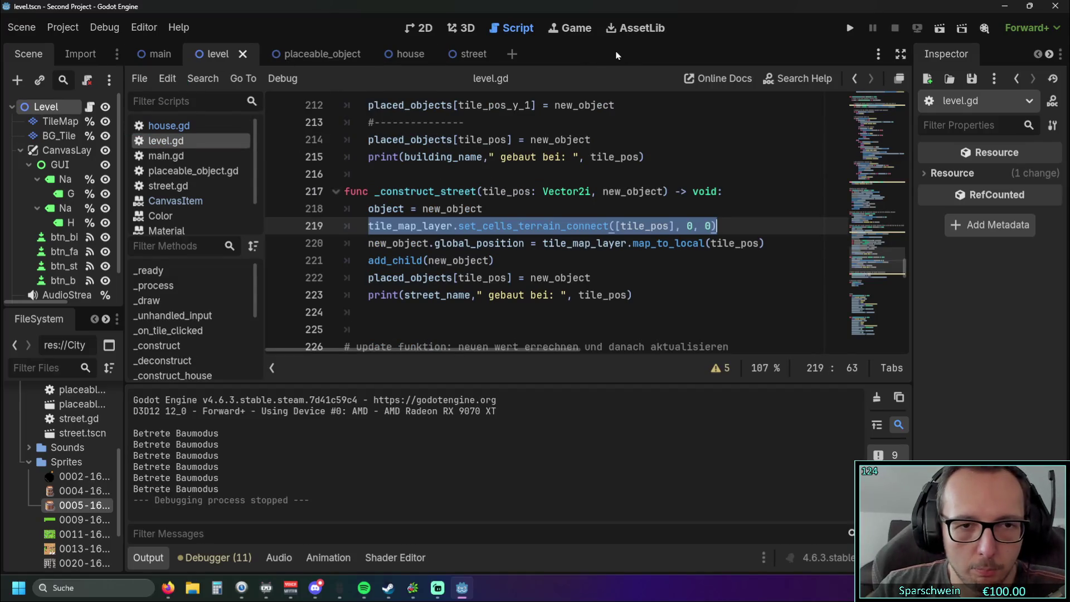
click(54, 132)
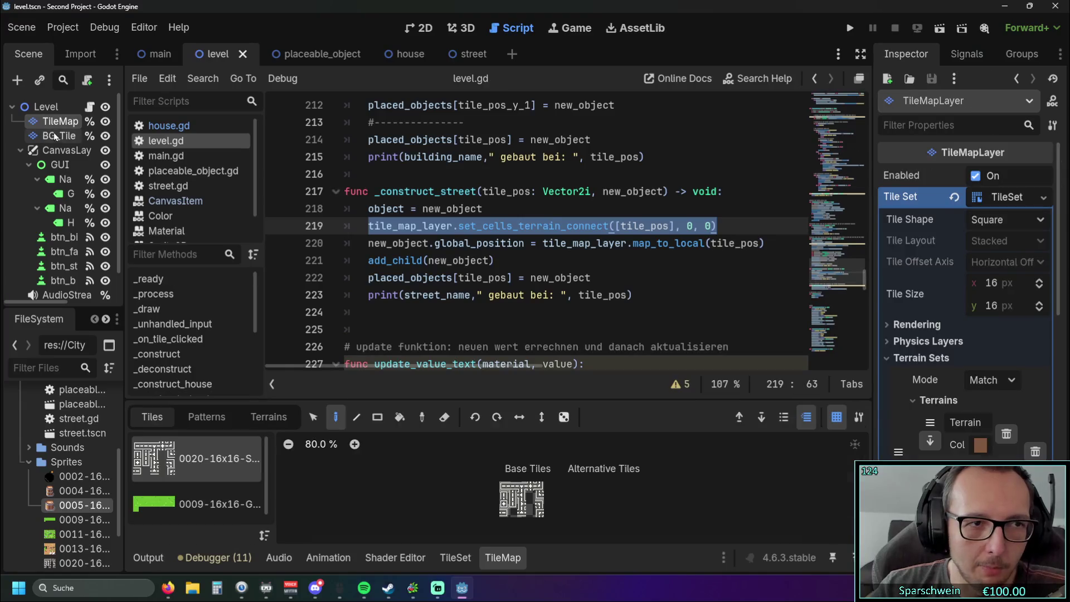
mouse_move(123, 170)
mouse_down()
mouse_move(278, 170)
mouse_move(251, 170)
mouse_up()
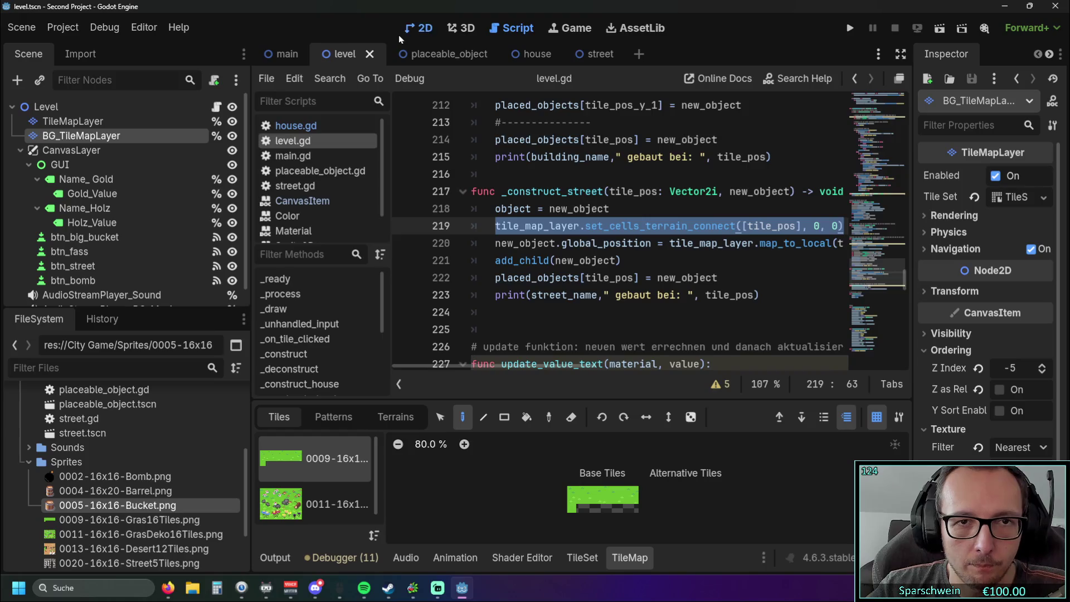
click(418, 28)
scroll(584, 214, down, 2)
scroll(531, 206, up, 3)
mouse_move(476, 303)
mouse_down()
mouse_move(410, 245)
mouse_move(450, 228)
mouse_move(380, 283)
mouse_up()
scroll(450, 228, up, 2)
scroll(385, 275, up, 2)
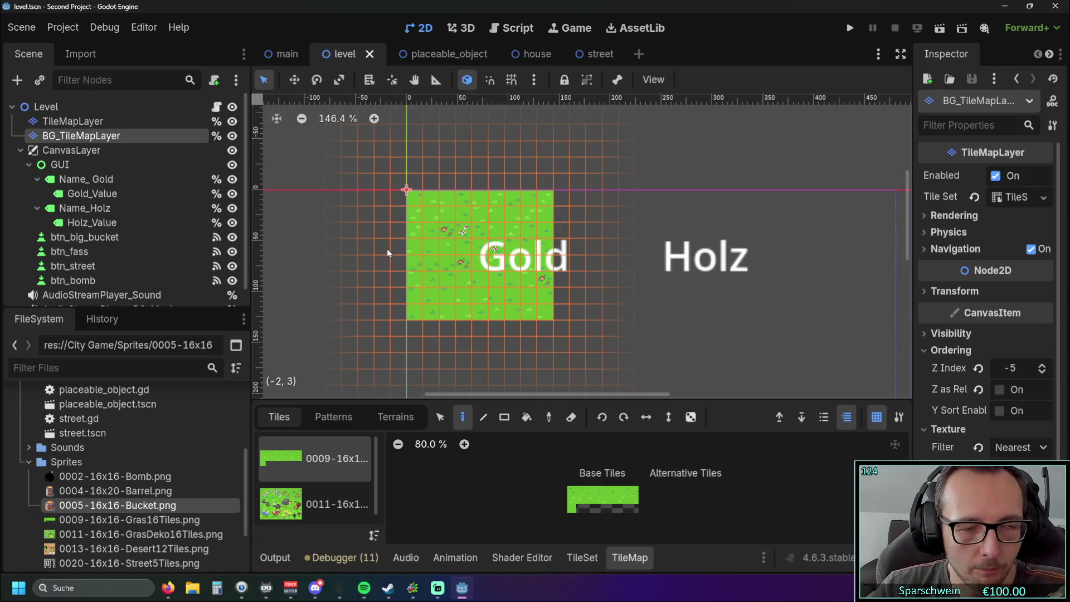
click(81, 125)
scroll(415, 274, up, 3)
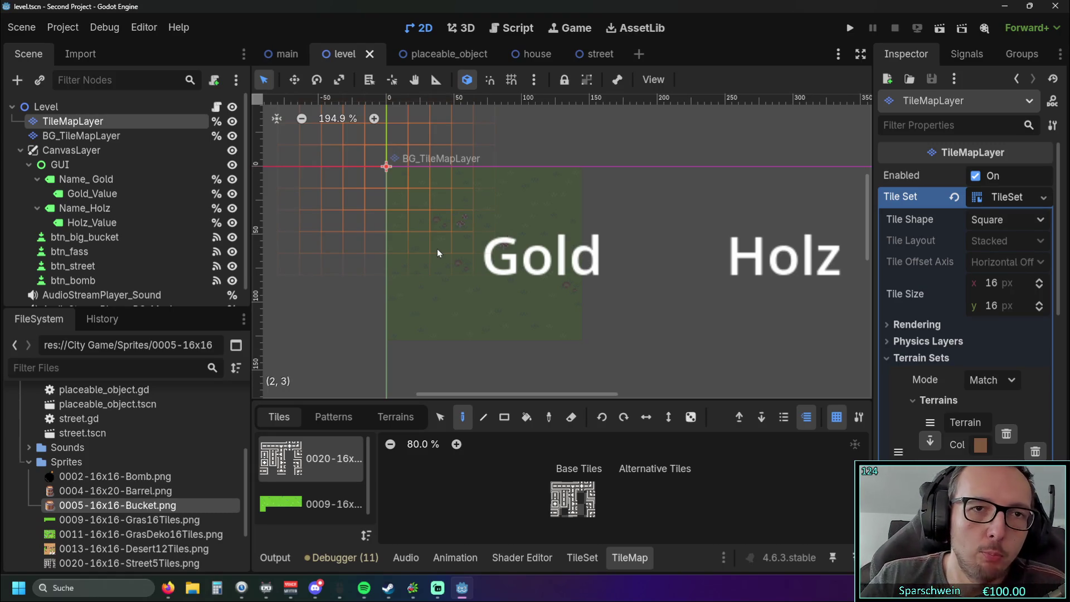
- Bring up the placeable_object scene alongside the level.gd script editor
click(435, 55)
click(357, 55)
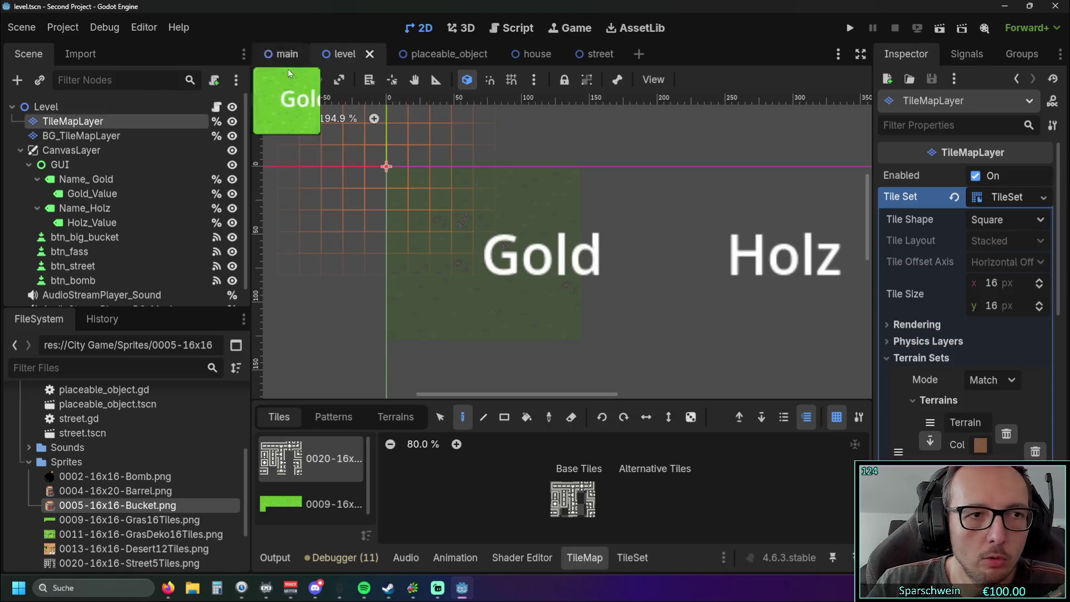
click(511, 28)
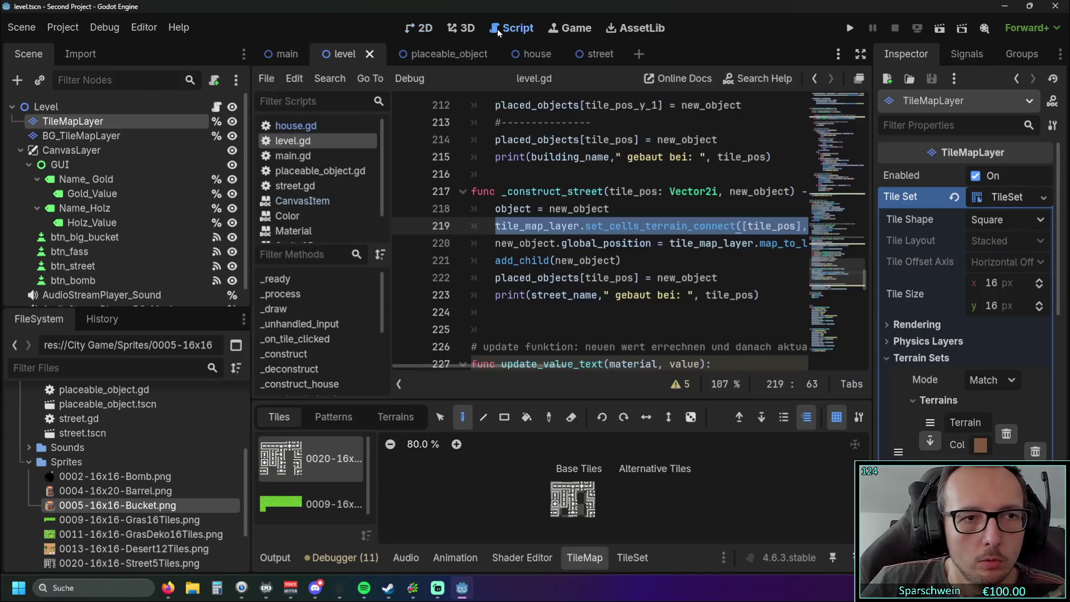
click(429, 54)
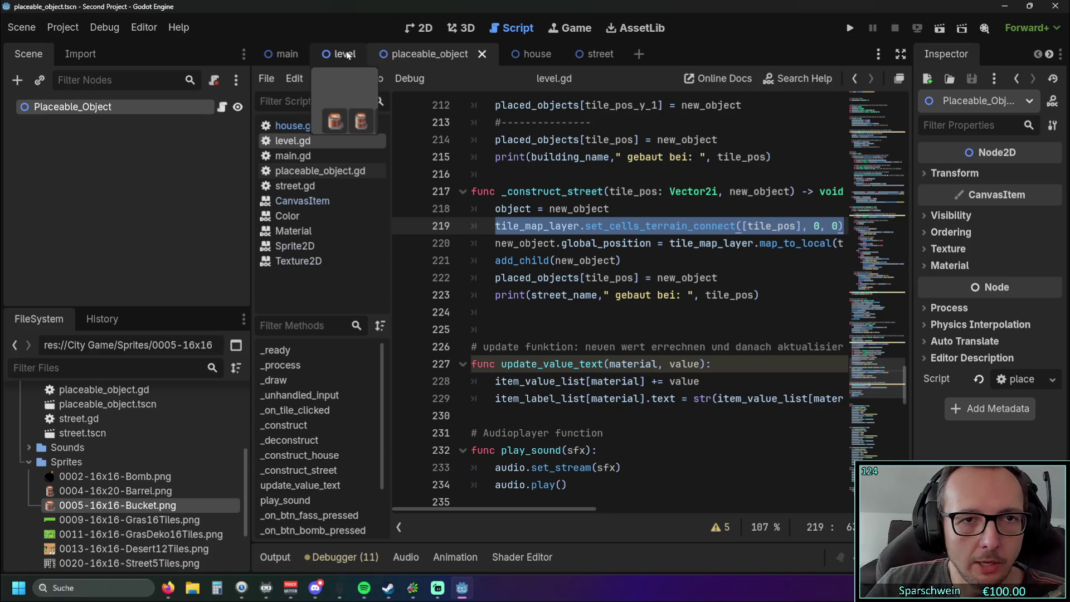
- Cycle through the level, main and placeable_object scene tabs, then open the house scene
click(347, 54)
click(285, 54)
click(434, 54)
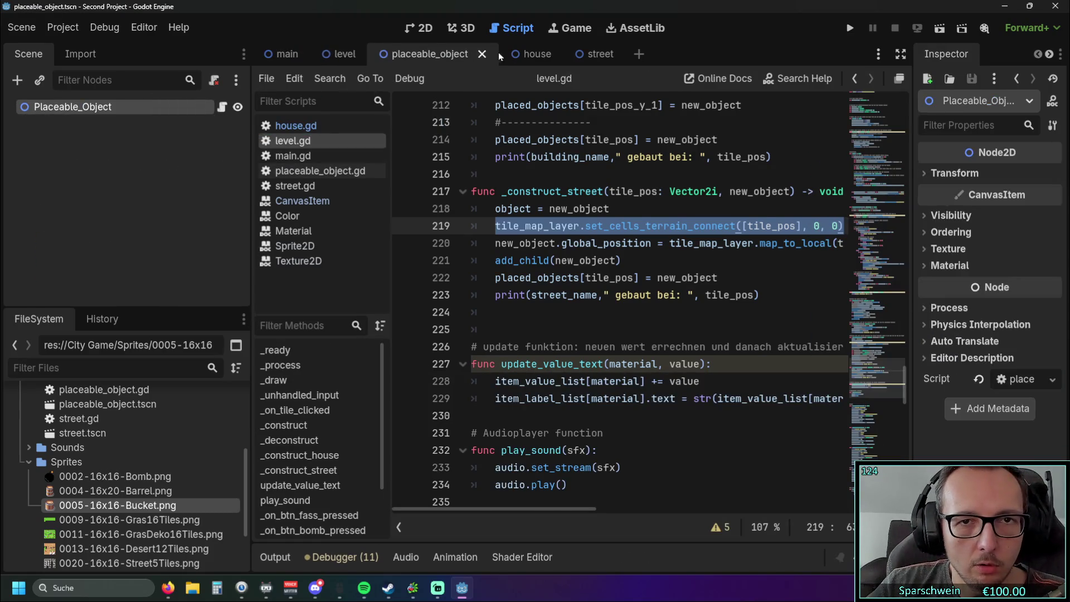
click(519, 54)
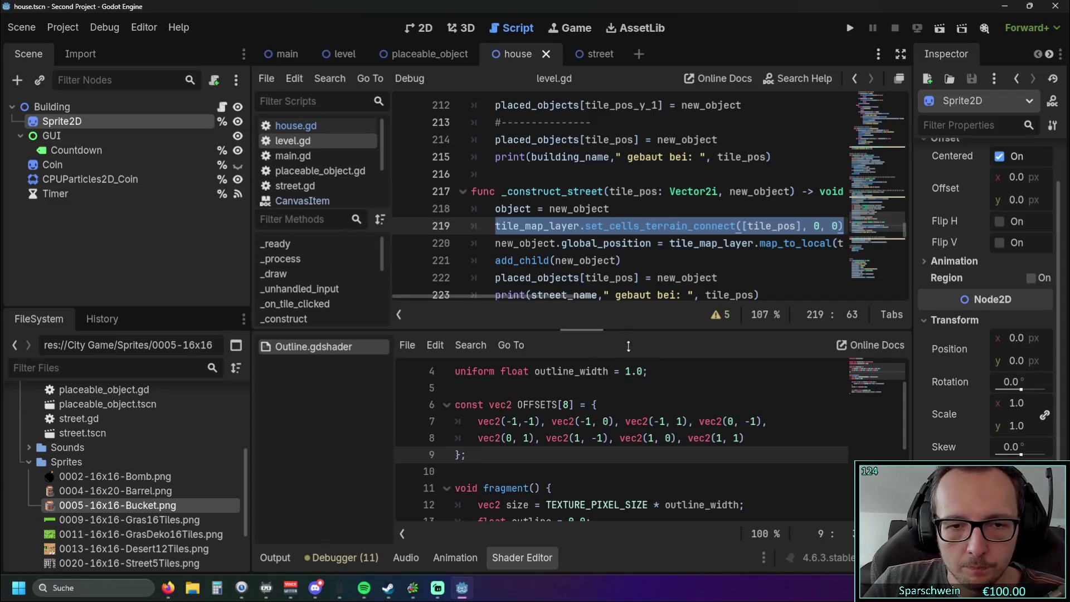
mouse_move(628, 346)
mouse_down()
mouse_move(628, 312)
mouse_move(628, 346)
mouse_up()
scroll(989, 335, up, 3)
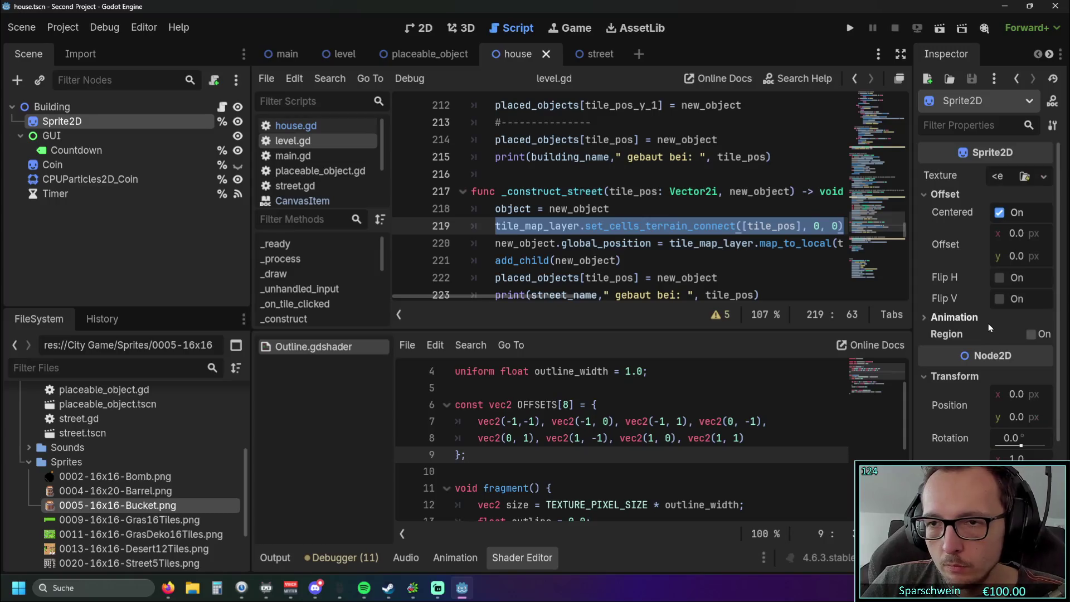
scroll(974, 304, down, 3)
scroll(974, 300, up, 3)
scroll(957, 299, down, 3)
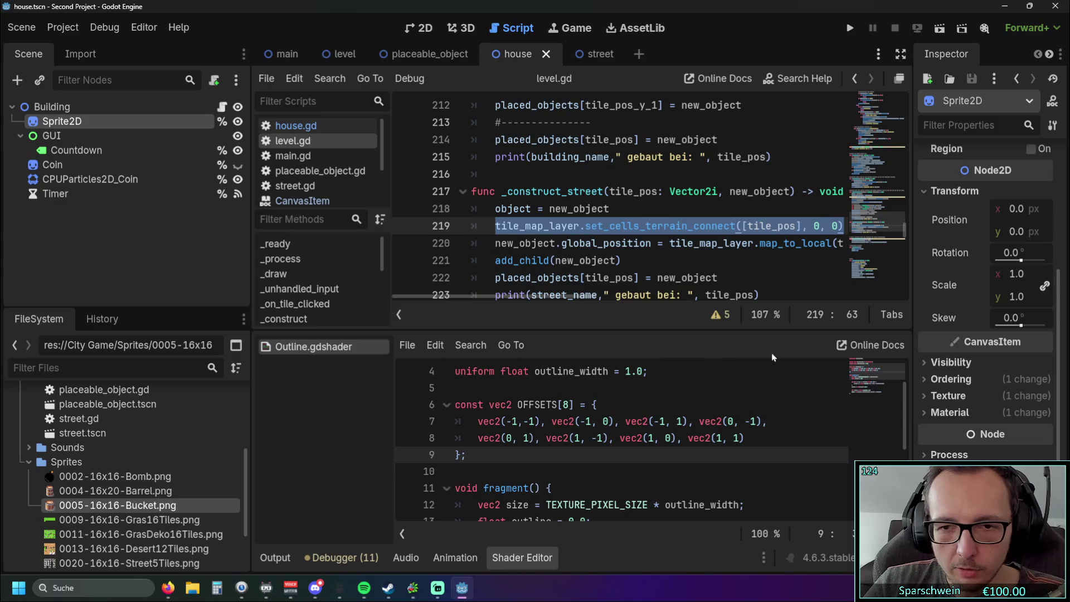
- Close the Outline.gdshader file and show the Output log
right_click(294, 354)
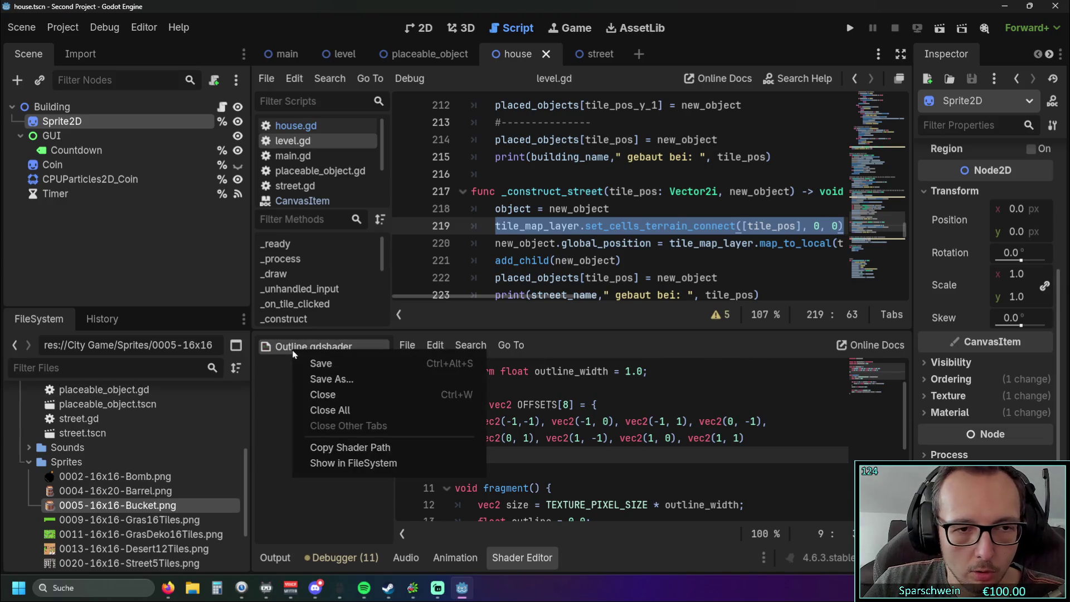
click(296, 354)
right_click(301, 353)
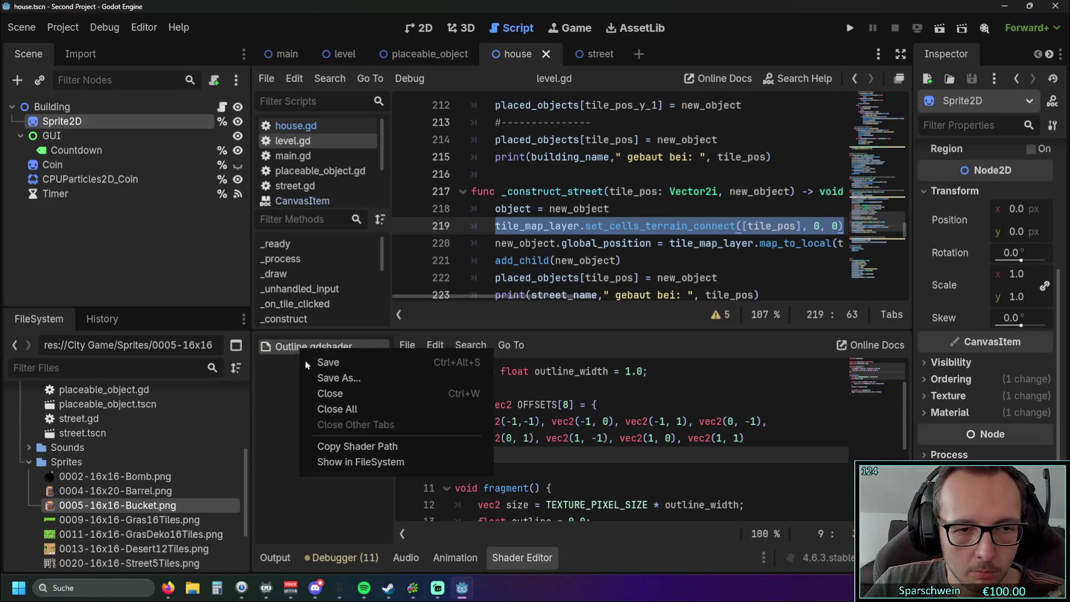
click(337, 408)
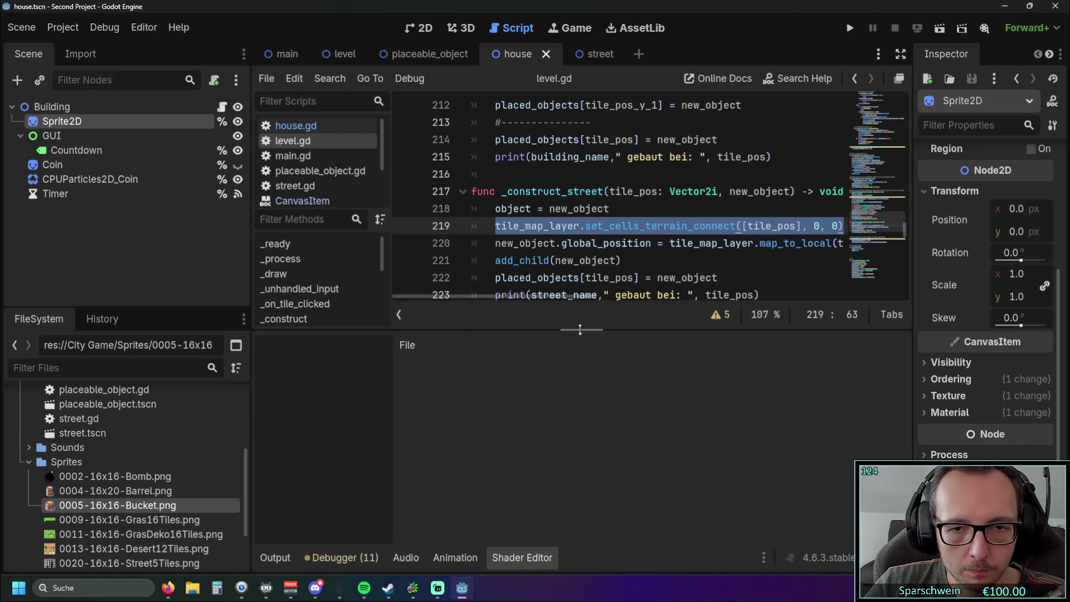
mouse_move(580, 330)
mouse_down()
mouse_move(617, 242)
mouse_move(579, 332)
mouse_up()
click(275, 557)
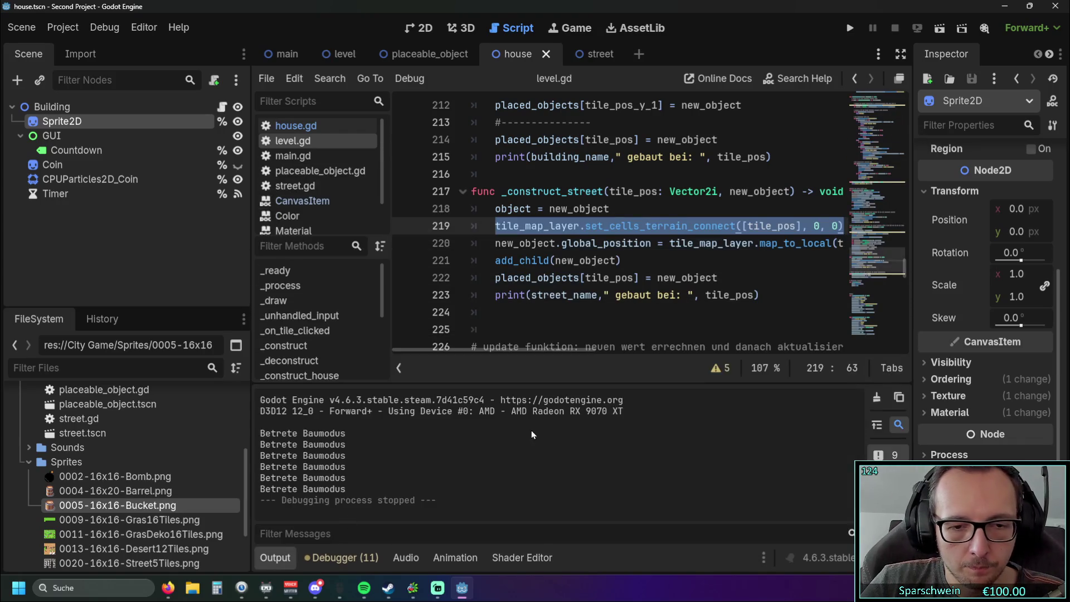
- Expand the Sprite2D's Ordering, Texture and Material sections in the Inspector
click(98, 137)
click(94, 121)
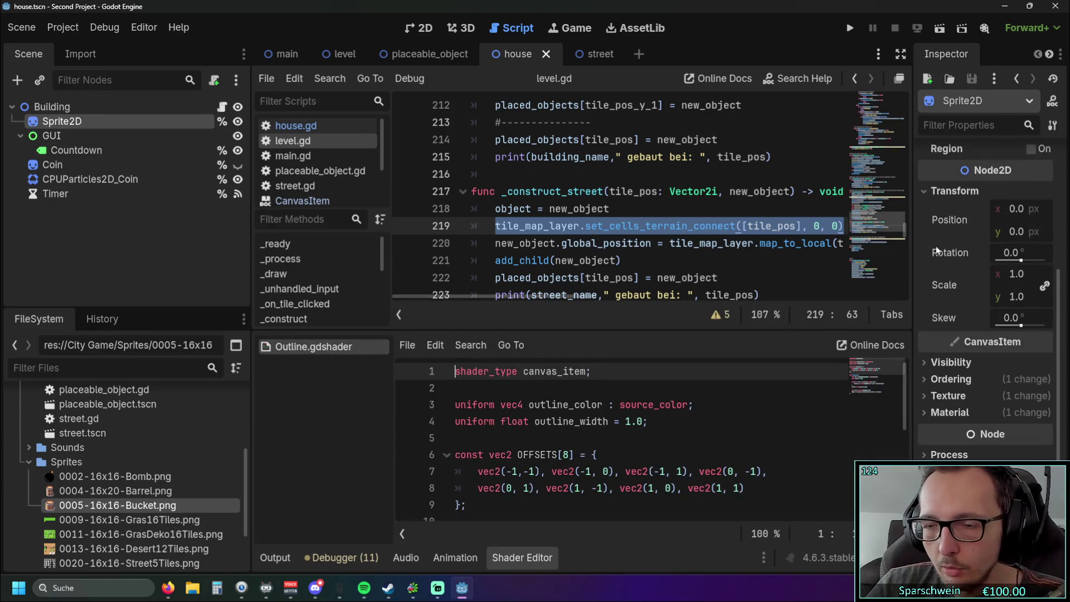
click(927, 381)
click(924, 380)
click(925, 396)
click(925, 397)
click(926, 413)
- Check the shader resource options, glance at the Countdown label, and collapse the material section
scroll(935, 385, down, 3)
click(1040, 348)
click(1041, 349)
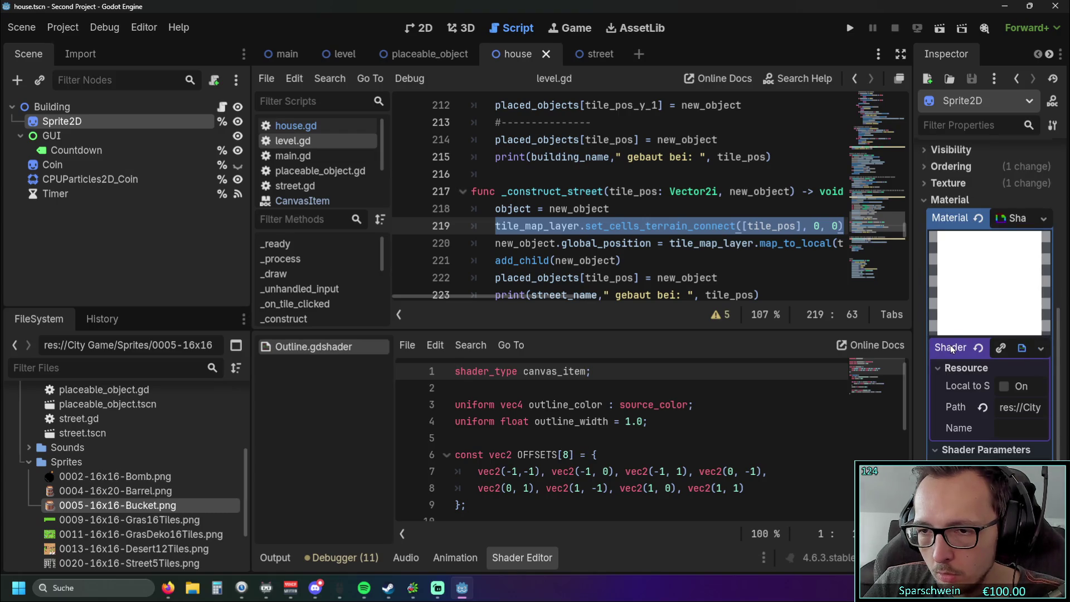
click(1020, 349)
click(1004, 221)
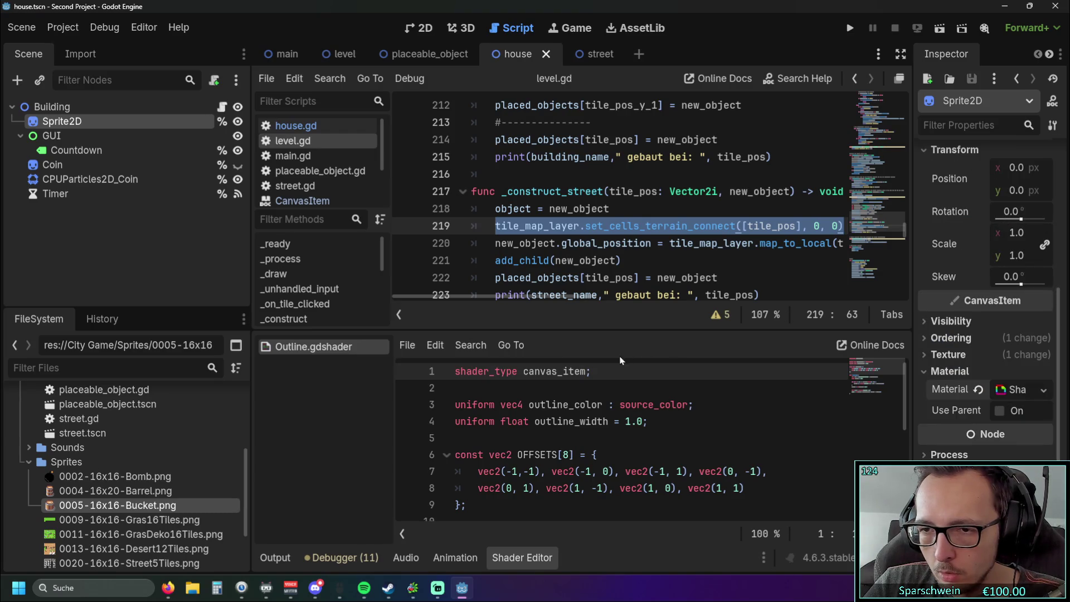
click(68, 147)
click(69, 122)
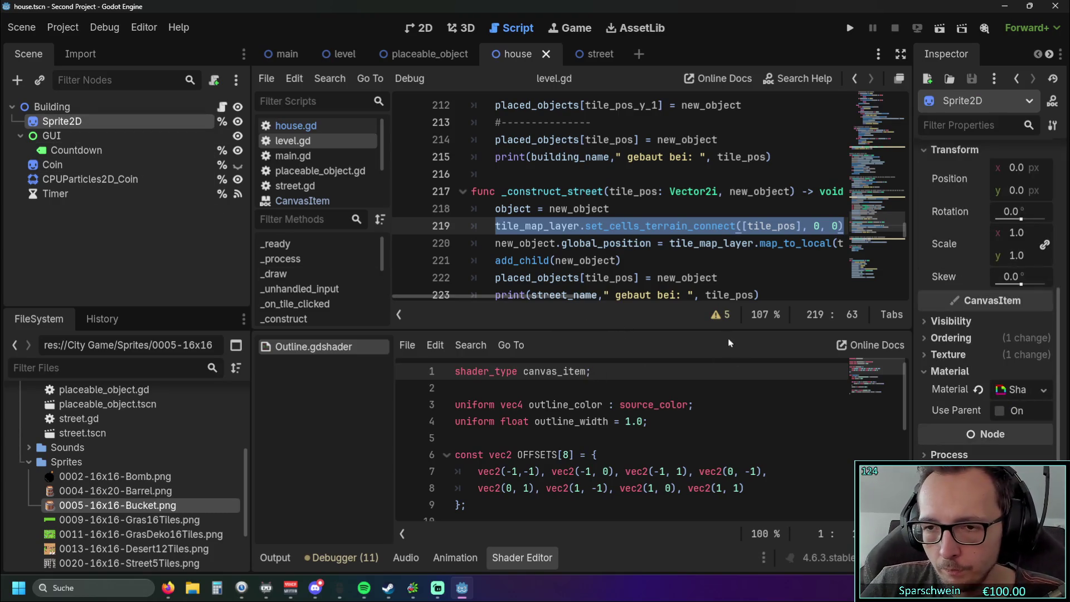
click(928, 374)
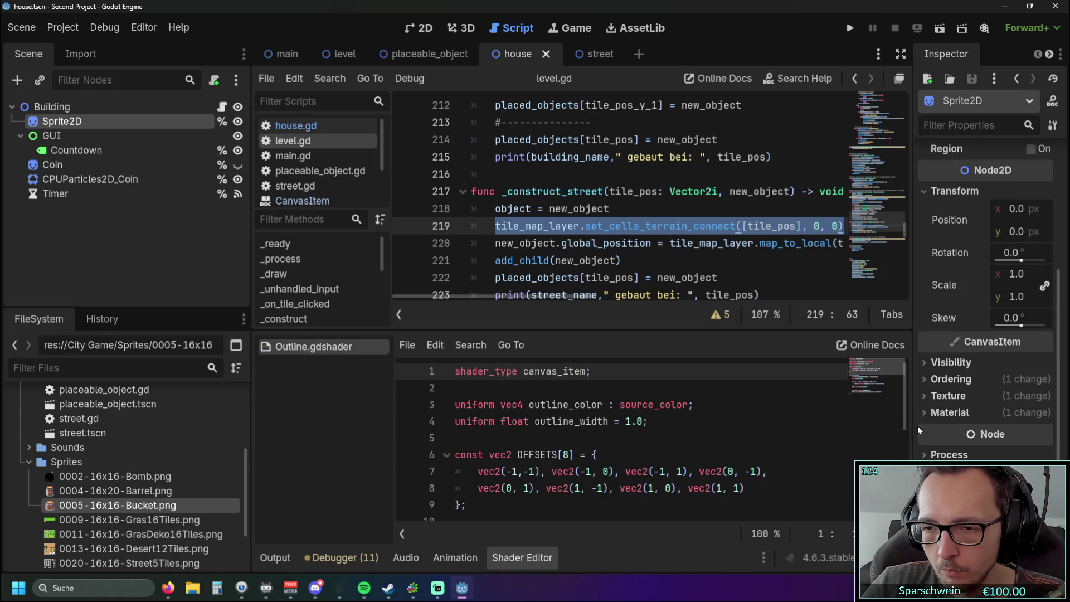
- Close Outline.gdshader again and show the Output log while toggling Building and Sprite2D
right_click(308, 350)
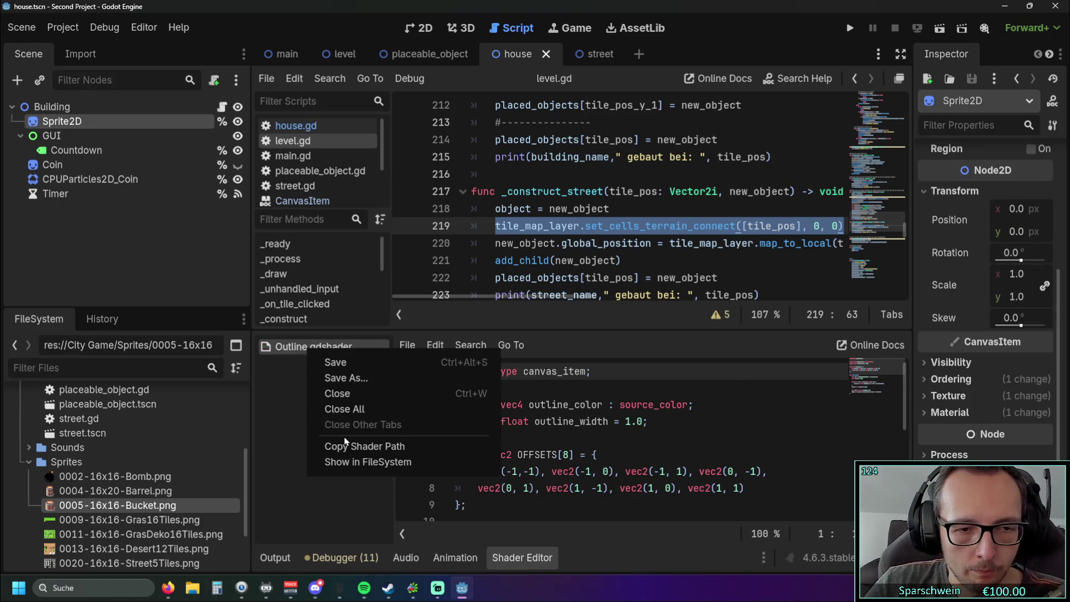
click(349, 395)
click(61, 106)
click(67, 121)
click(67, 106)
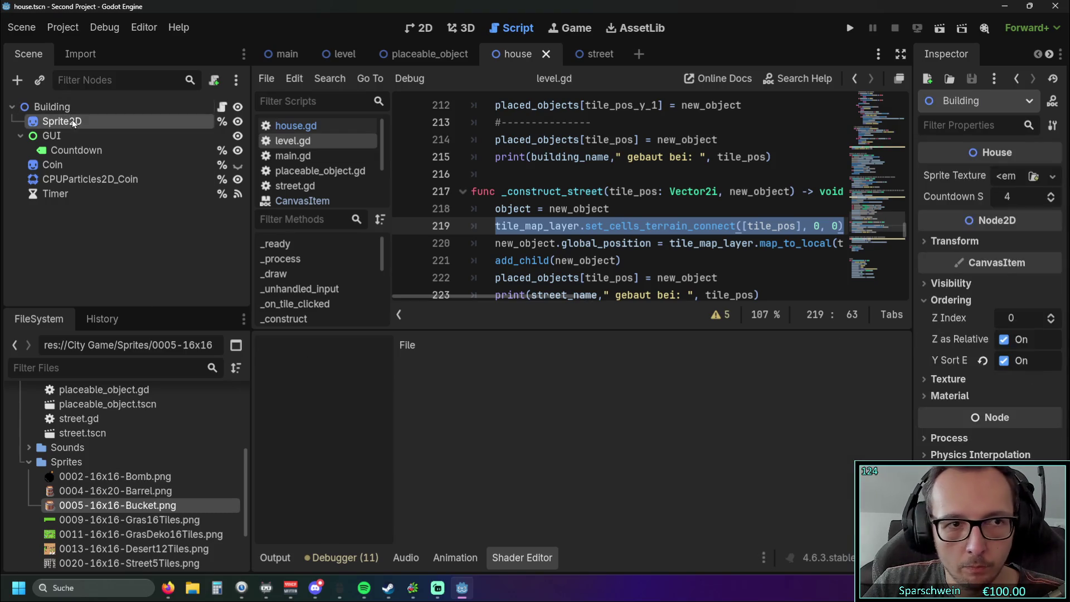
click(64, 121)
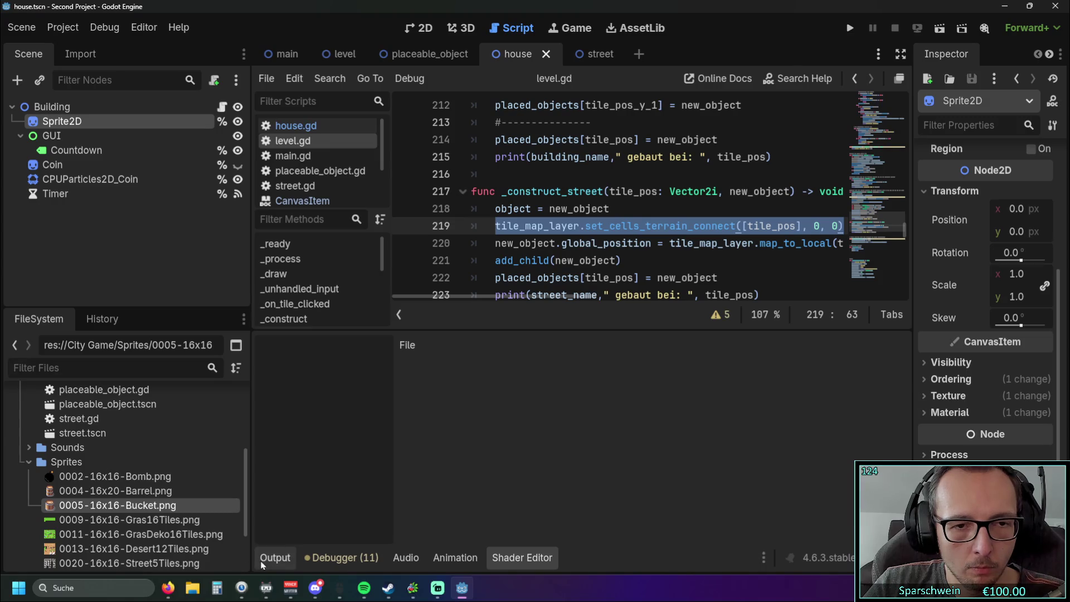
click(274, 557)
click(69, 111)
click(72, 122)
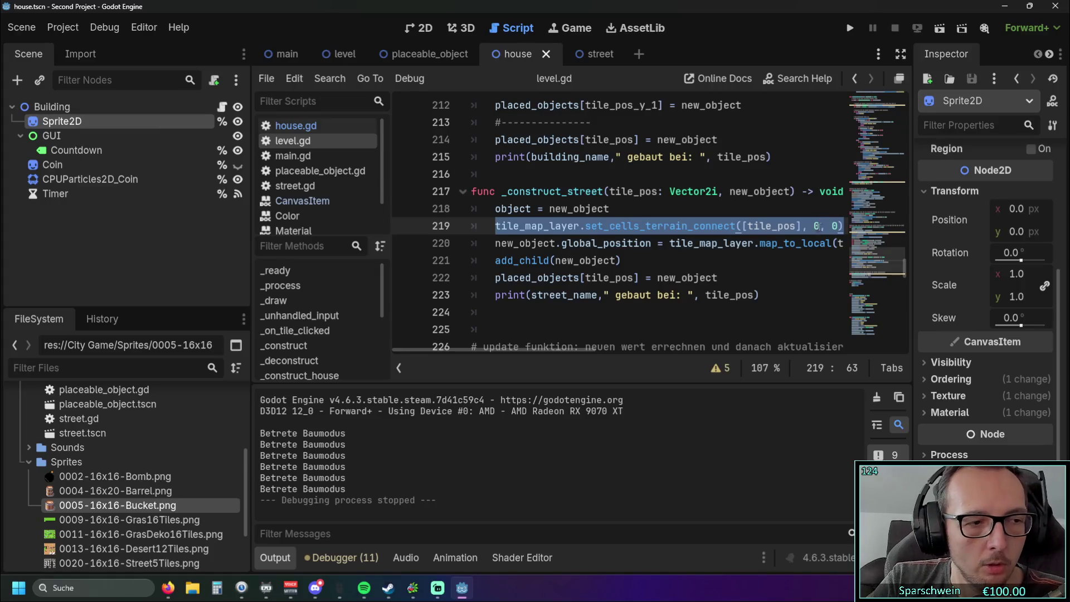
scroll(556, 348, right, 3)
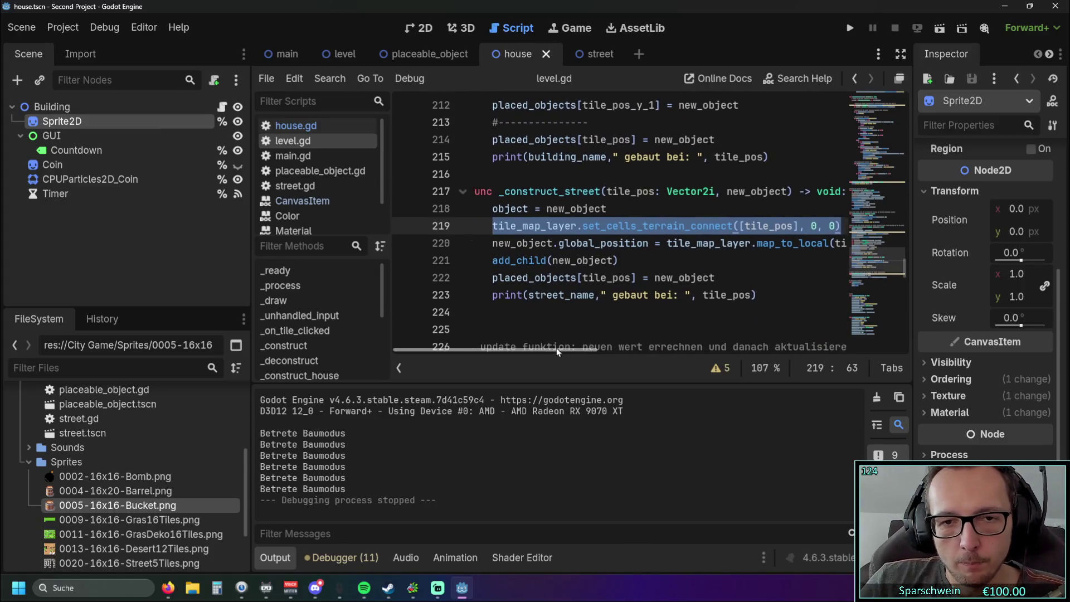
scroll(563, 348, left, 3)
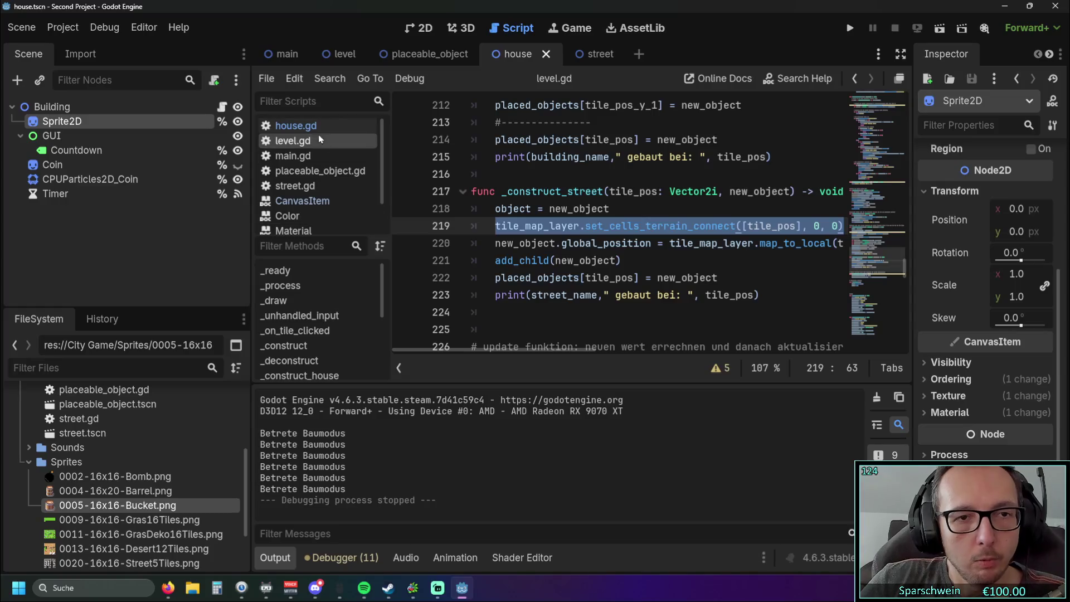
- Look over house.gd and placeable_object.gd, including the two output resource variable lines
click(314, 128)
scroll(572, 273, up, 5)
scroll(572, 273, down, 5)
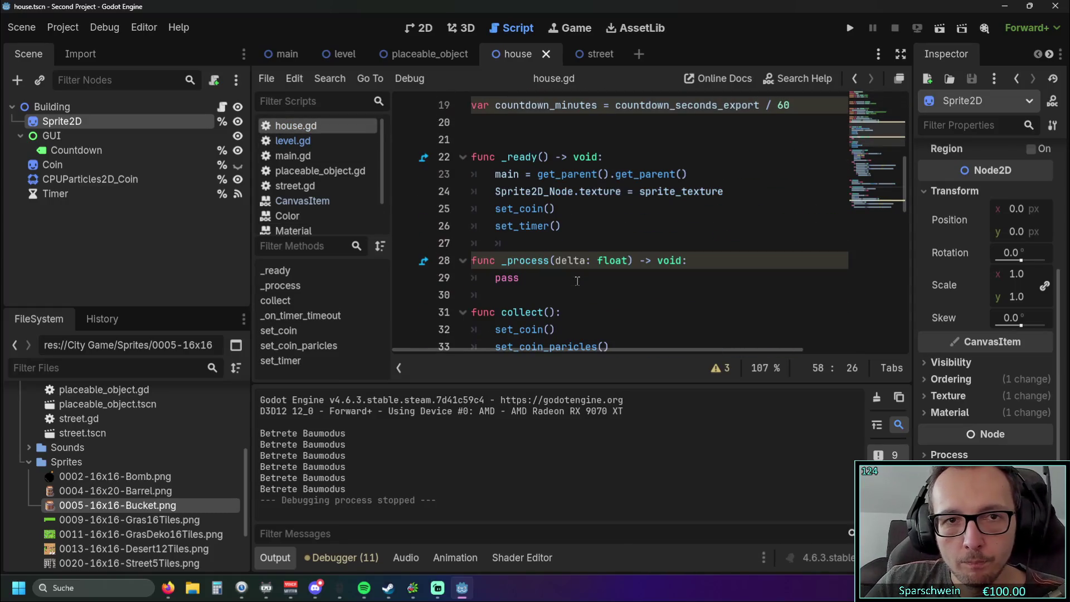
click(408, 56)
click(532, 54)
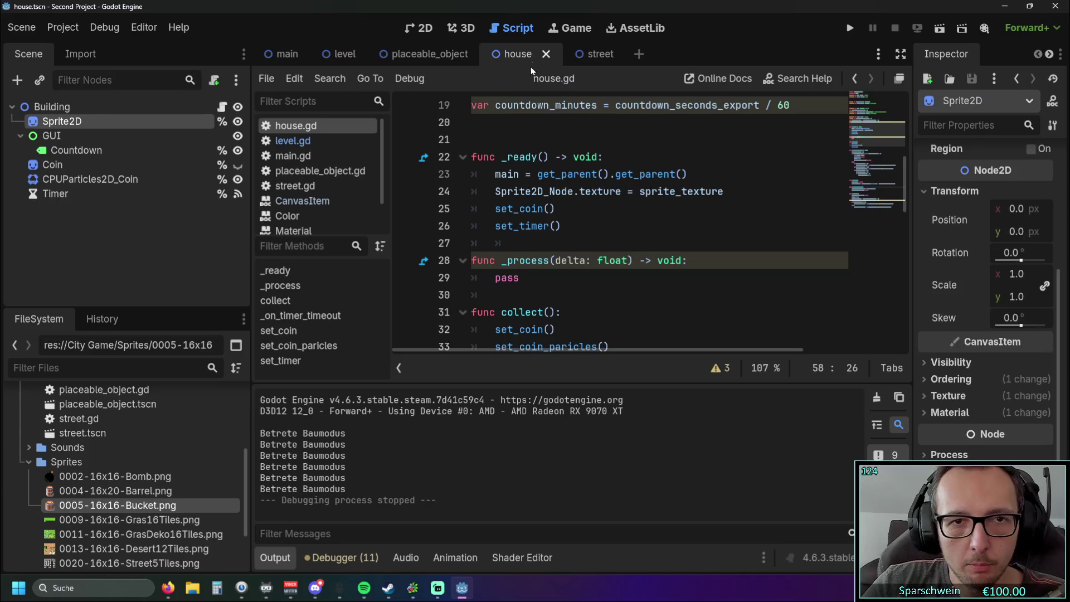
scroll(502, 167, up, 3)
click(320, 170)
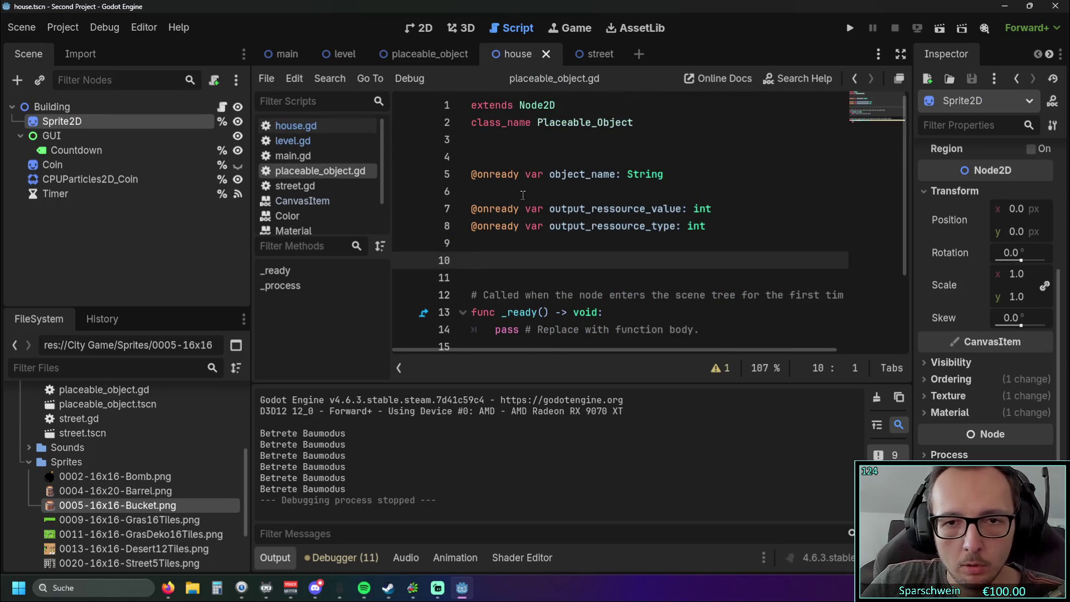
scroll(570, 185, down, 2)
scroll(570, 185, up, 2)
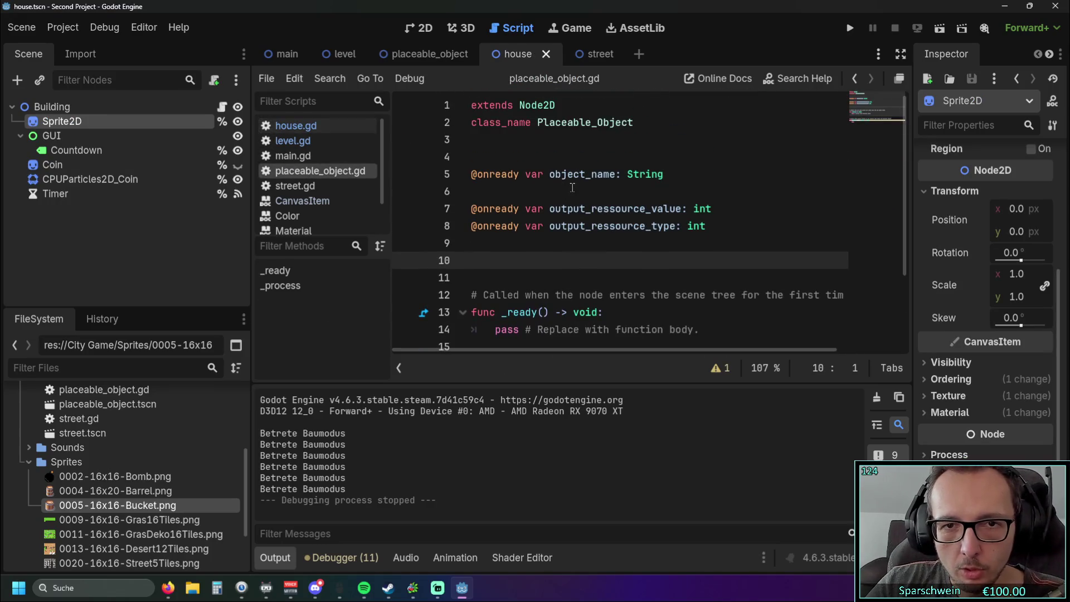
drag(724, 226, 466, 212)
click(569, 255)
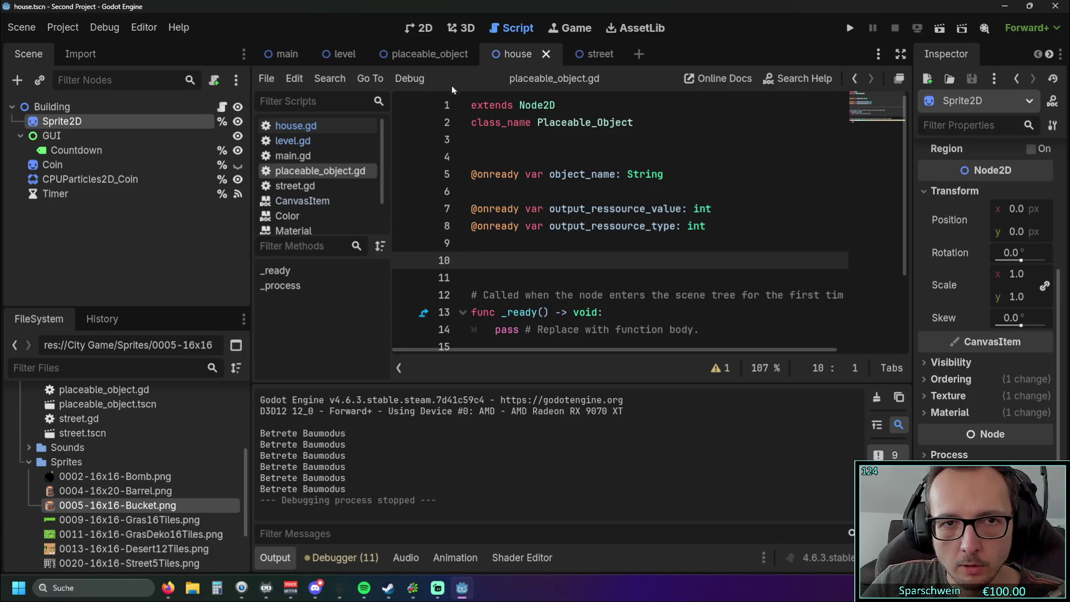
- Switch to the level scene and open level.gd in the script editor
click(346, 57)
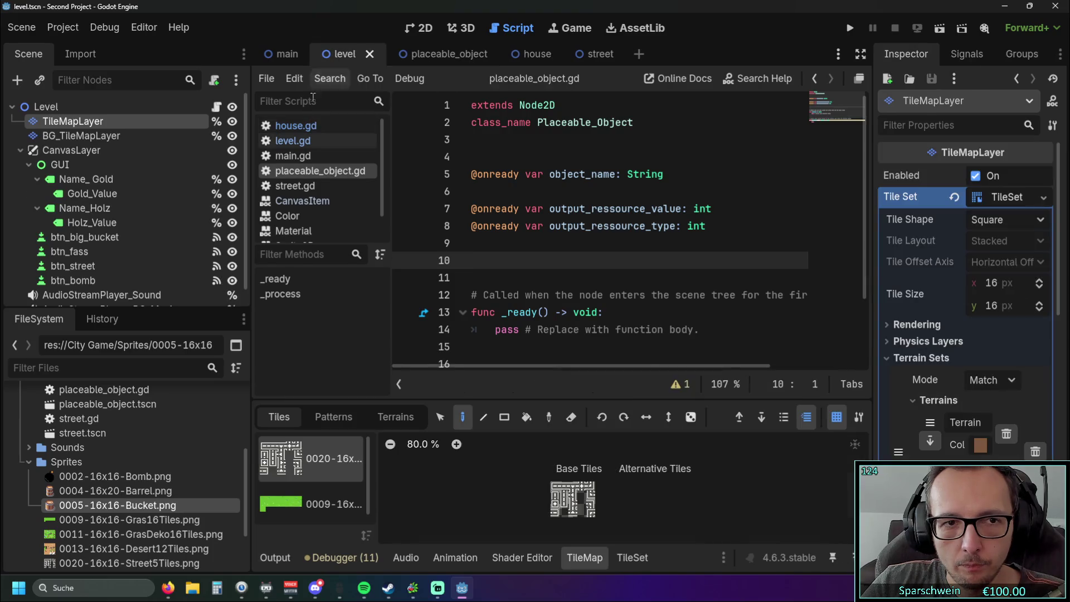
click(293, 143)
scroll(646, 239, up, 5)
scroll(645, 239, up, 15)
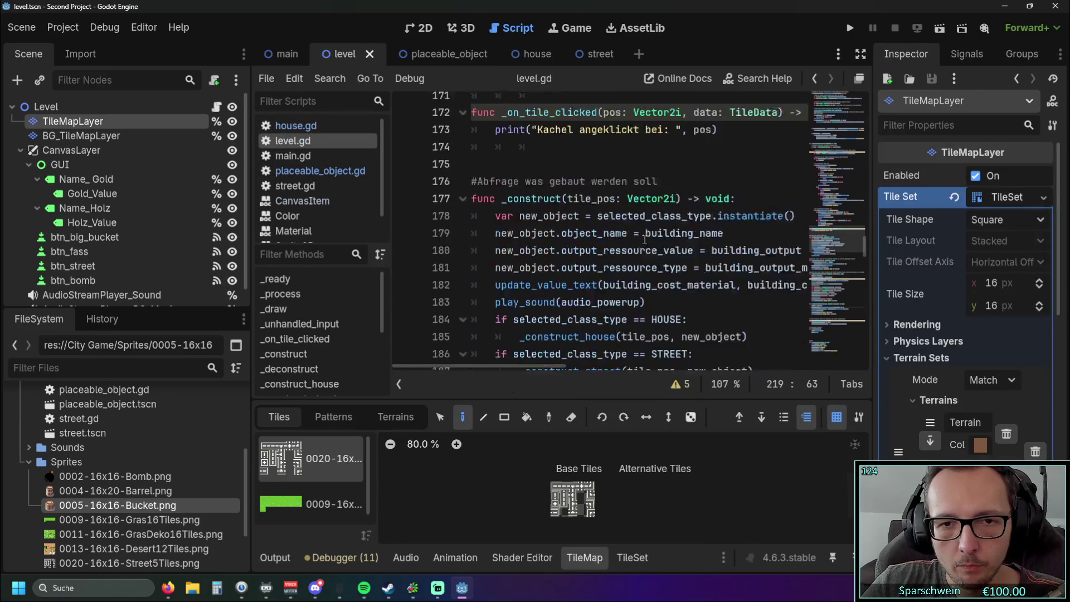
scroll(635, 244, up, 3)
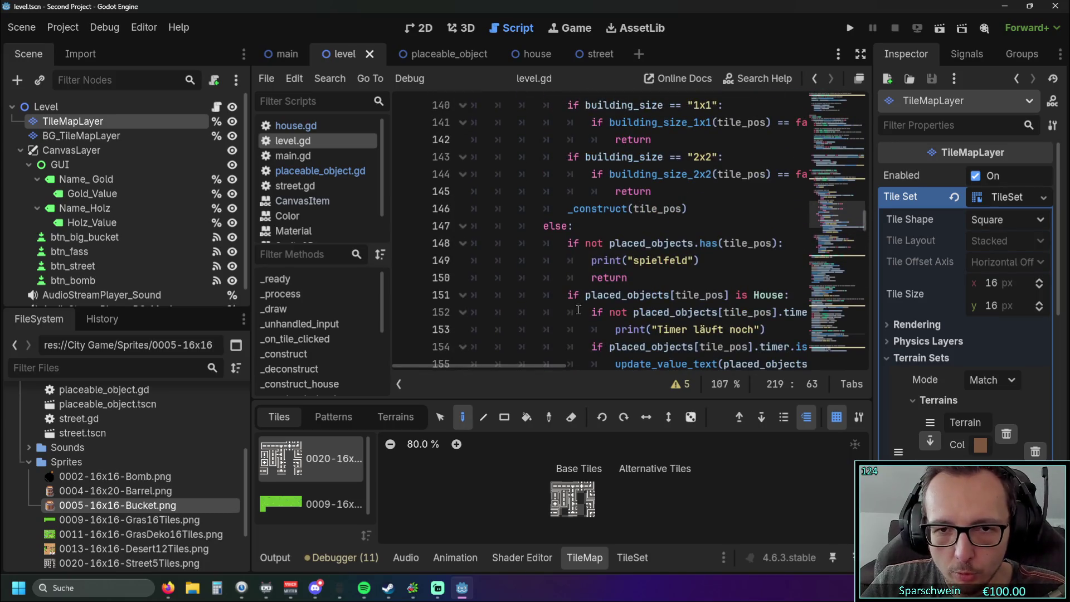
mouse_move(480, 366)
mouse_down()
mouse_move(524, 369)
mouse_move(500, 371)
mouse_up()
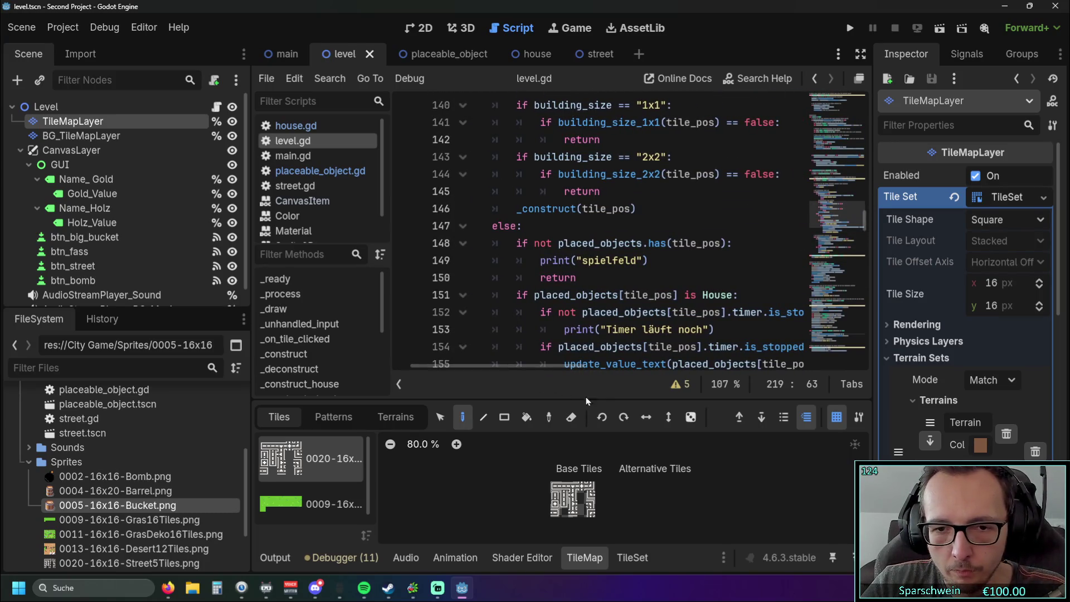
scroll(668, 277, down, 2)
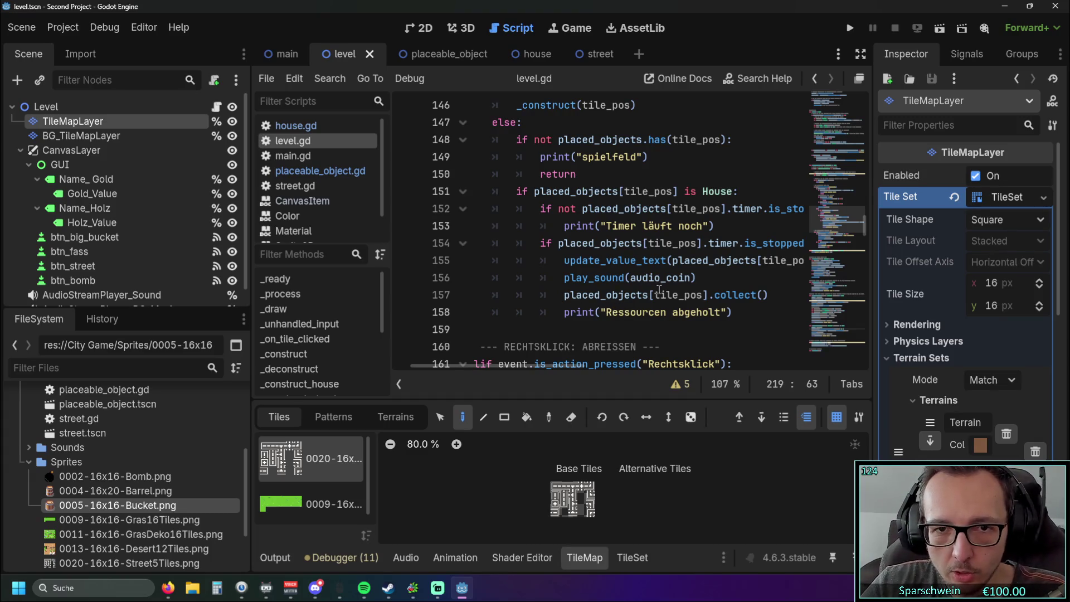
scroll(658, 288, up, 6)
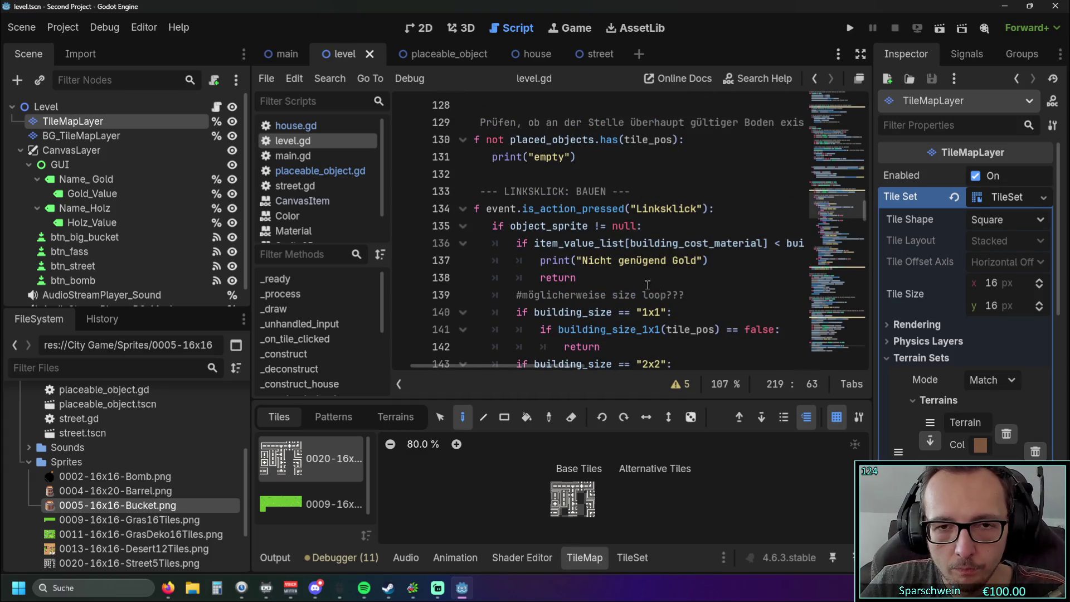
- Narrow the scene dock to widen the code, then scroll to the HOUSE draw_texture preview code
drag(249, 271, 123, 271)
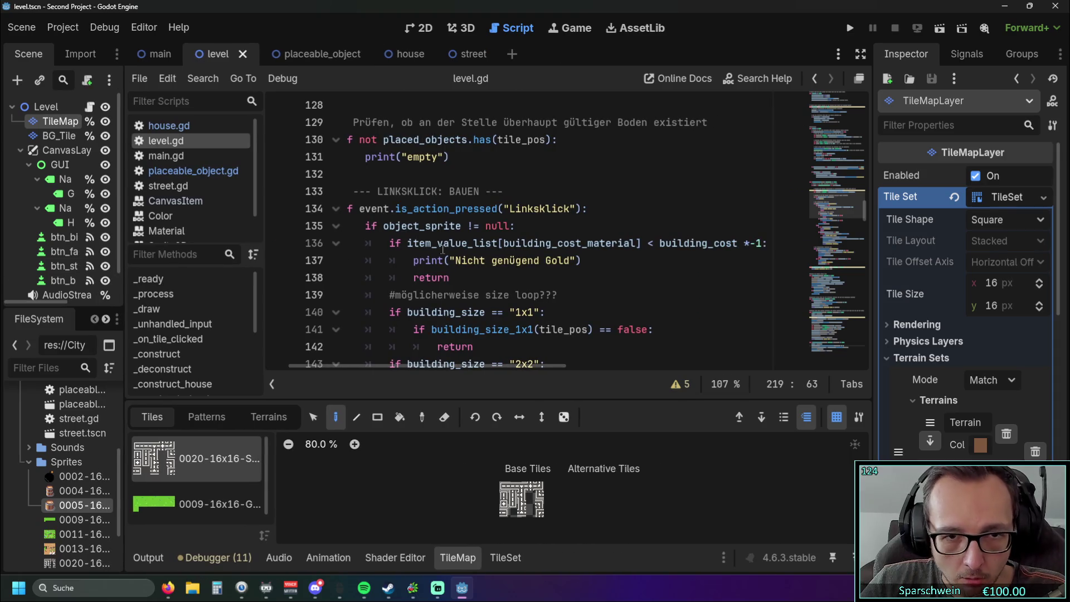
scroll(500, 219, down, 5)
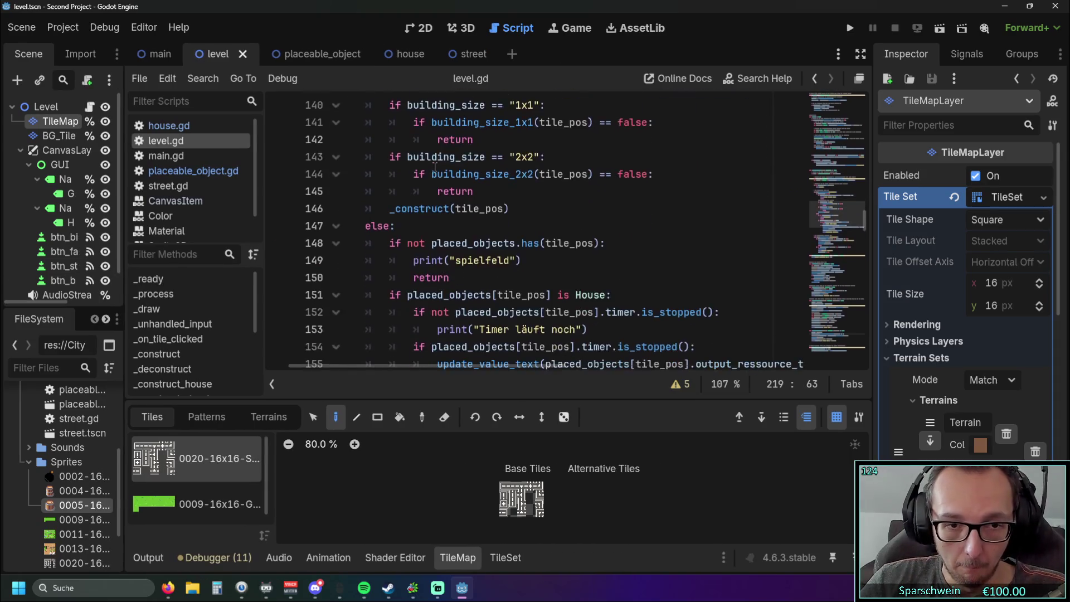
scroll(514, 230, down, 1)
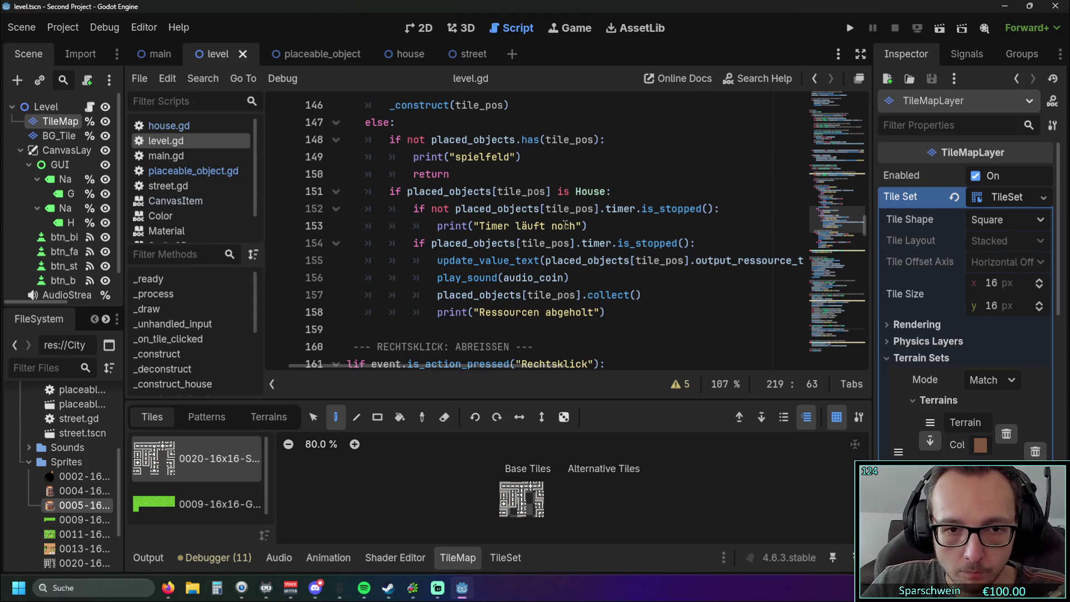
scroll(523, 251, up, 4)
drag(508, 313, 389, 314)
scroll(488, 282, up, 1)
scroll(494, 280, down, 1)
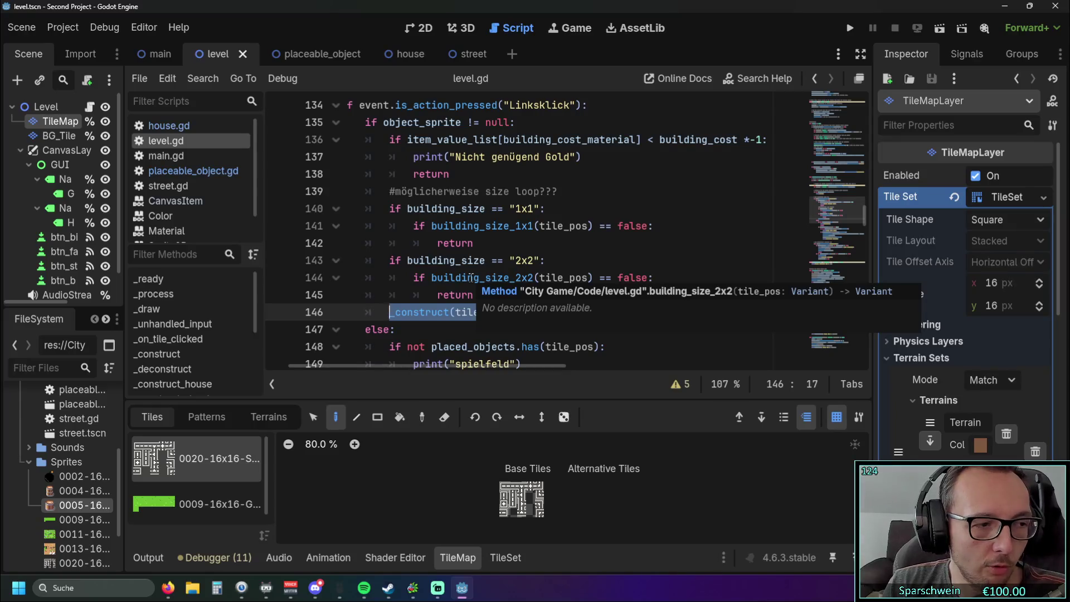
scroll(470, 277, up, 10)
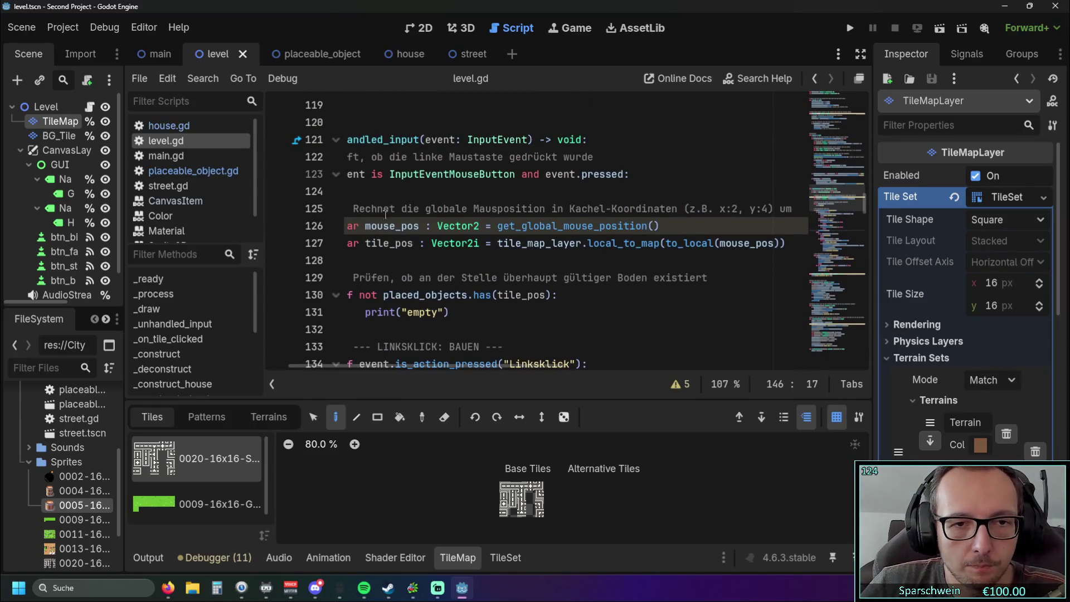
scroll(467, 234, up, 2)
scroll(371, 347, left, 2)
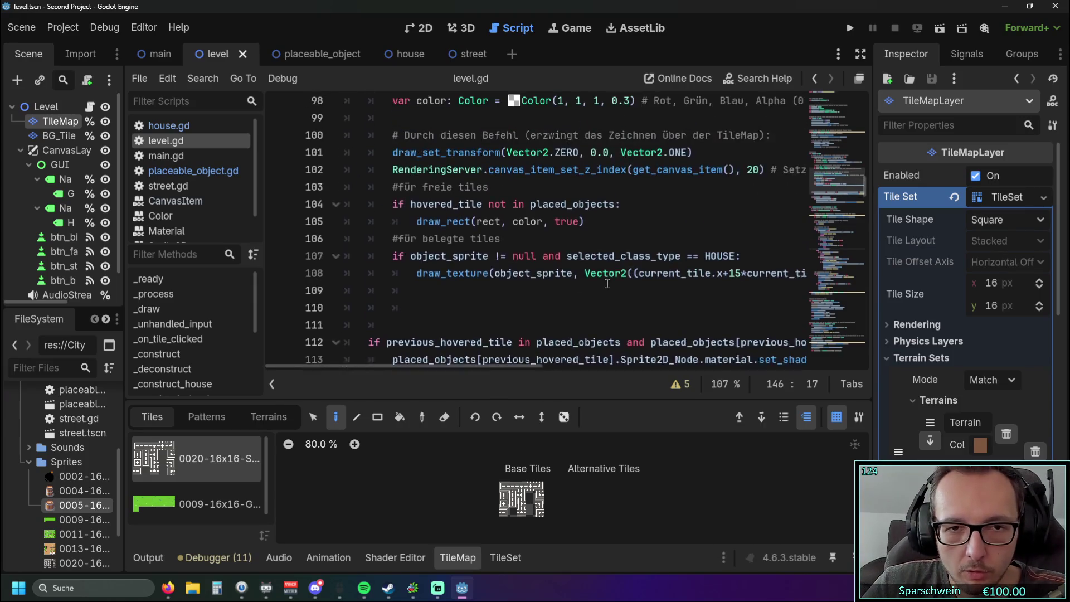
click(499, 243)
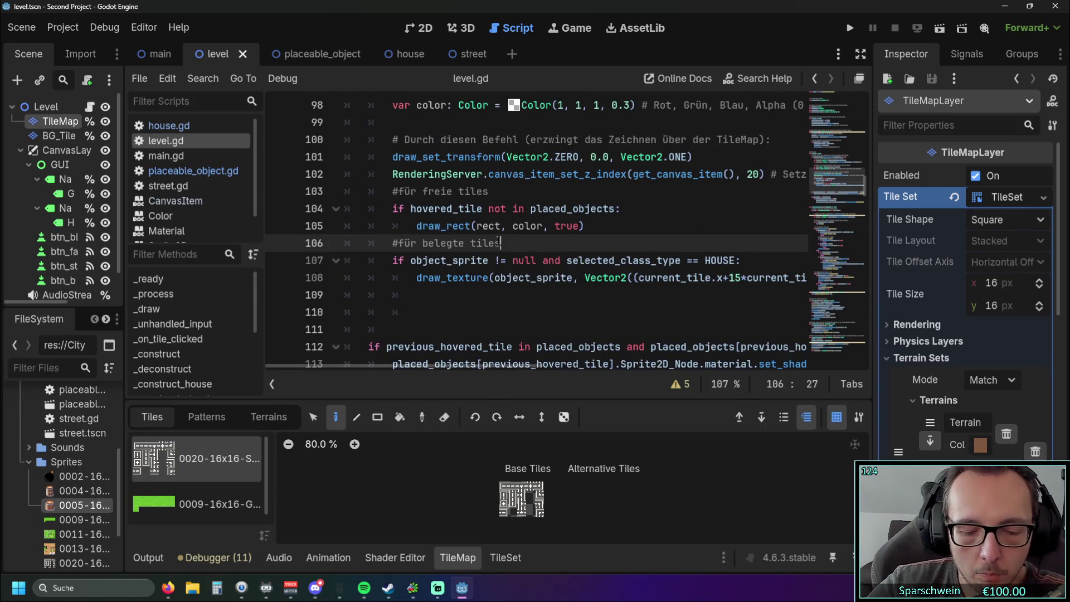
- Extend the line 106 comment with 'mit house' and add a '#für belegte tiles' comment on line 109
text(m)
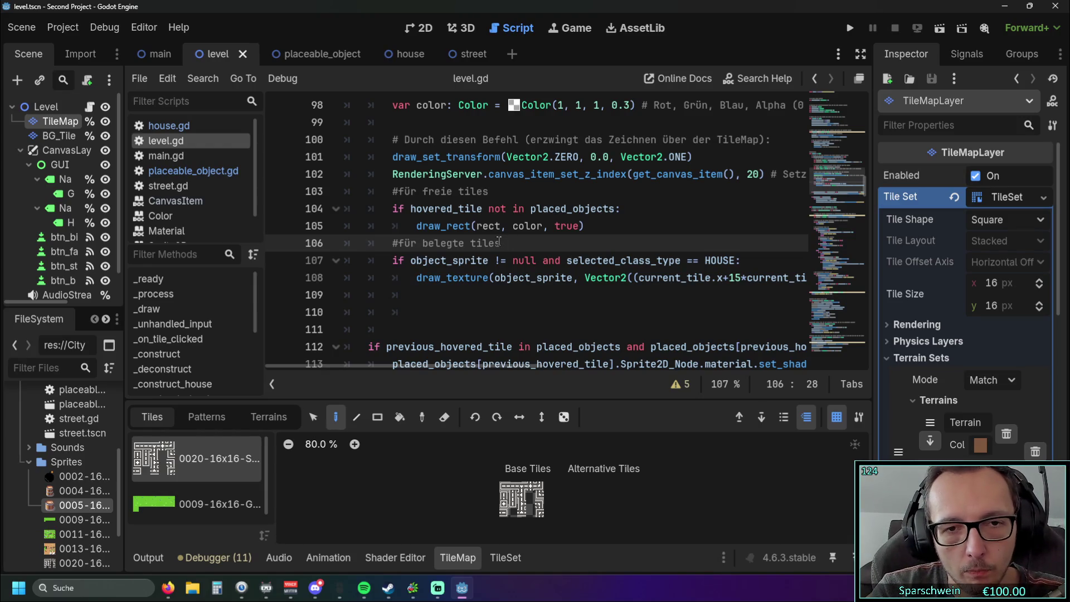
key(BackSpace)
key(BackSpace)
key(BackSpace)
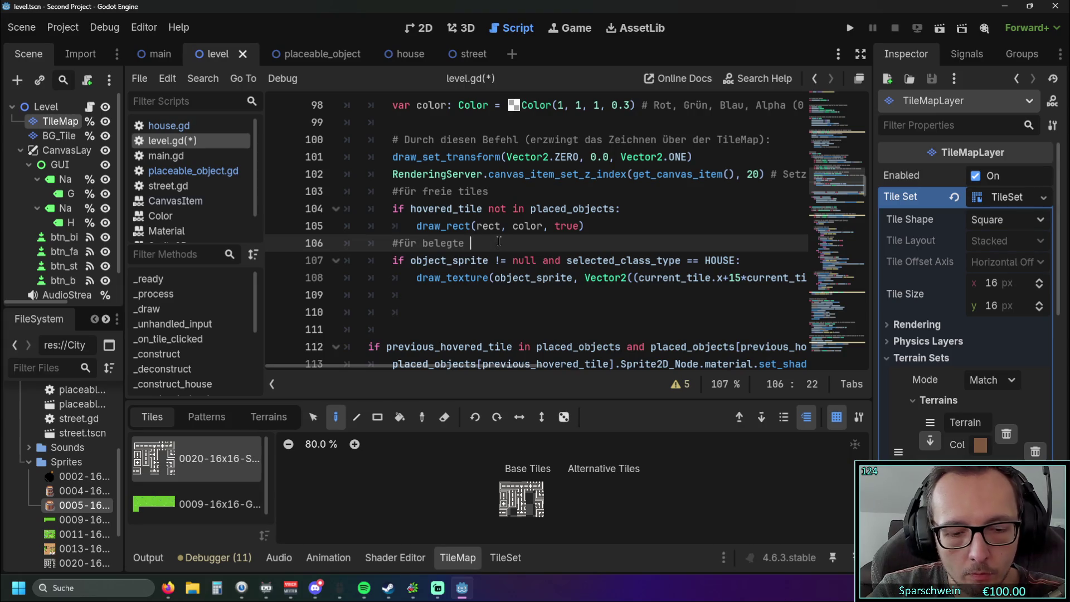
text(es mit häuse)
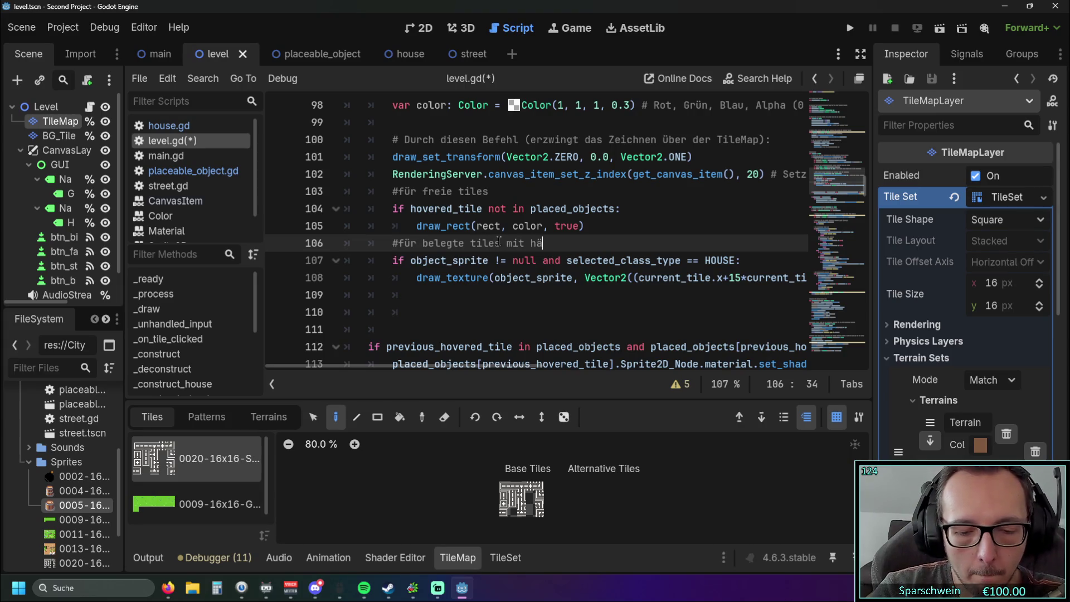
text(r)
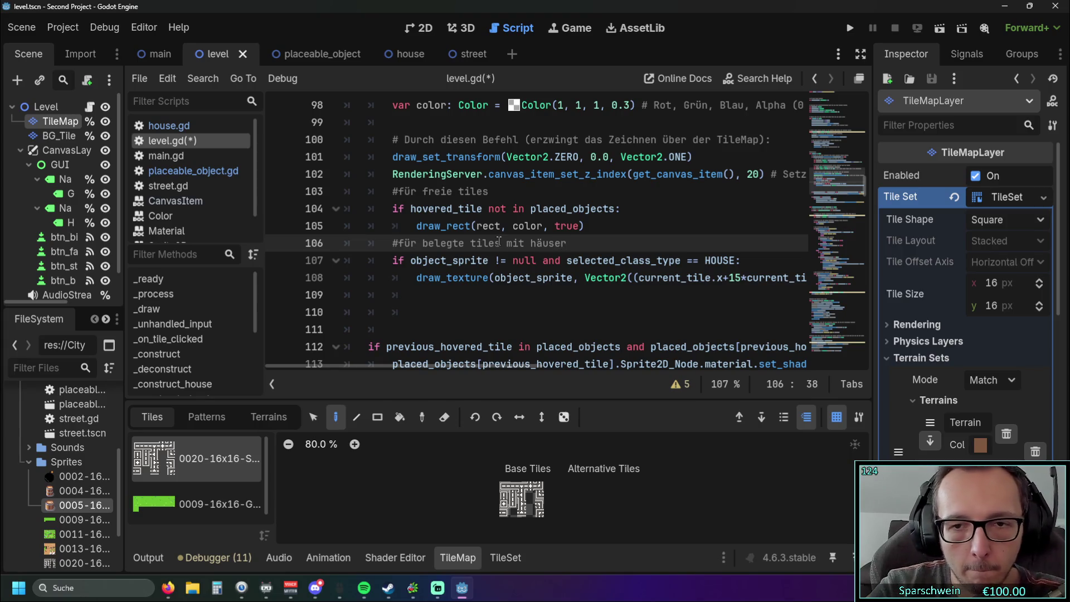
key(ctrl+shift+Left)
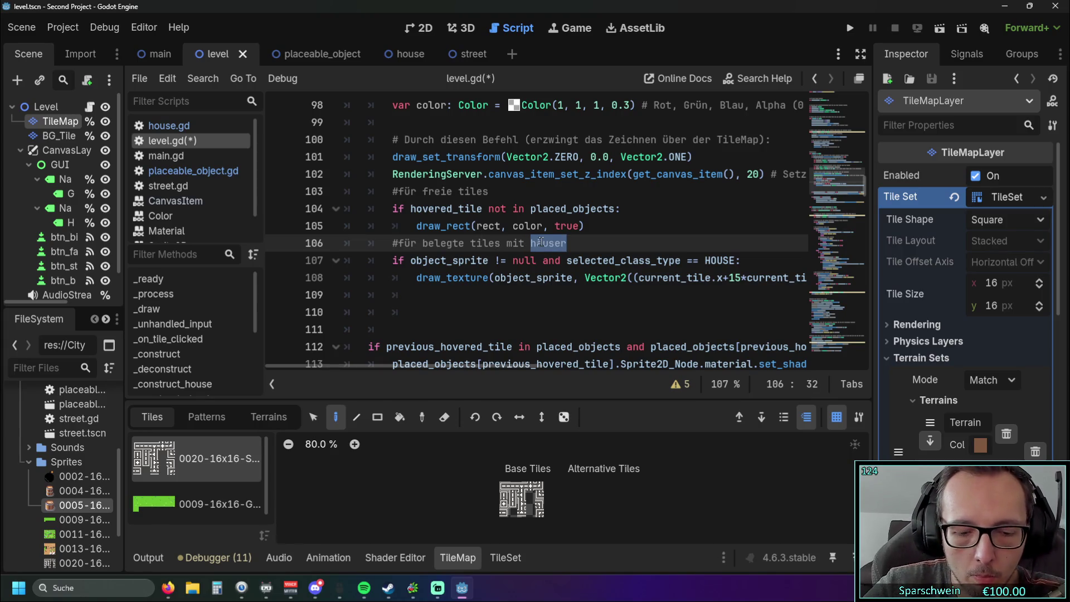
text(house)
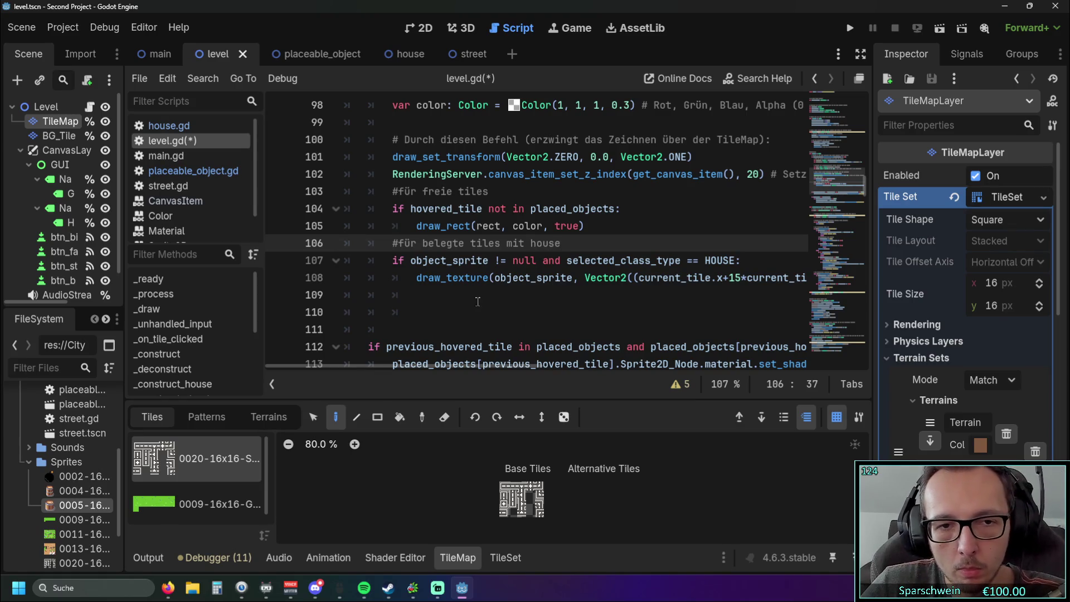
click(451, 294)
key(BackSpace)
text(#für )
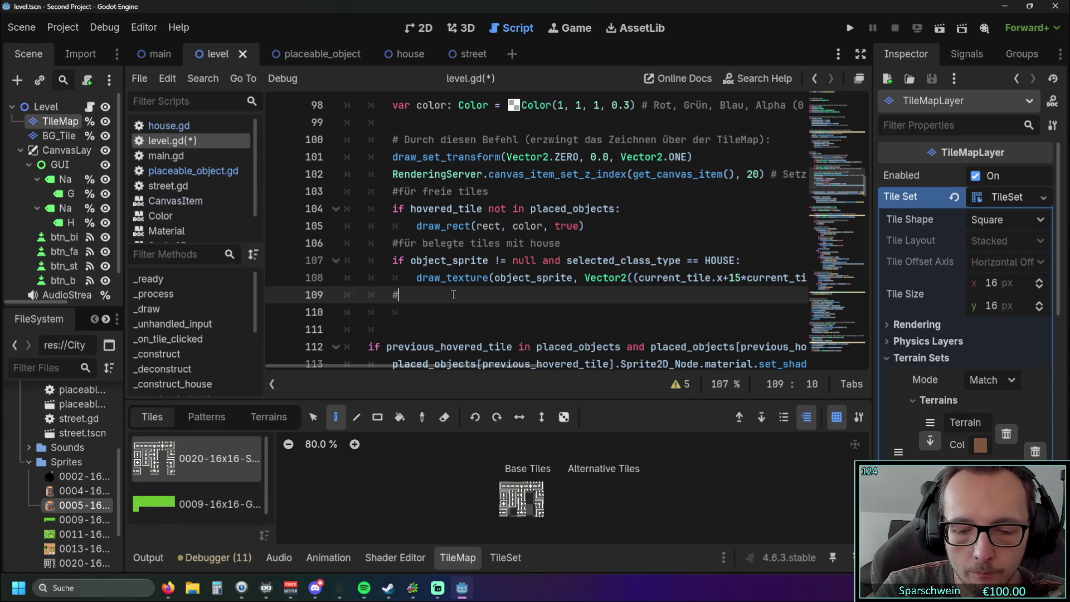
text(belegte )
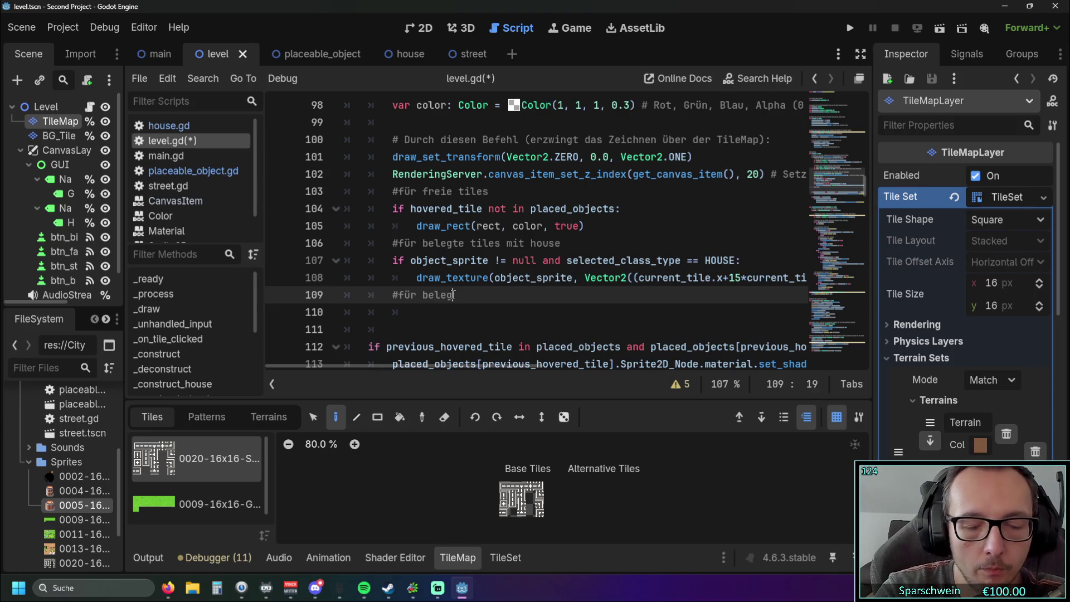
text(tiles)
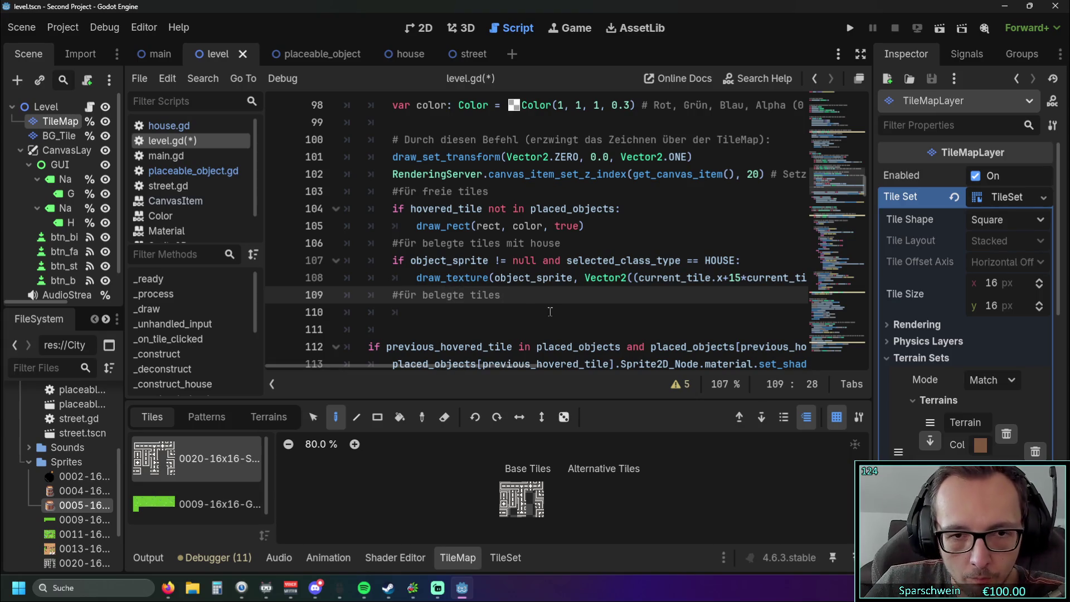
- Reword the line 106 comment to '#für zu belegende tiles mit house'
click(424, 244)
text(zu be)
key(Delete)
key(Delete)
key(Delete)
text(legende)
key(Delete)
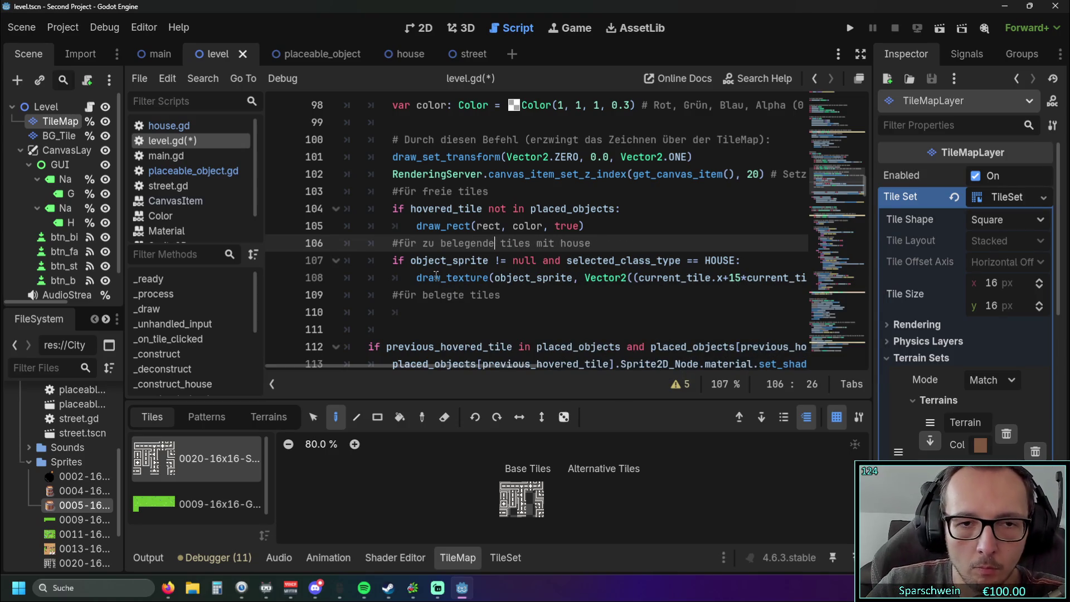
- Reword line 109 to '#für zu belegende tiles mit street' and select the HOUSE condition on line 107
click(423, 294)
key(Delete)
key(Delete)
text(zu belegende)
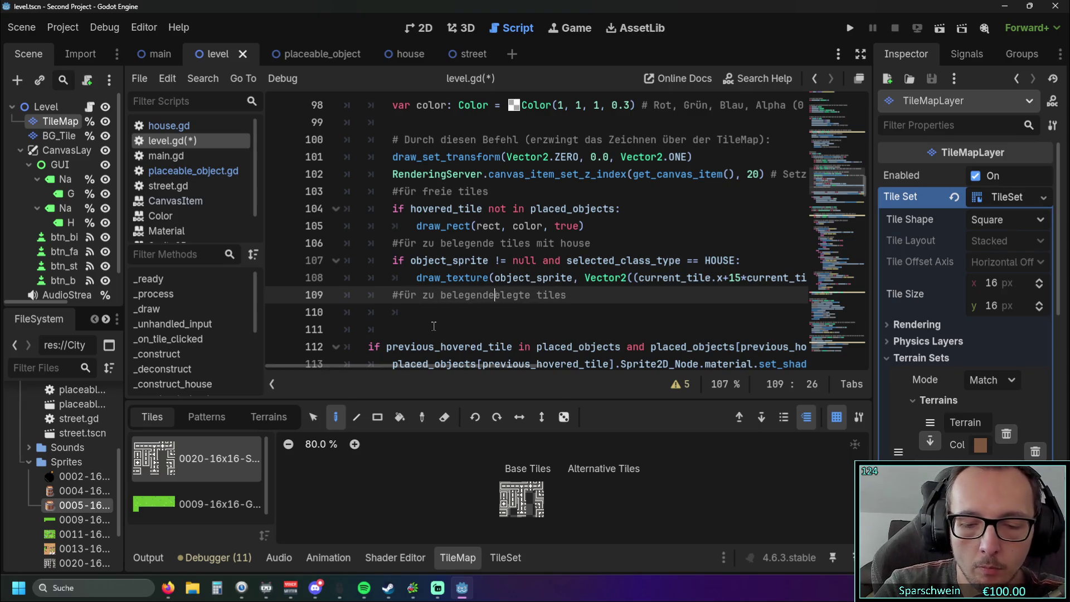
key(Delete)
key(Delete)
key(Delete)
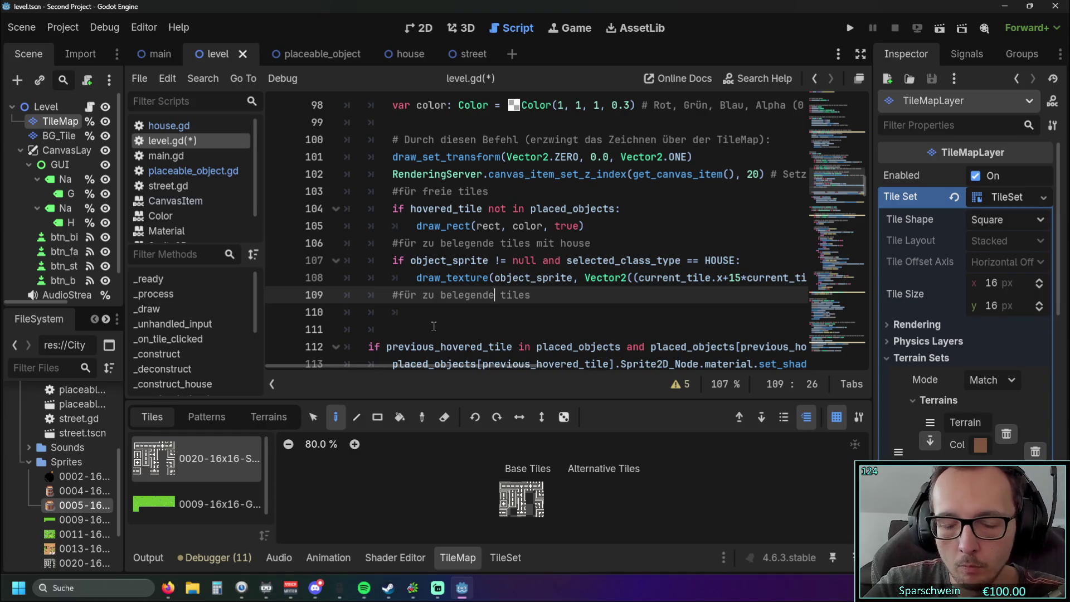
text(mit street)
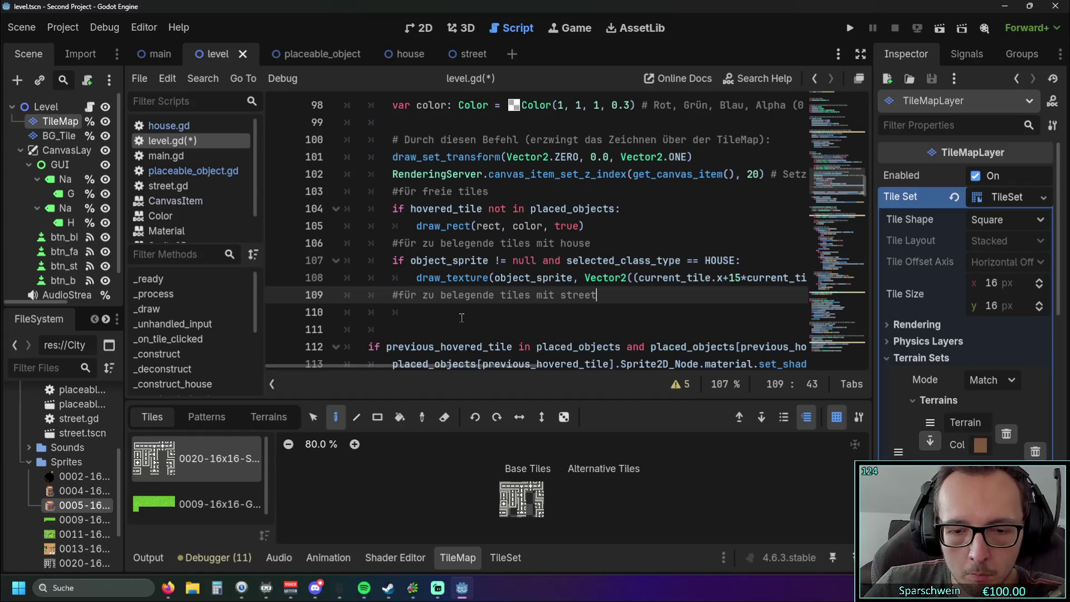
key(Return)
drag(392, 260, 743, 260)
key(ctrl+c)
click(402, 312)
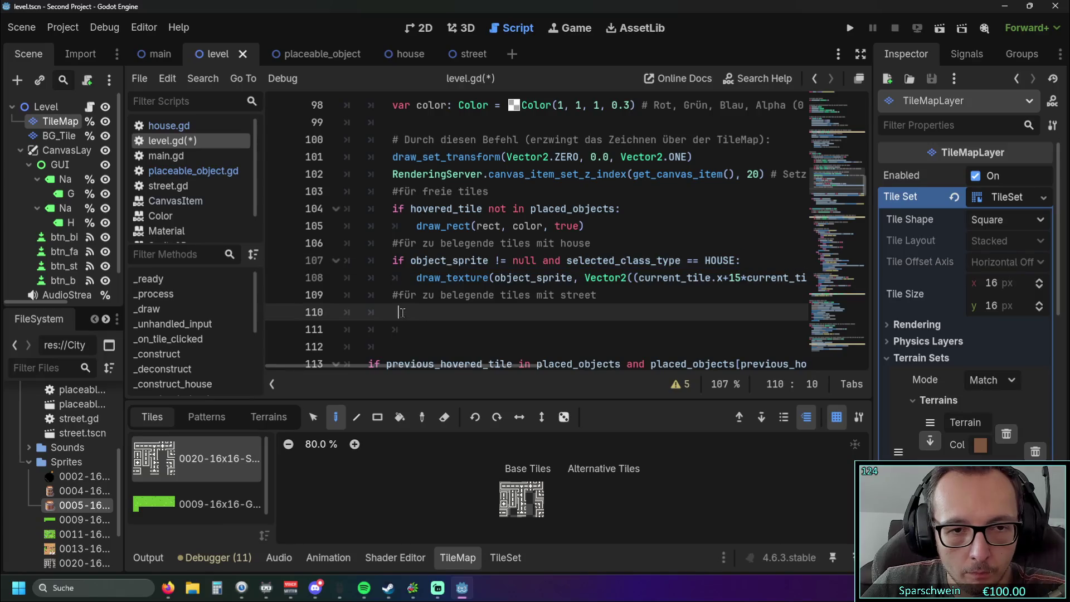
- Paste the HOUSE condition onto line 110 and change HOUSE to STREET
key(ctrl+v)
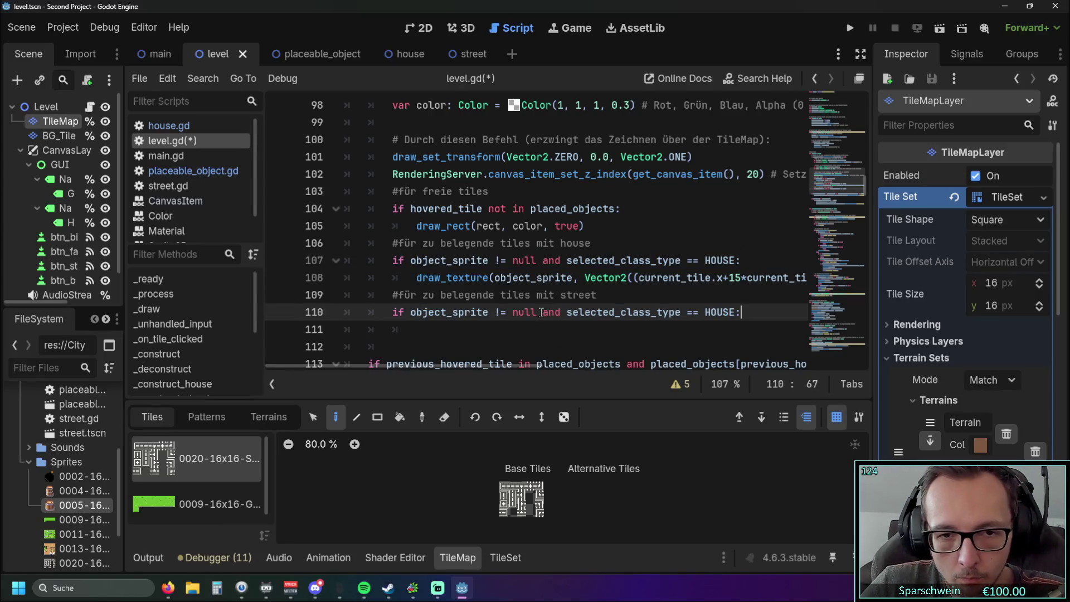
drag(705, 312, 737, 313)
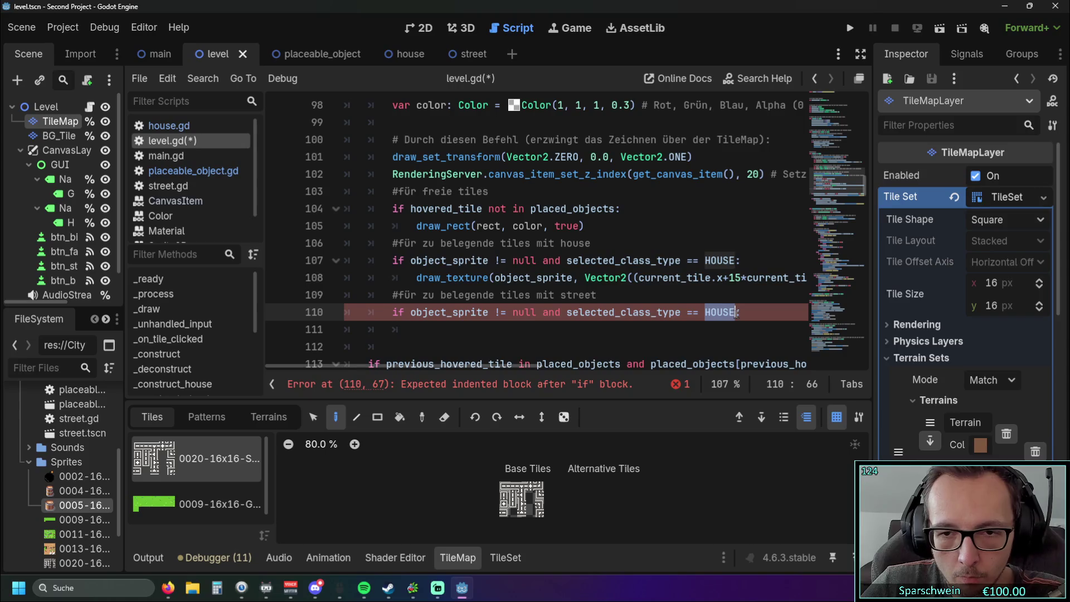
text(STREET#)
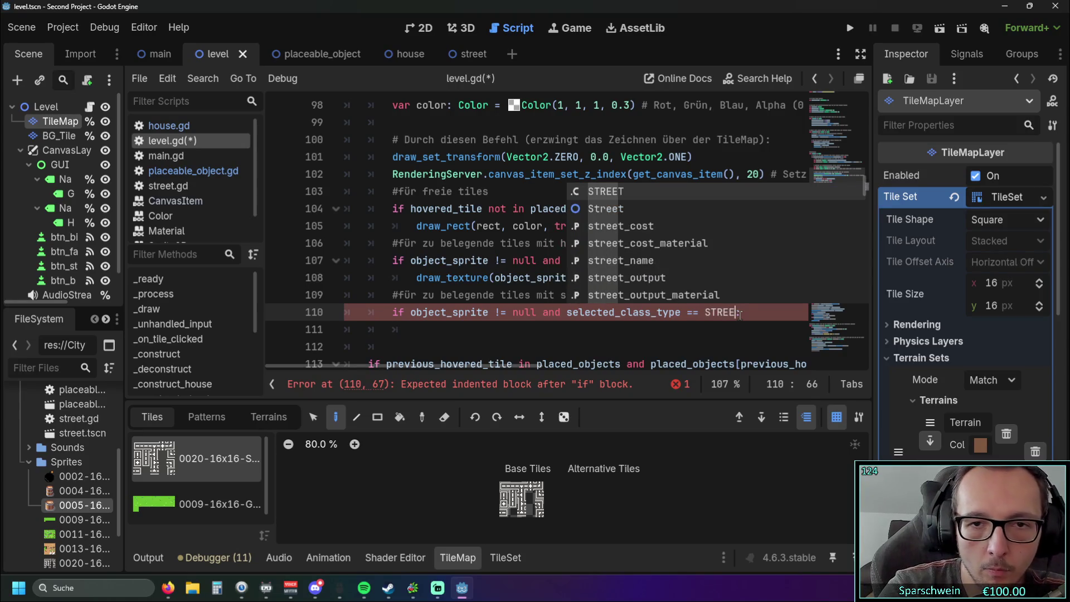
key(BackSpace)
key(End)
key(Return)
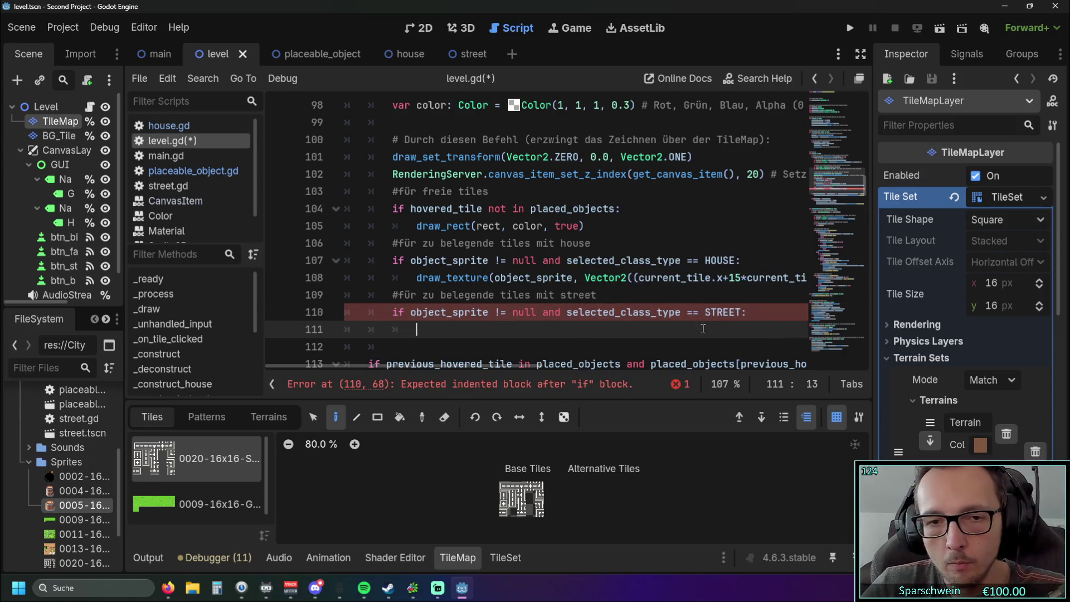
- Give the STREET branch a draw_texture() call as its body via autocomplete
scroll(564, 328, down, 1)
scroll(501, 312, up, 1)
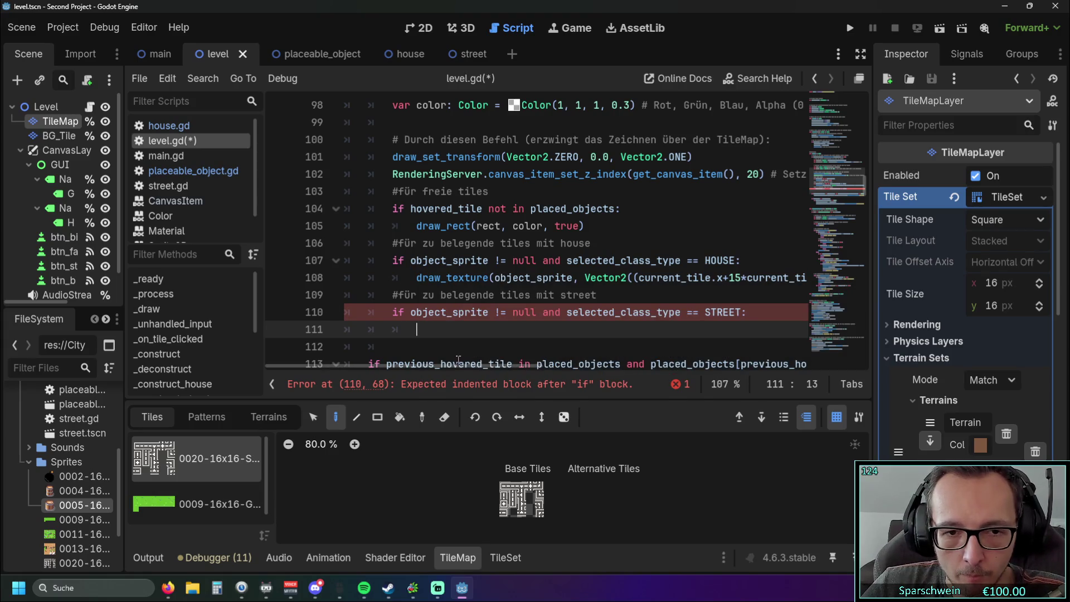
mouse_move(454, 365)
mouse_down()
mouse_move(485, 365)
mouse_move(422, 365)
mouse_up()
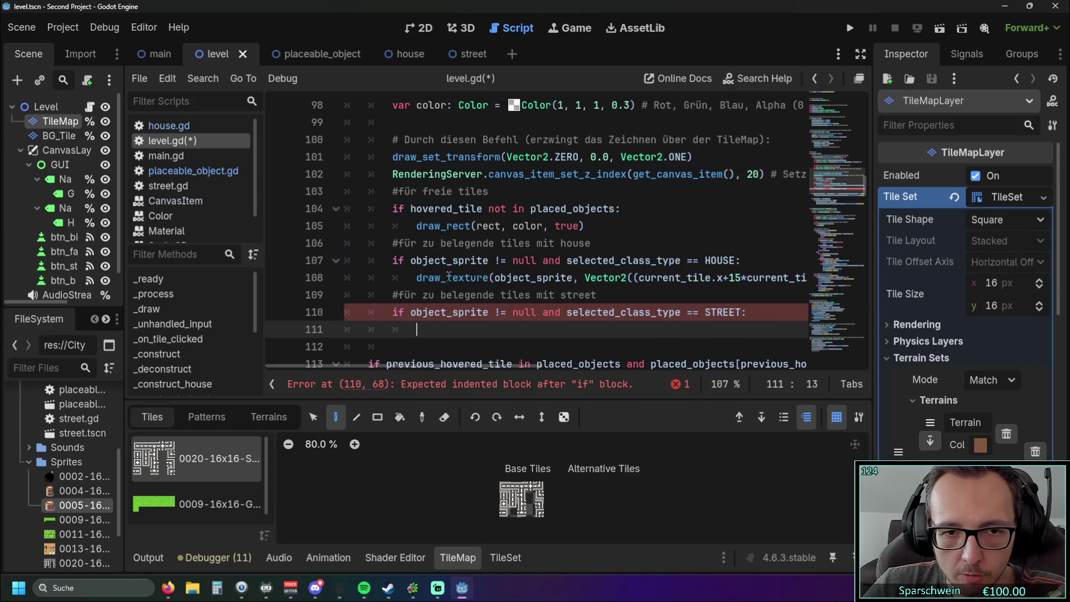
text(draw_)
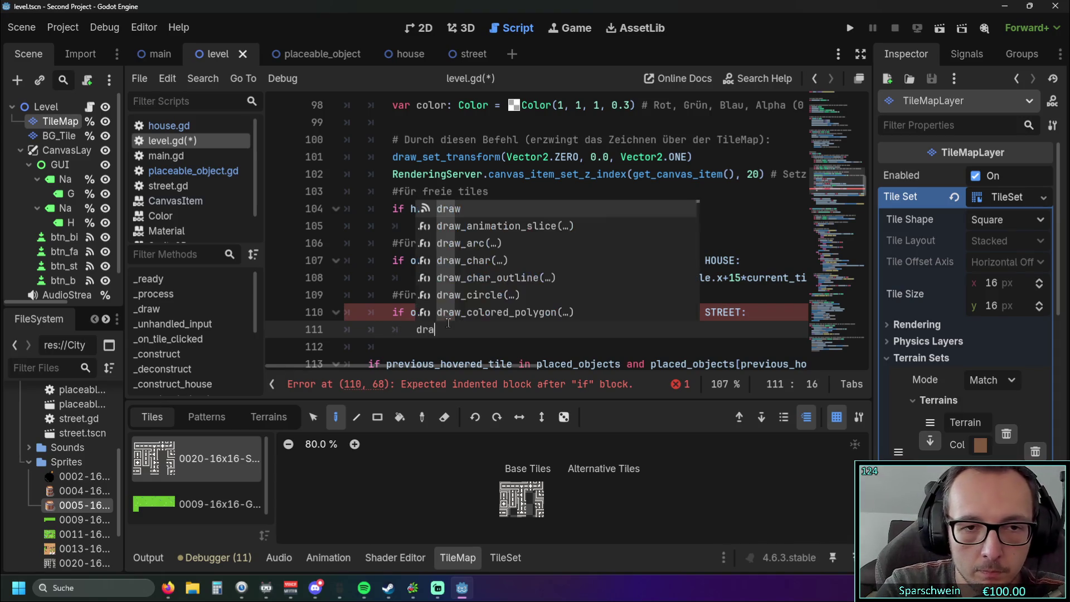
text(text)
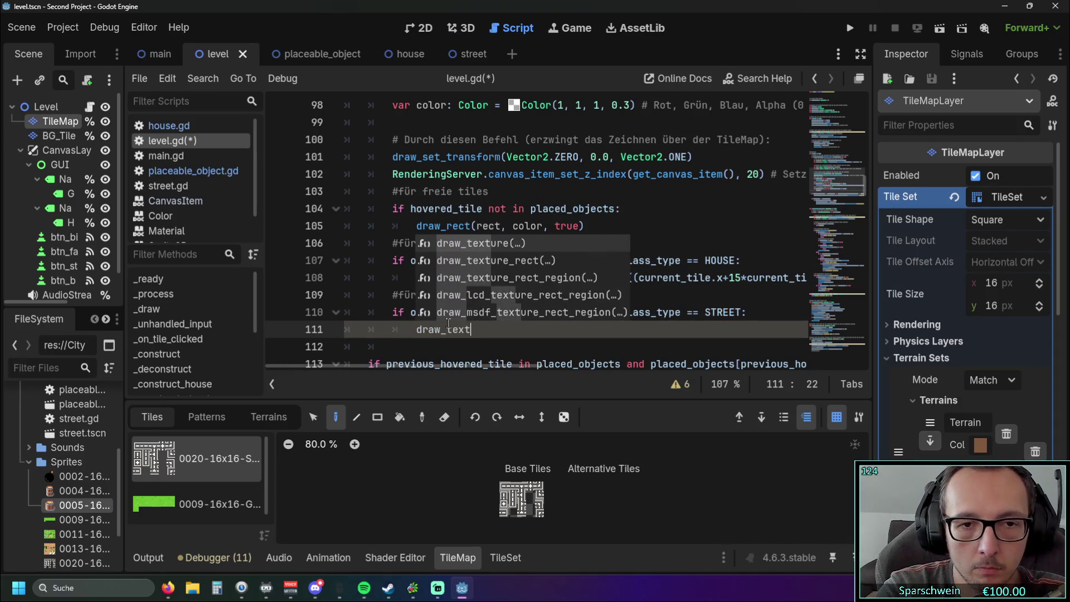
key(Return)
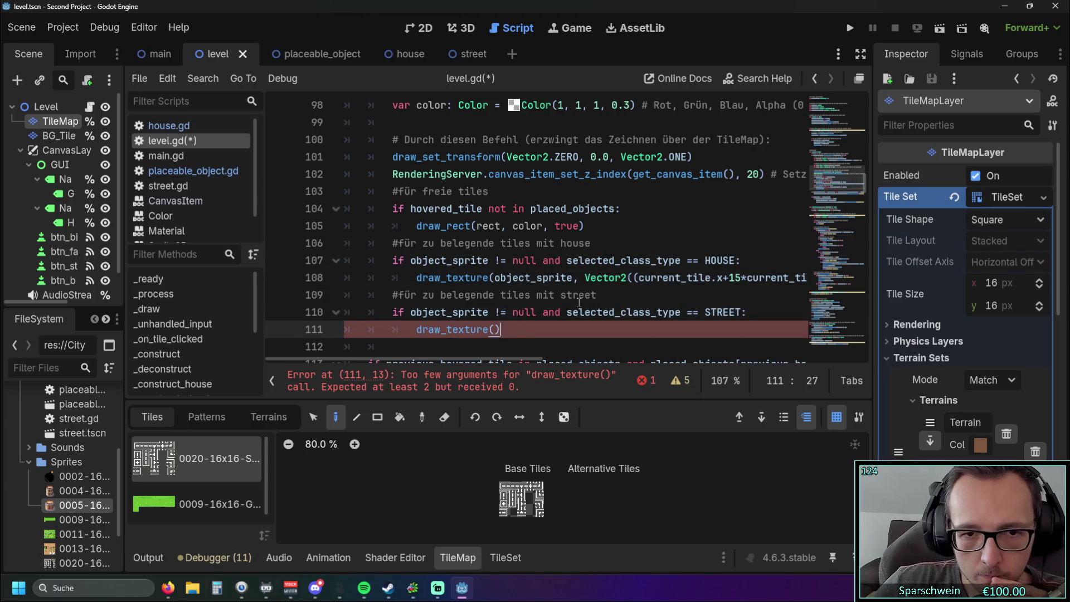
scroll(569, 280, down, 5)
scroll(576, 282, down, 20)
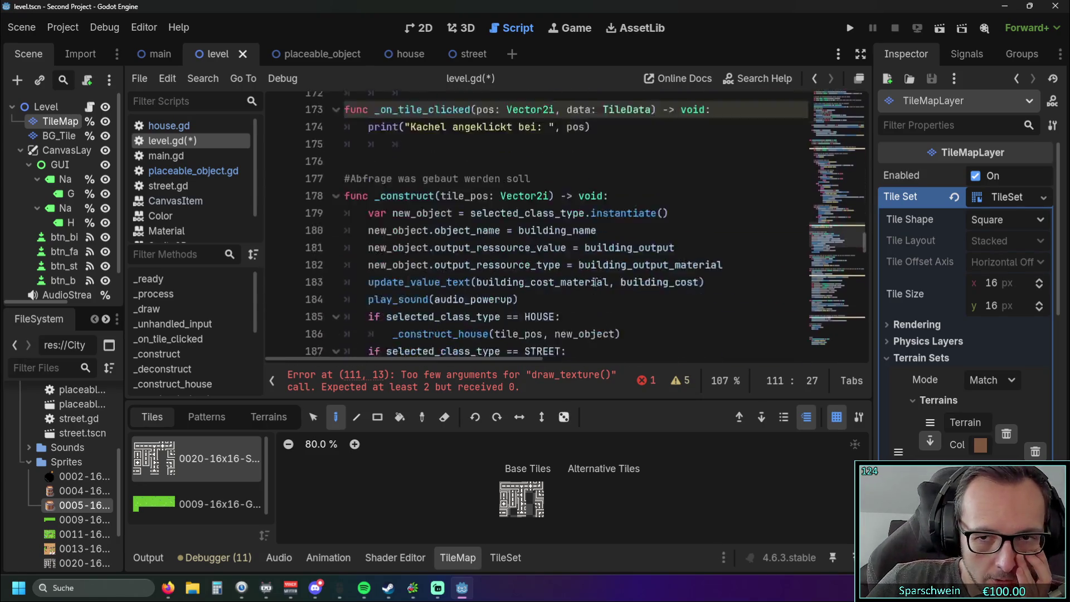
- Copy the terrain-connect call from line 220 into the draw_texture() parentheses on line 111
scroll(591, 279, down, 7)
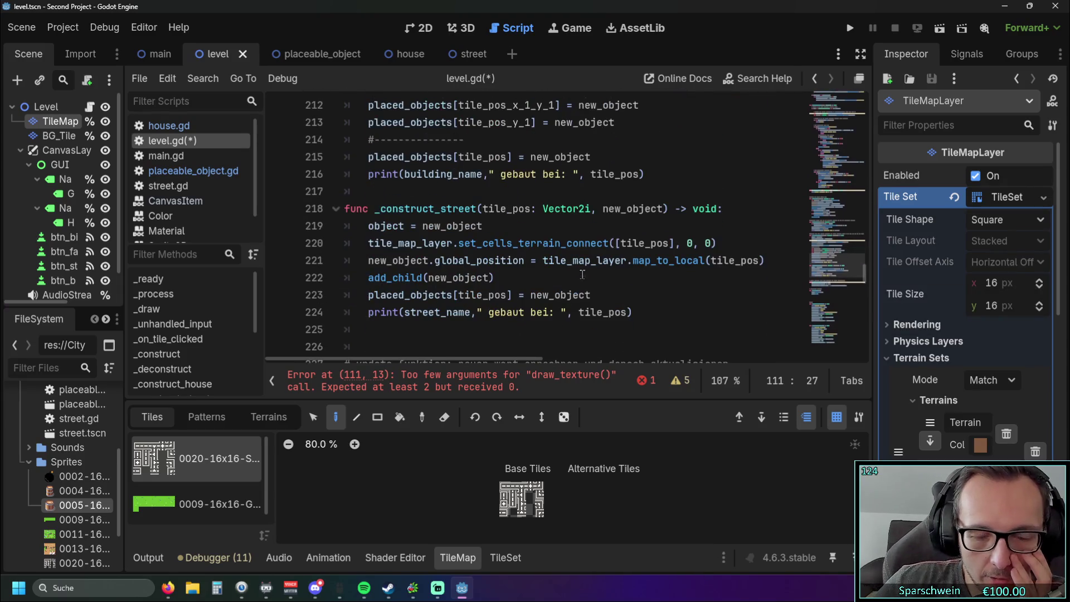
drag(367, 242, 459, 243)
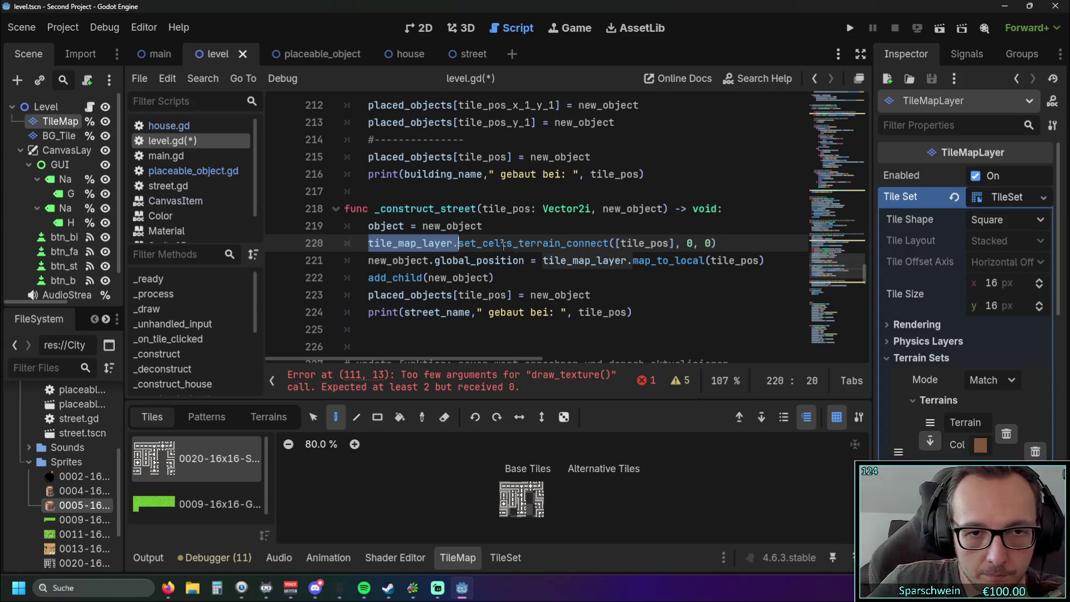
click(702, 292)
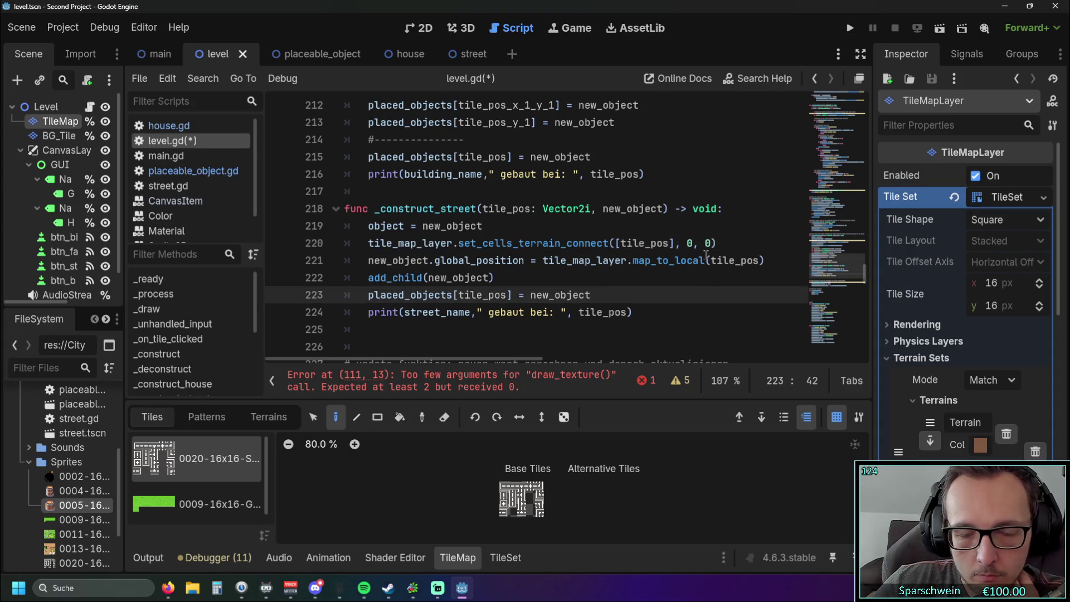
mouse_move(719, 244)
mouse_down()
mouse_move(345, 243)
mouse_move(358, 244)
mouse_up()
key(ctrl+c)
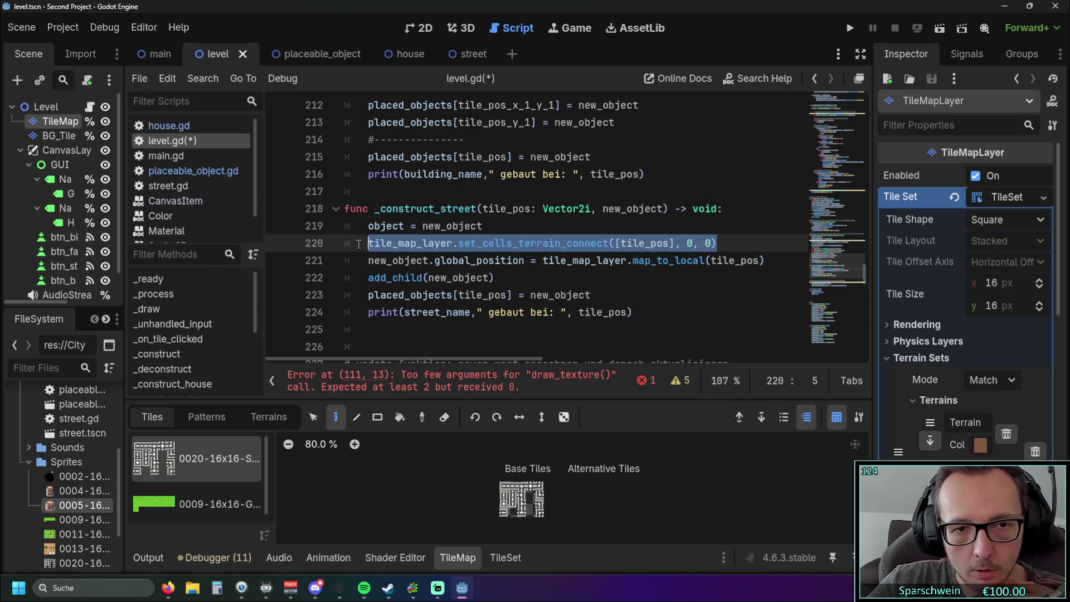
click(627, 292)
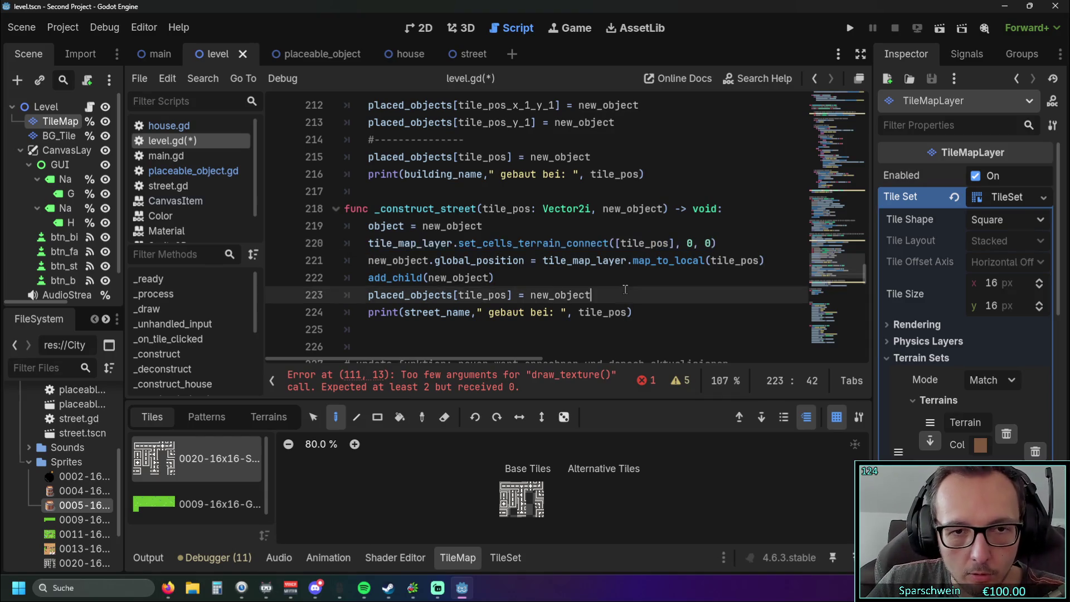
scroll(619, 282, up, 6)
scroll(619, 283, up, 20)
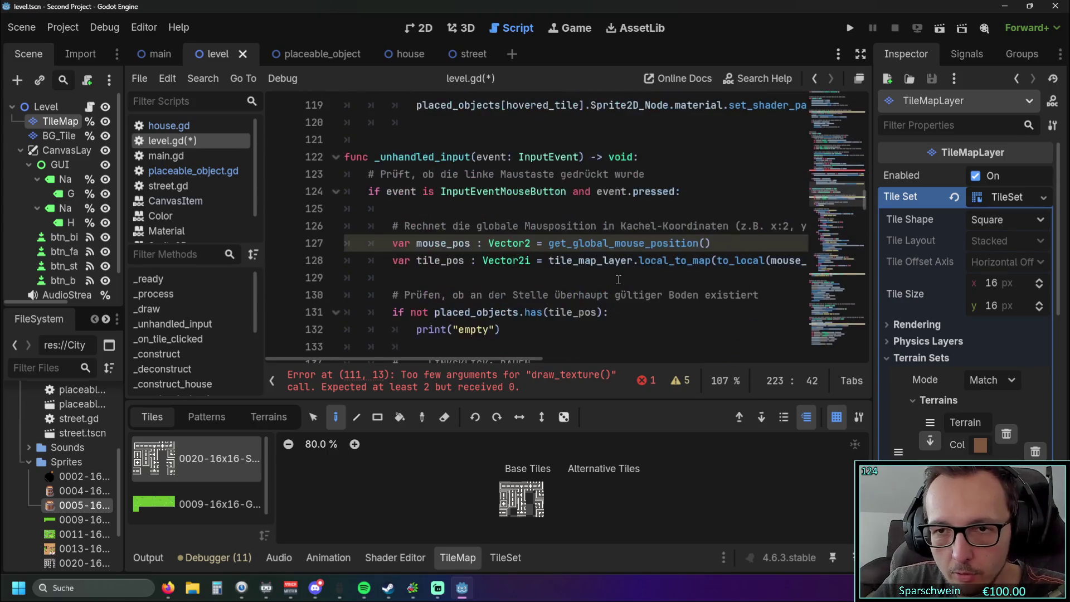
scroll(619, 279, up, 2)
click(497, 227)
key(ctrl+v)
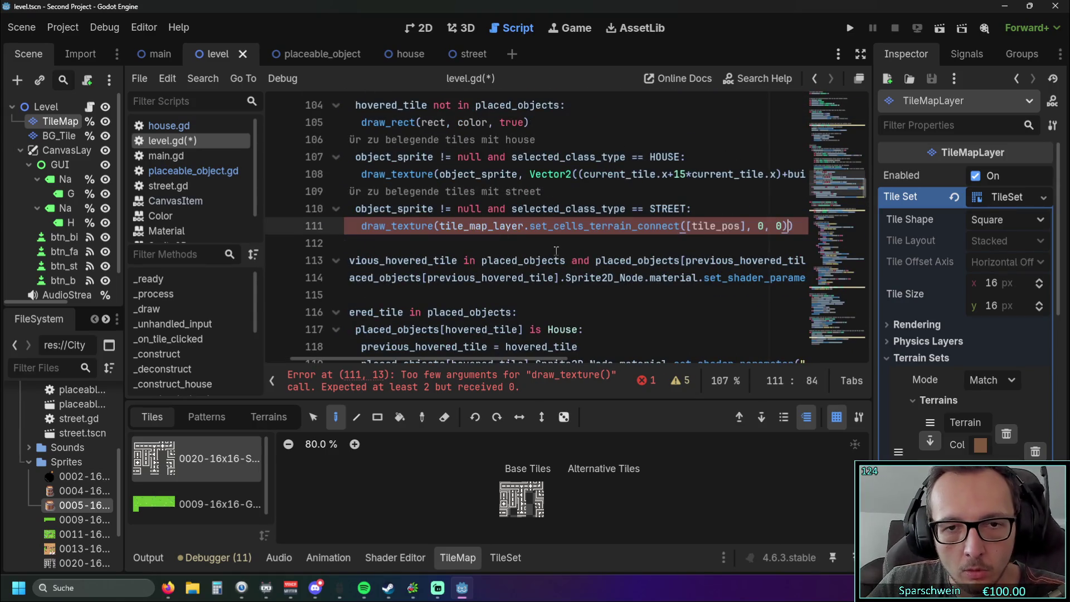
click(550, 244)
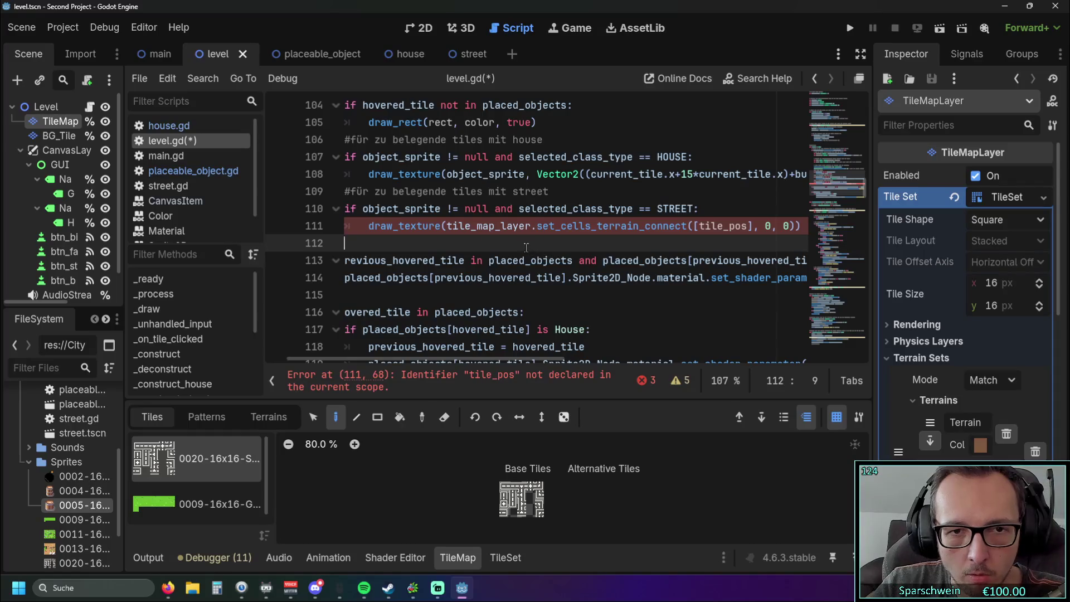
- Remove the terrain-connect arguments again, leaving an empty draw_texture() on line 111
scroll(526, 247, up, 1)
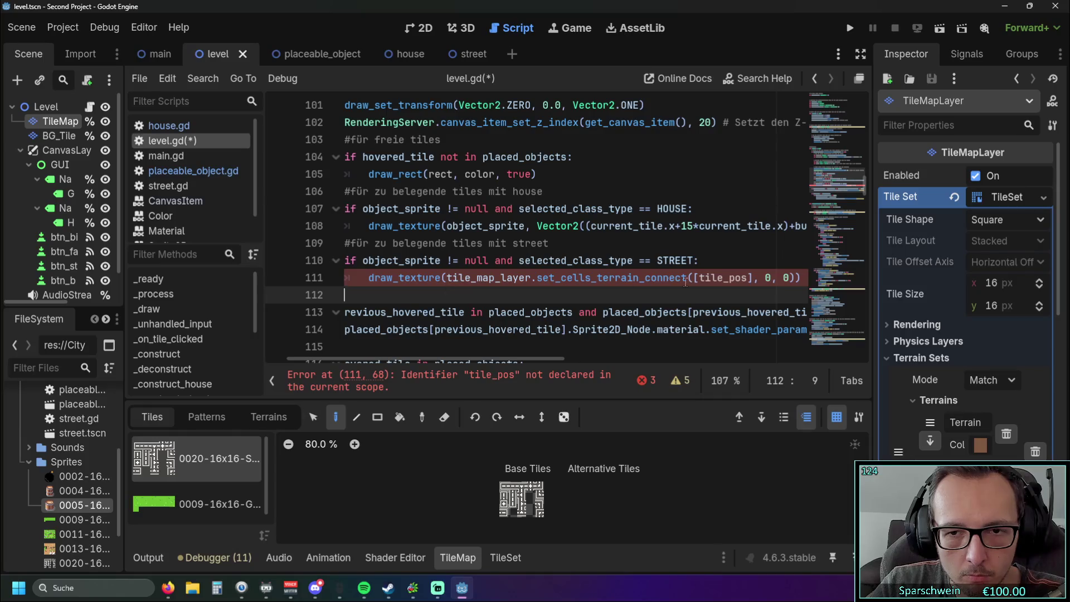
drag(789, 278, 434, 279)
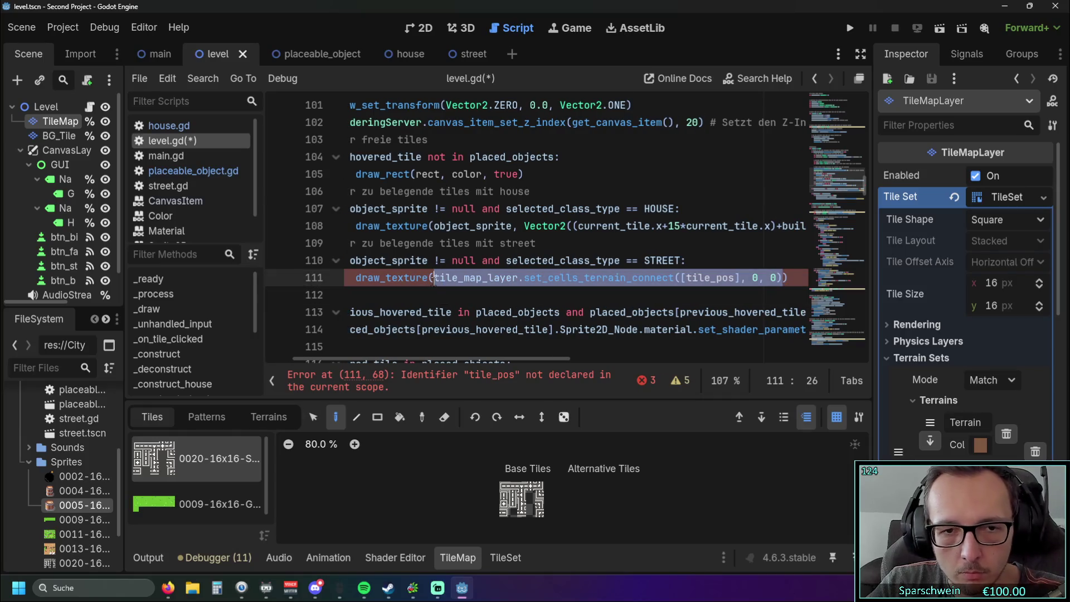
key(BackSpace)
click(456, 282)
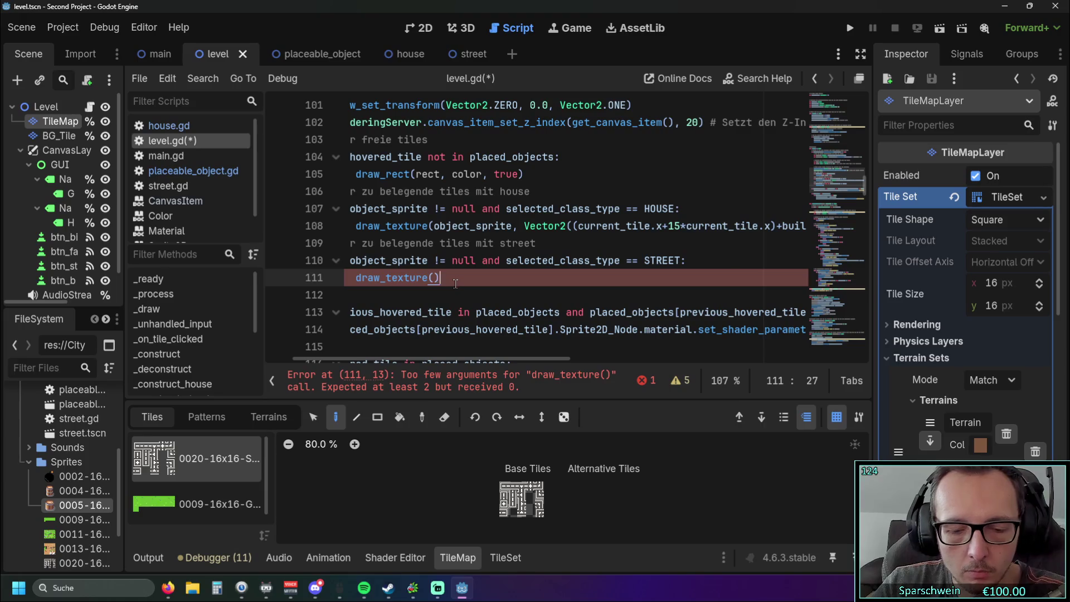
key(ctrl+v)
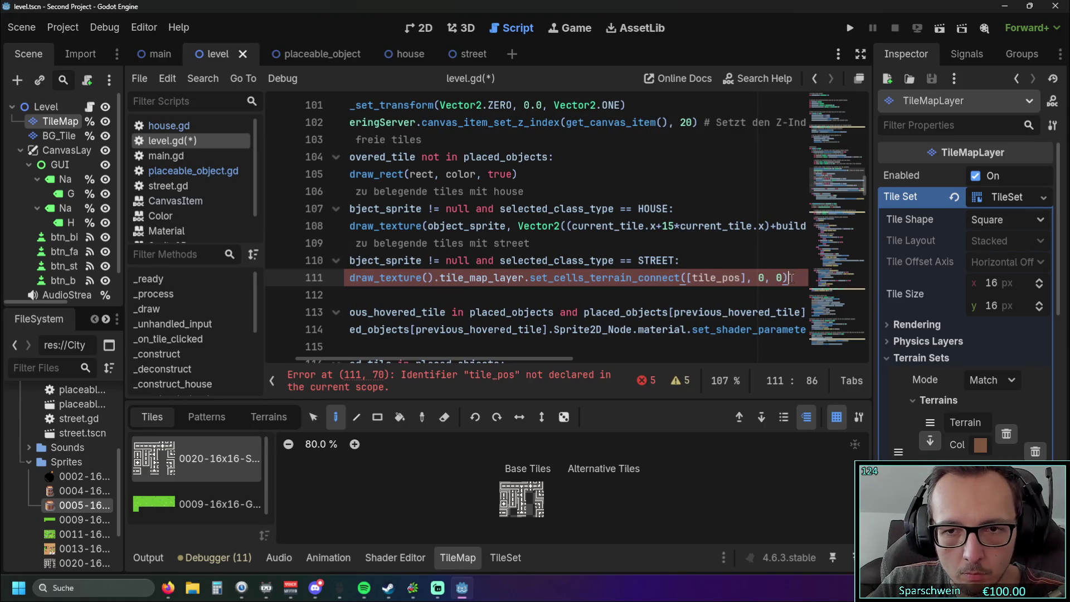
drag(789, 278, 505, 279)
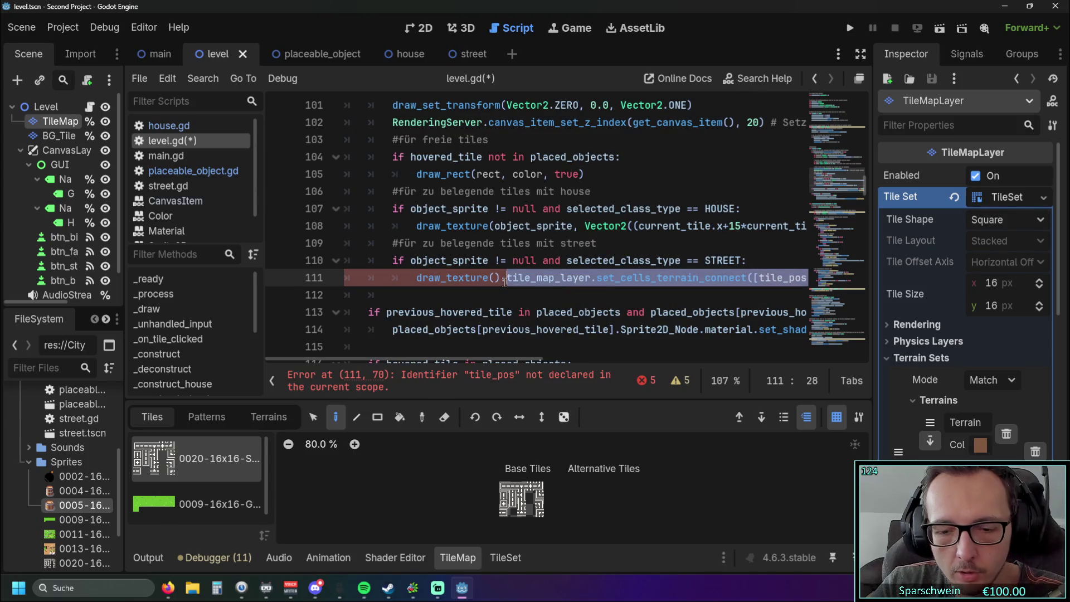
key(BackSpace)
key(Left)
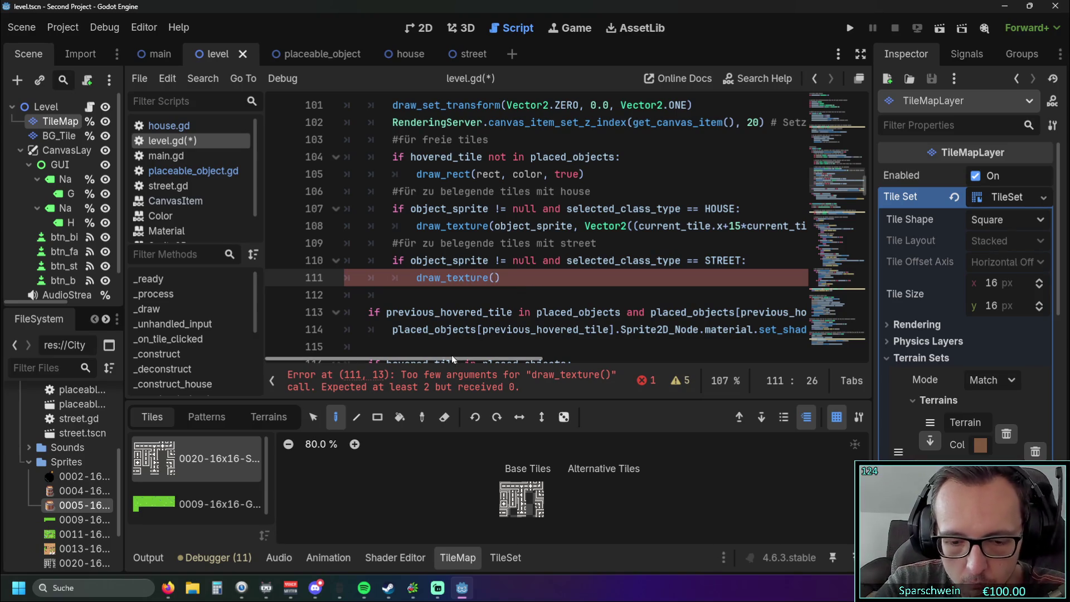
- Type object_sprite followed by a comma inside the line 111 draw_texture() call
text(objext)
key(BackSpace)
key(BackSpace)
text(ct)
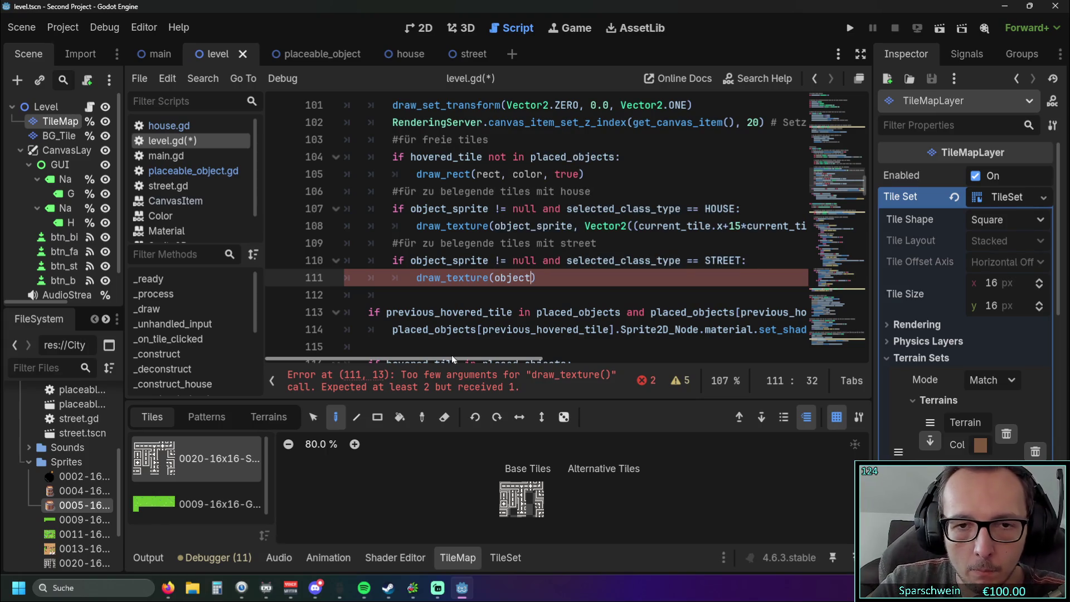
text(_sprite)
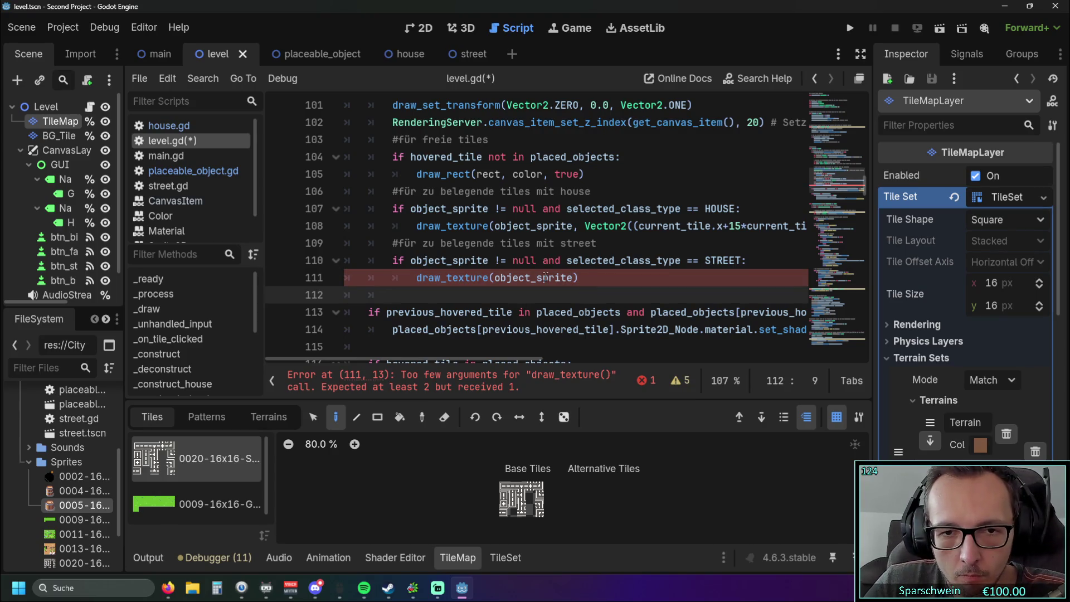
click(575, 278)
text(,)
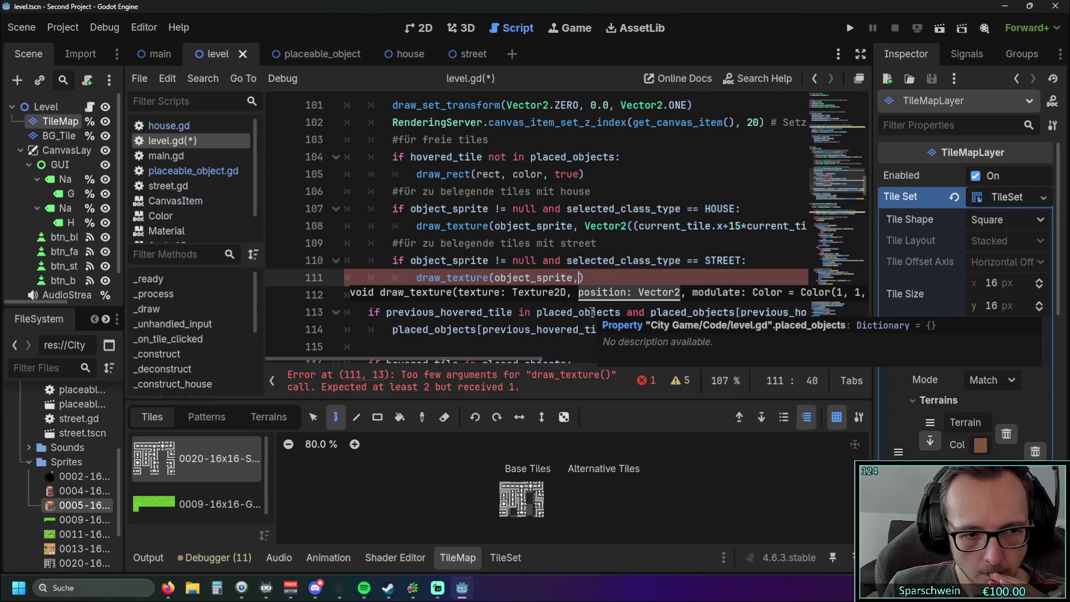
click(548, 243)
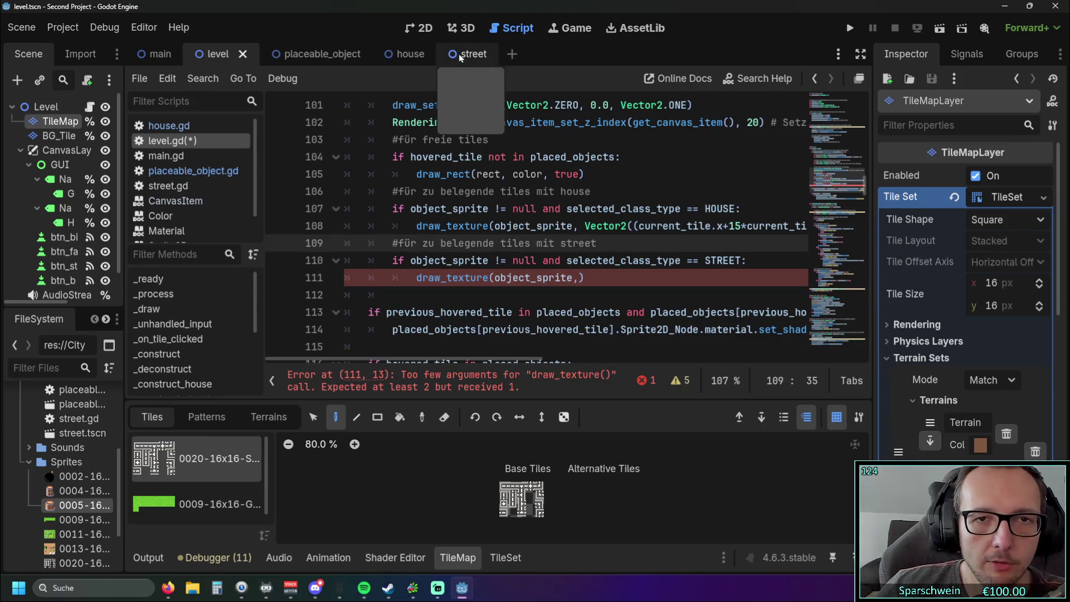
- Glance through the street scene and the street.gd, placeable_object.gd and house.gd scripts, returning to level.gd
click(461, 56)
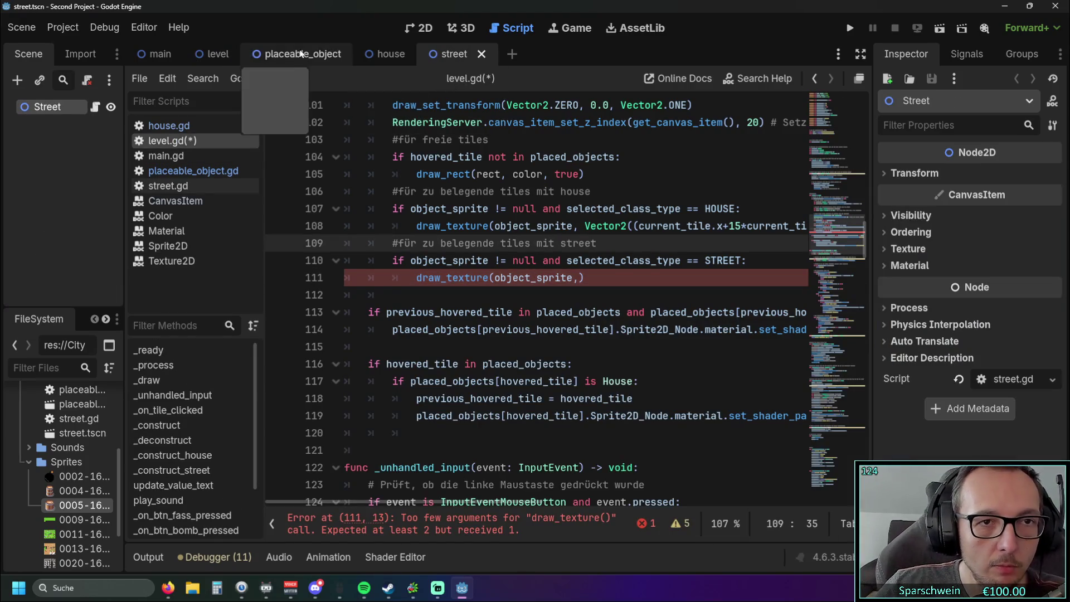
click(211, 55)
click(172, 186)
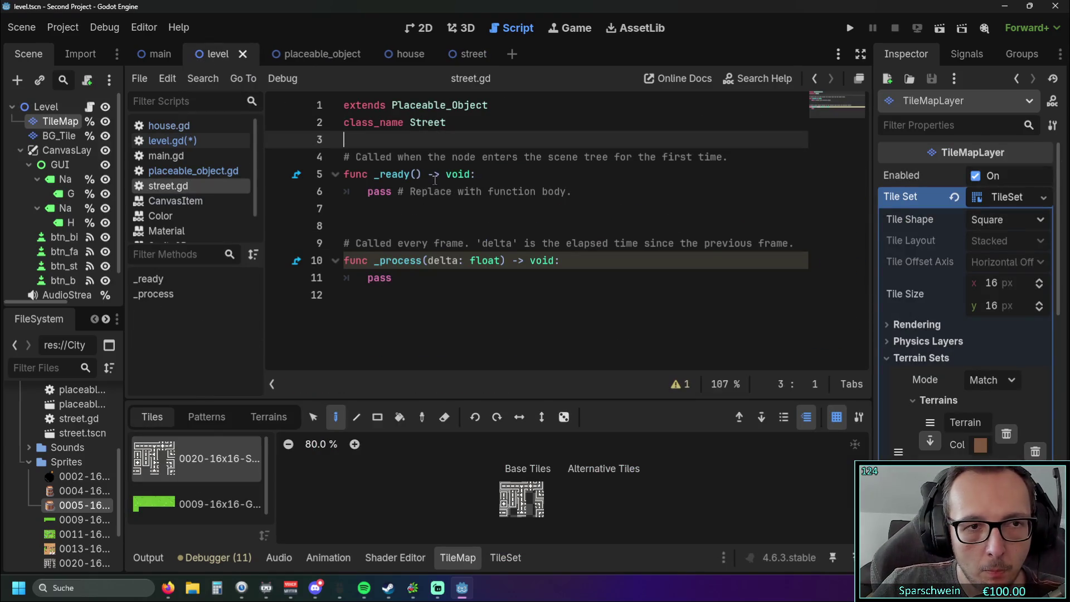
click(191, 173)
click(189, 141)
click(189, 127)
click(199, 142)
- Scroll level.gd to _construct_street and select tile_map_layer to see where it's used
scroll(524, 194, down, 20)
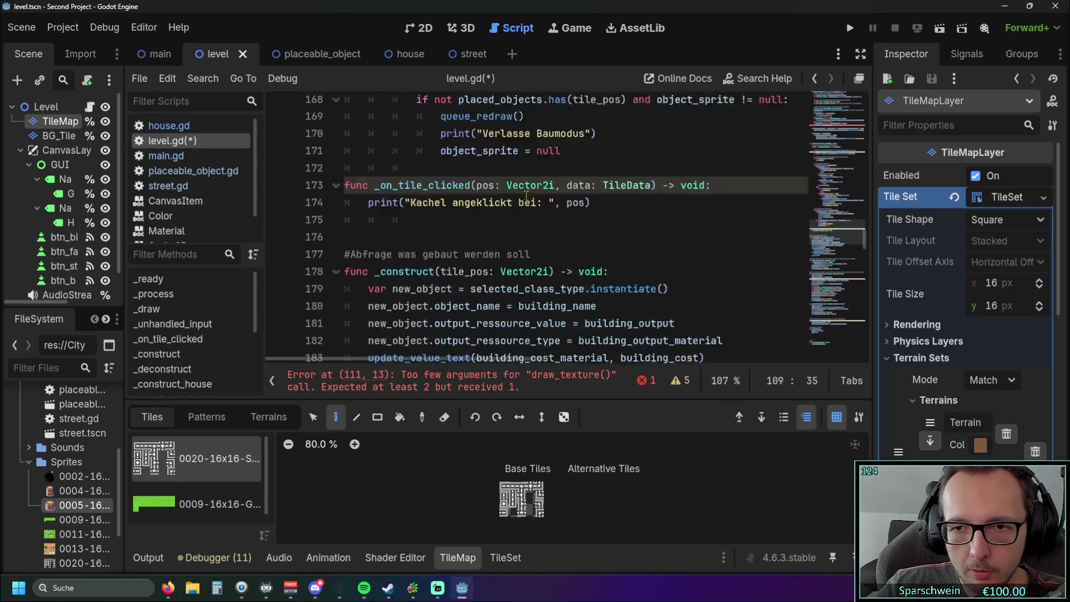
scroll(524, 195, down, 14)
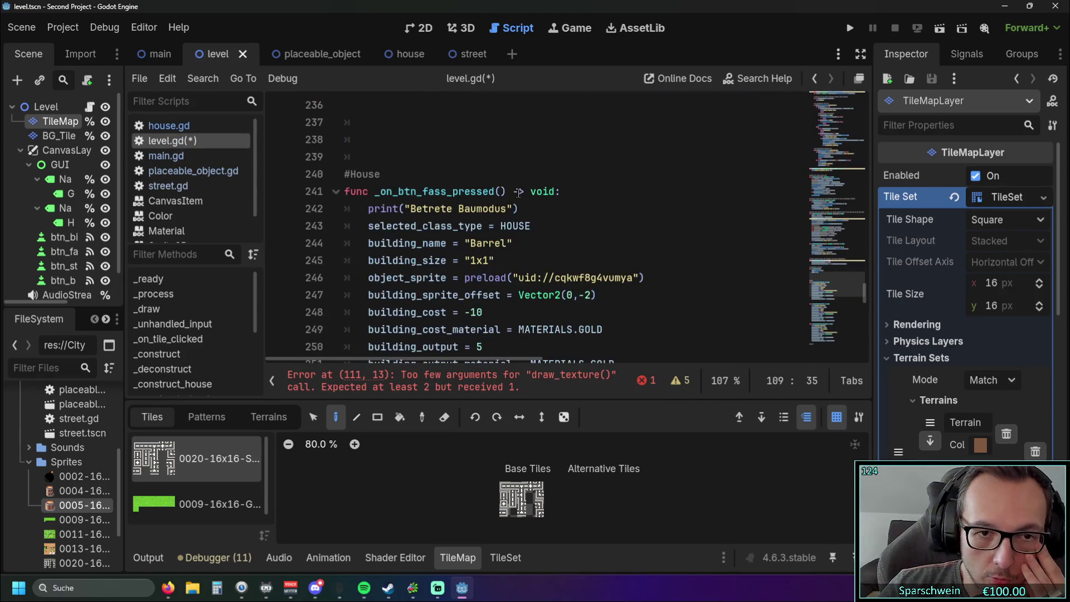
scroll(519, 192, up, 20)
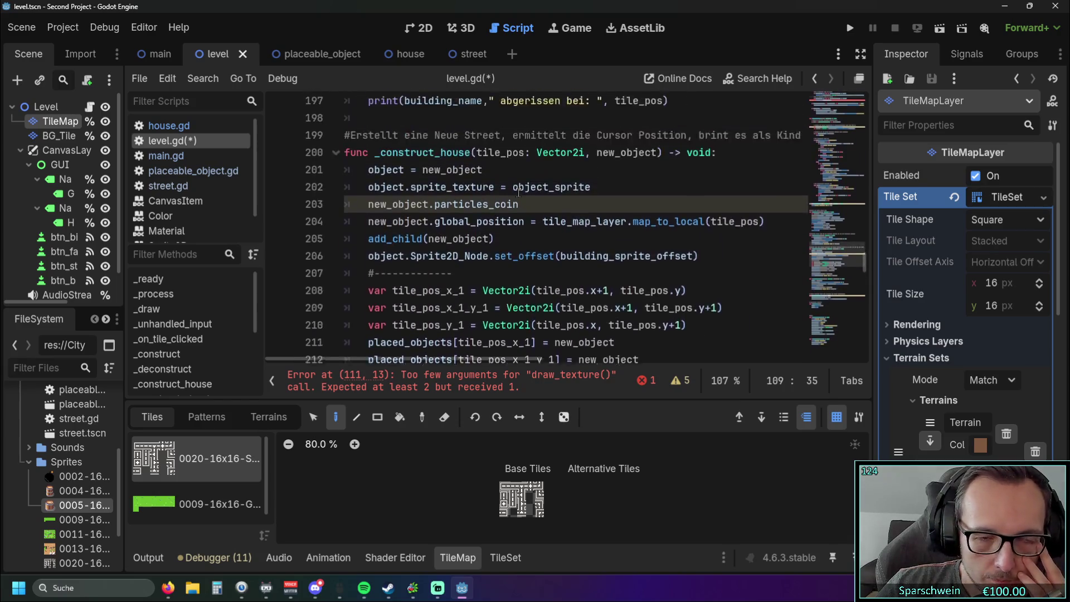
scroll(518, 193, up, 8)
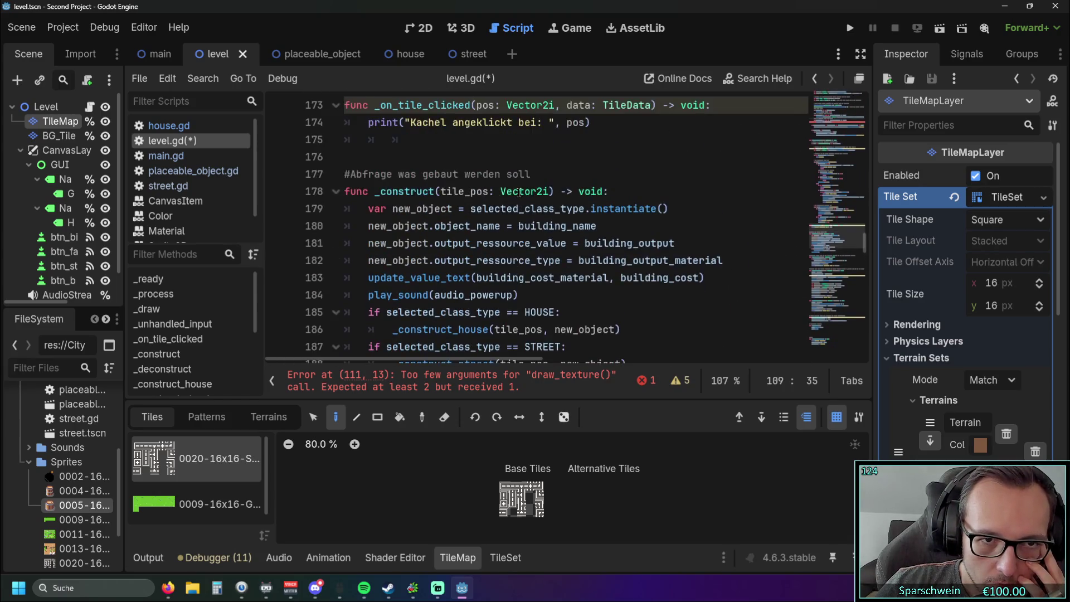
scroll(524, 194, down, 16)
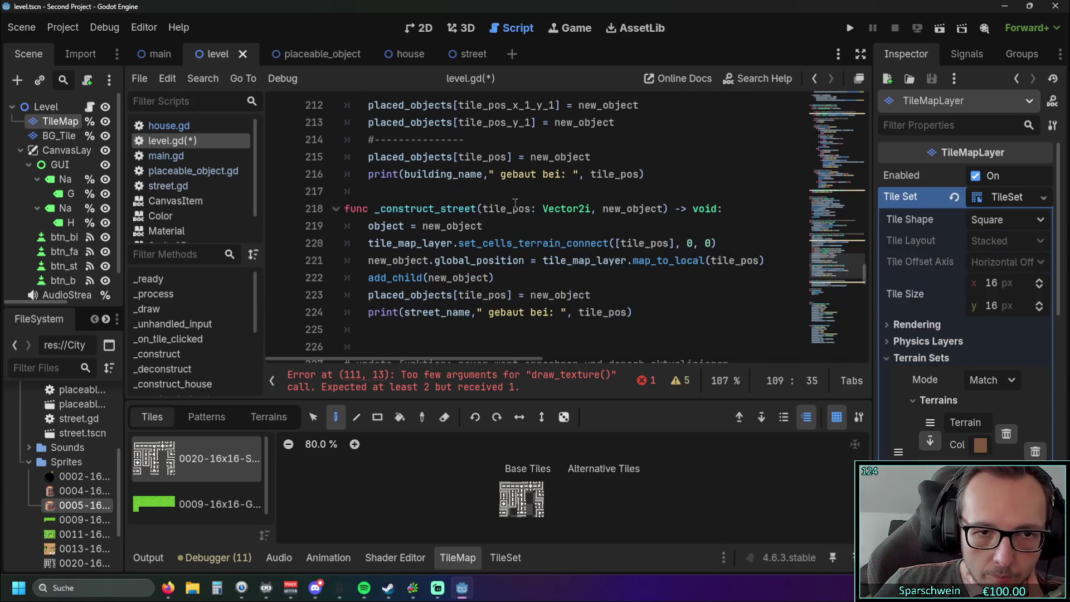
double_click(371, 243)
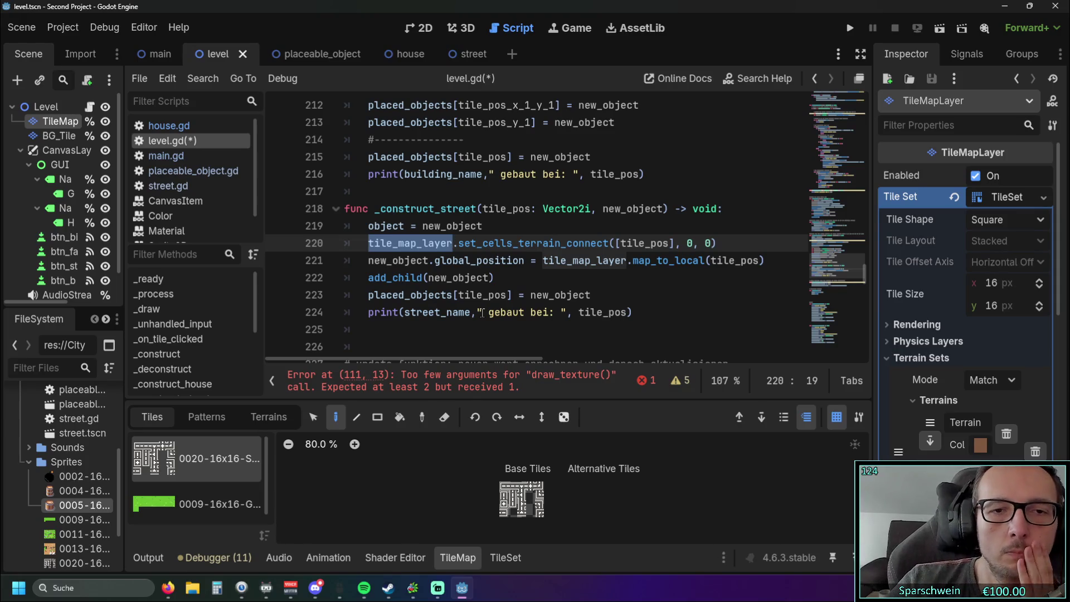
- Review the construction and button code, then scroll back up to the line 111 draw_texture call
key(Down)
key(Down)
key(End)
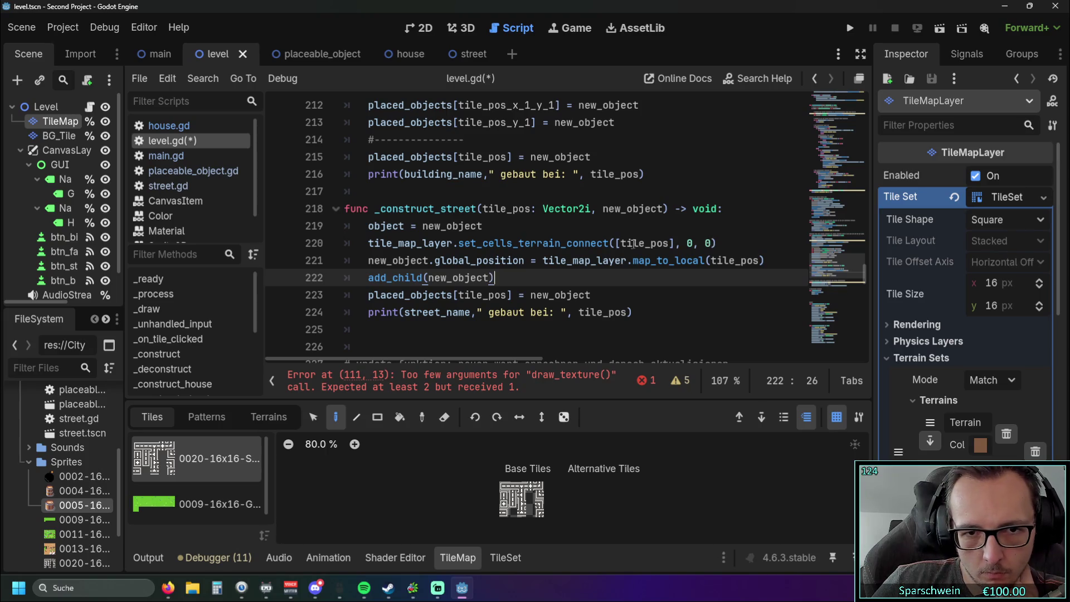
mouse_move(519, 240)
scroll(518, 240, down, 9)
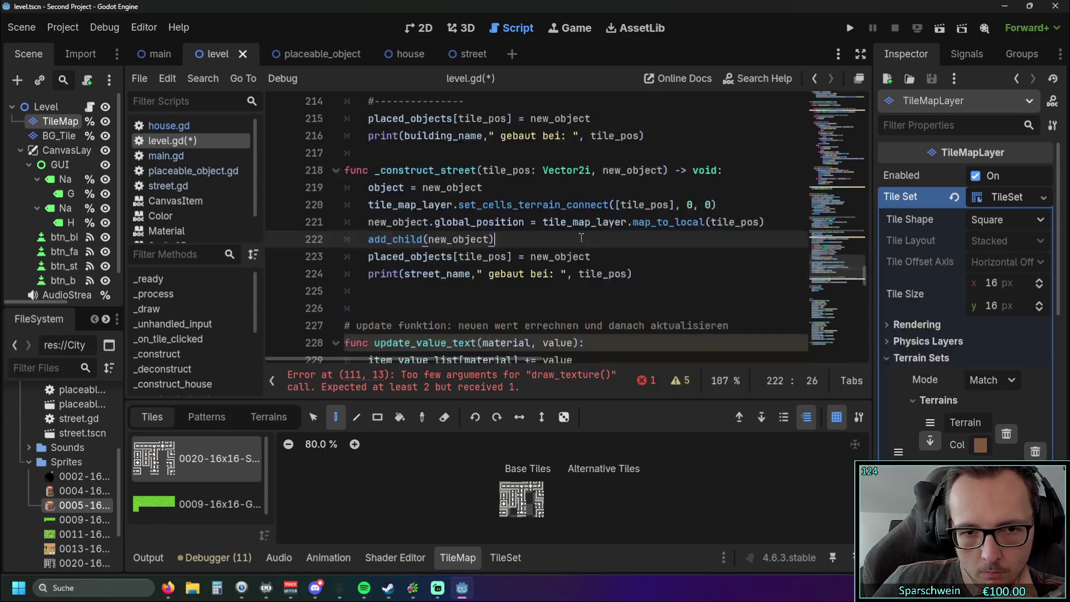
scroll(557, 238, down, 12)
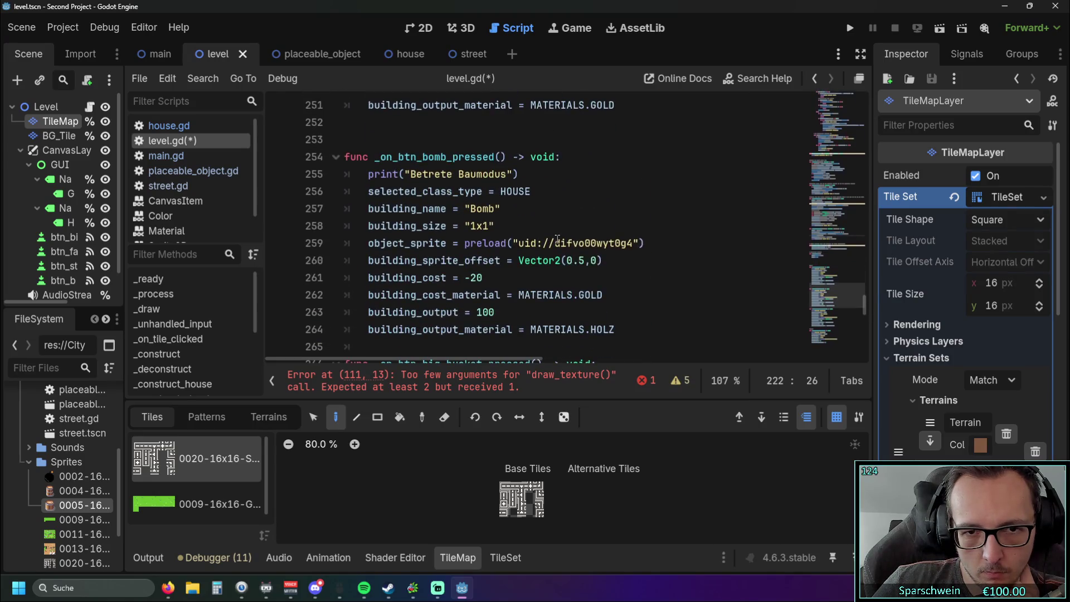
scroll(558, 238, down, 5)
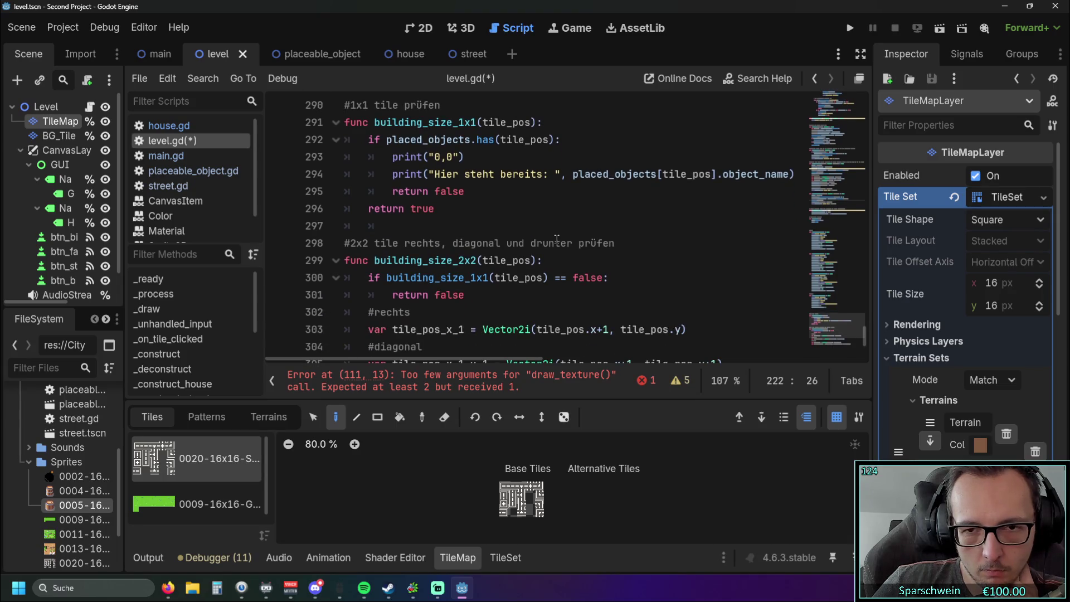
scroll(557, 240, up, 9)
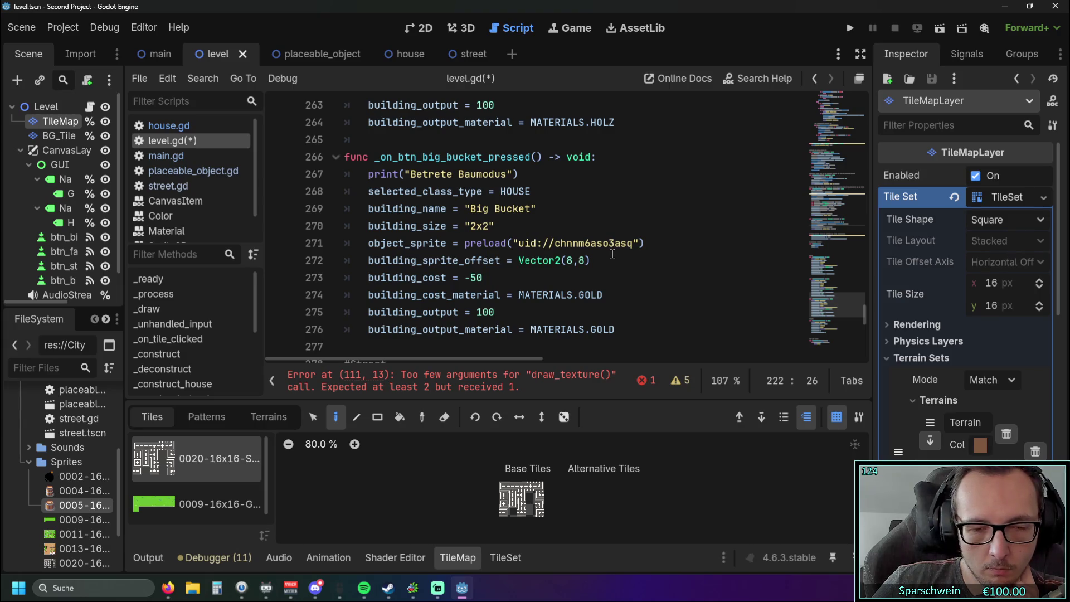
scroll(612, 255, up, 19)
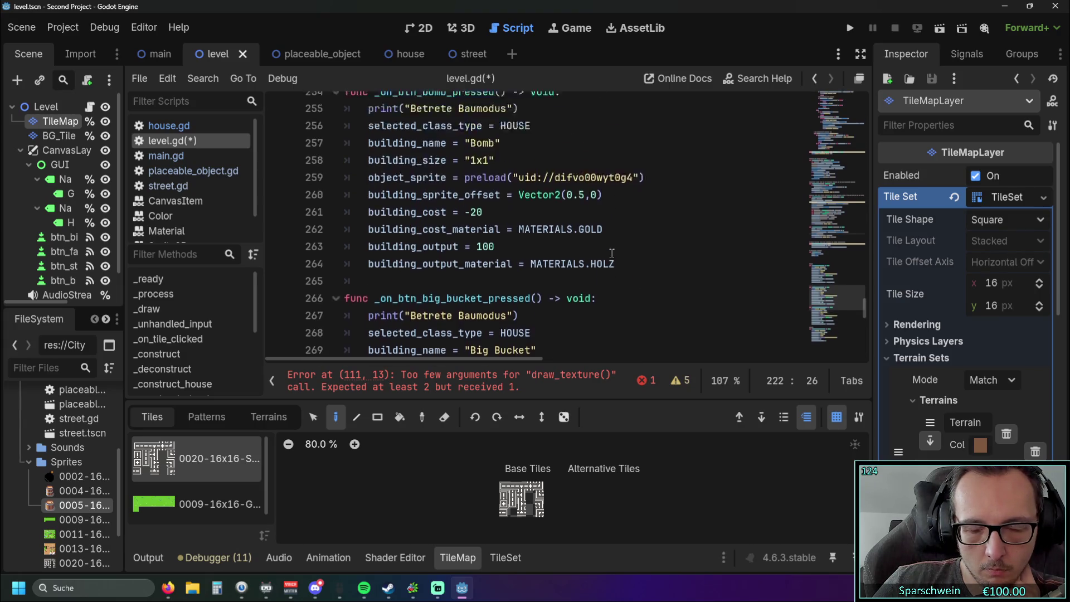
drag(858, 265, 874, 187)
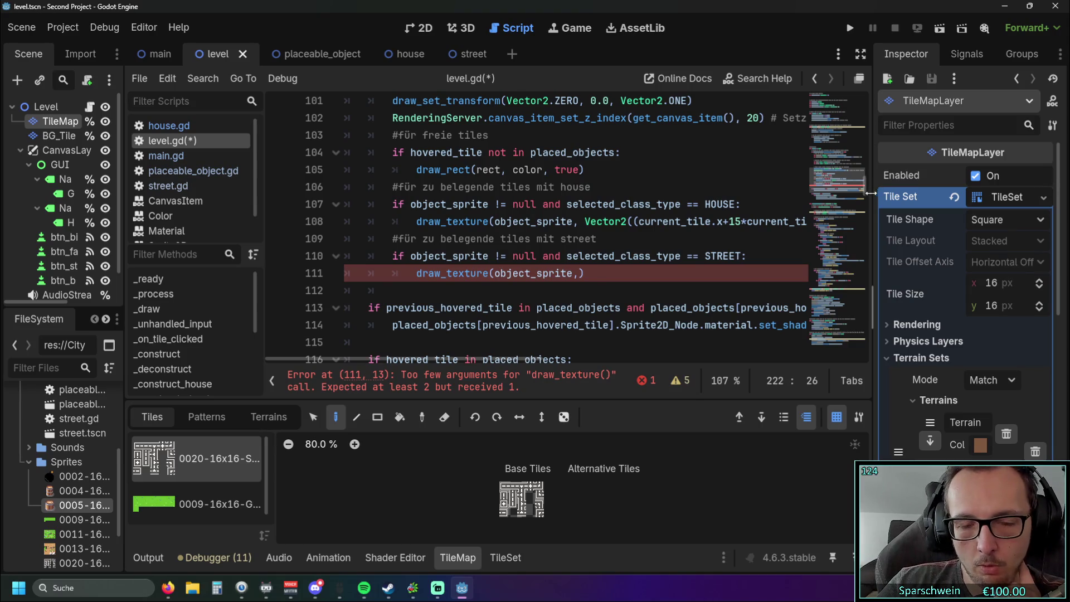
- Browse the Texture2D class reference, then go back to level.gd
scroll(167, 215, down, 1)
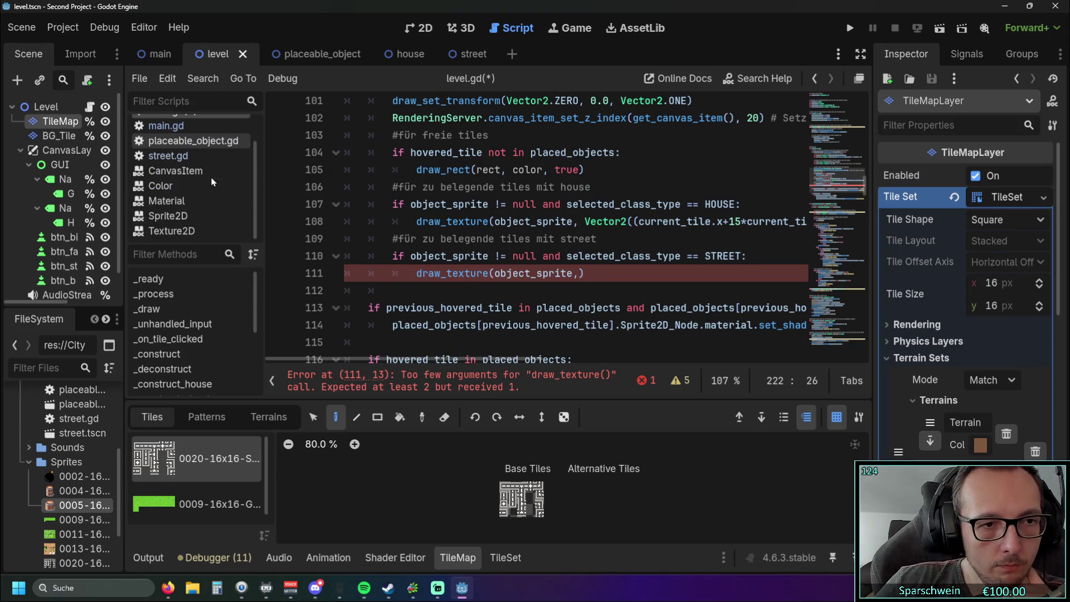
click(170, 230)
scroll(416, 197, down, 6)
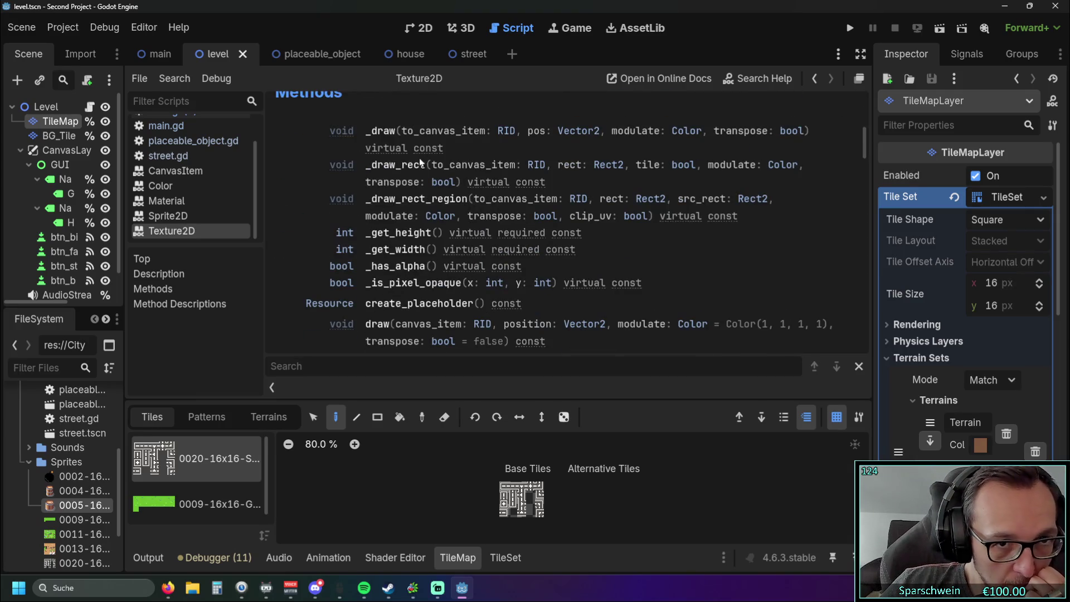
scroll(315, 172, down, 3)
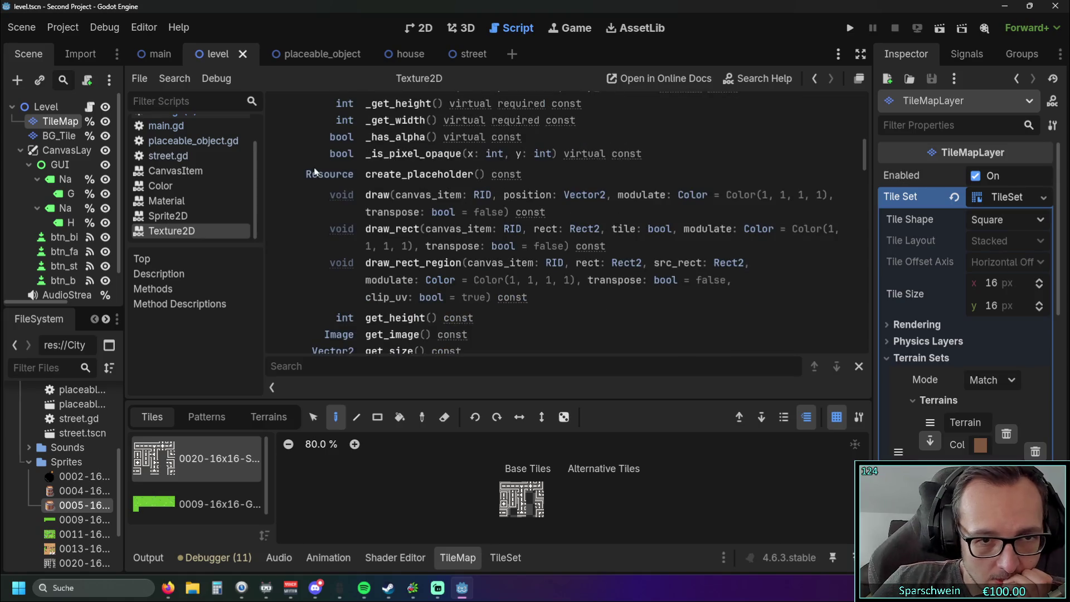
scroll(316, 171, down, 1)
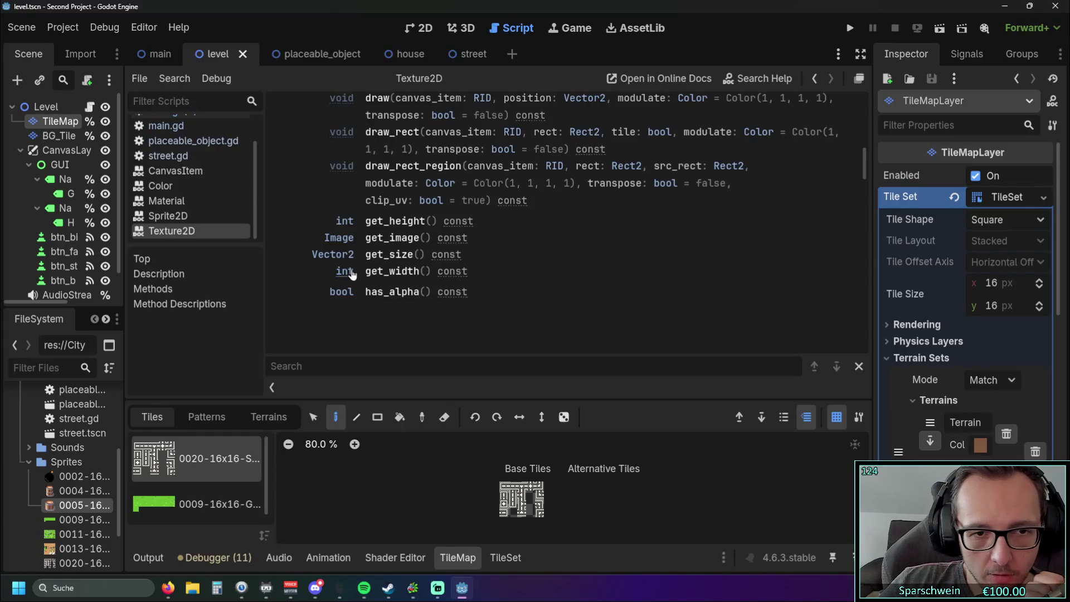
scroll(351, 272, down, 2)
scroll(351, 272, up, 2)
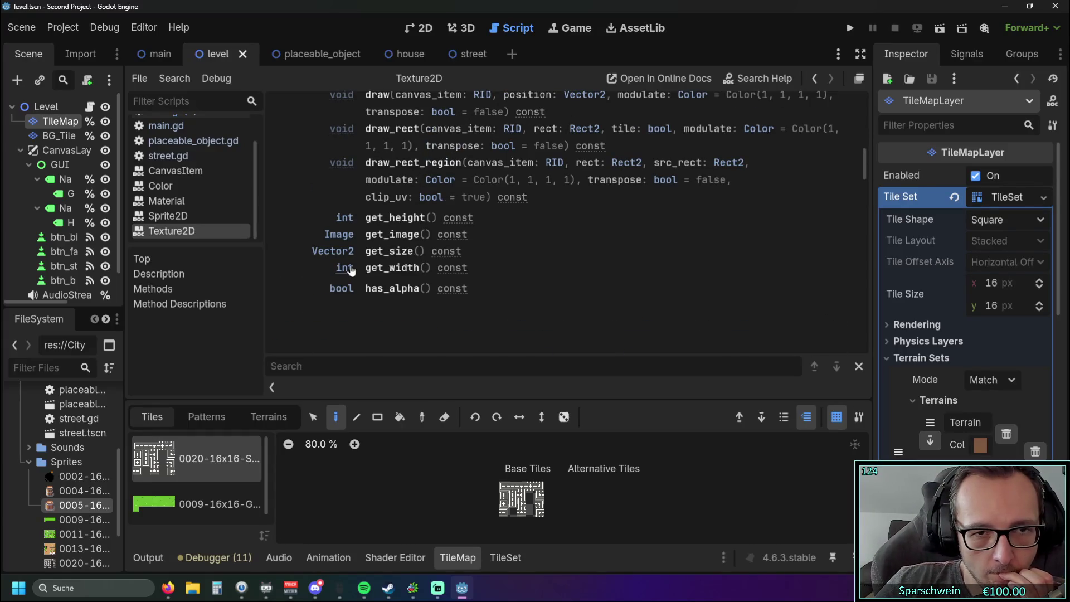
scroll(181, 155, up, 2)
click(181, 144)
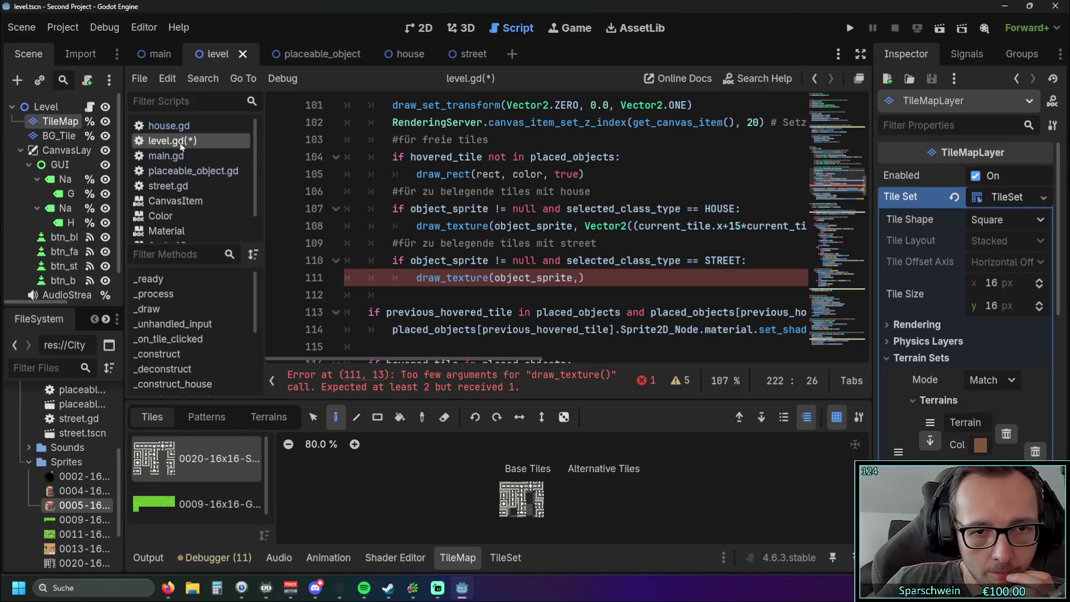
- Reopen the Texture2D reference, read the _draw method description, and return to level.gd
scroll(181, 150, down, 2)
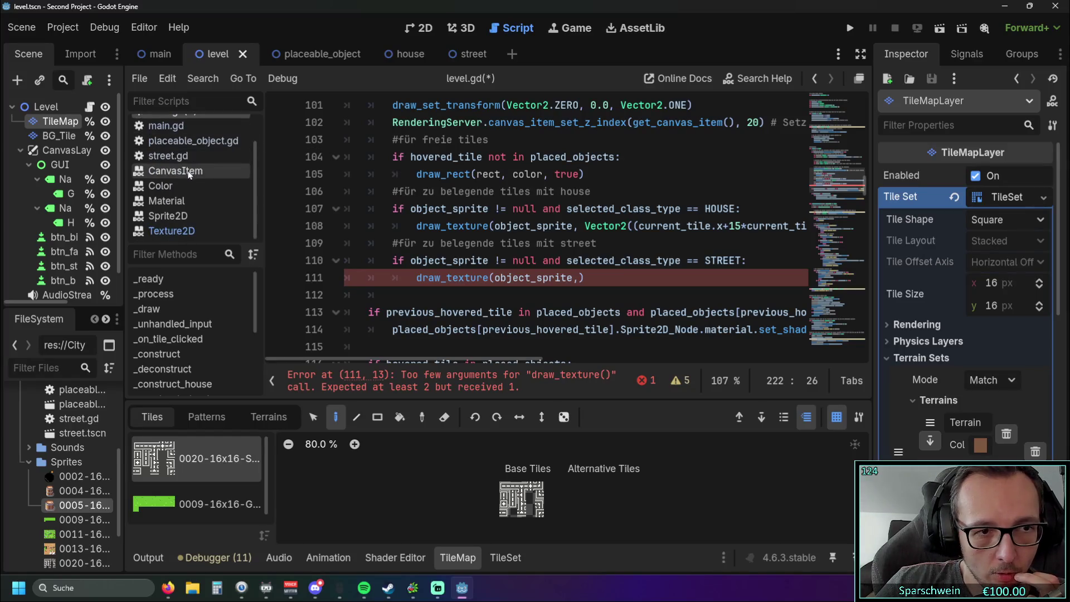
click(170, 231)
scroll(500, 236, up, 5)
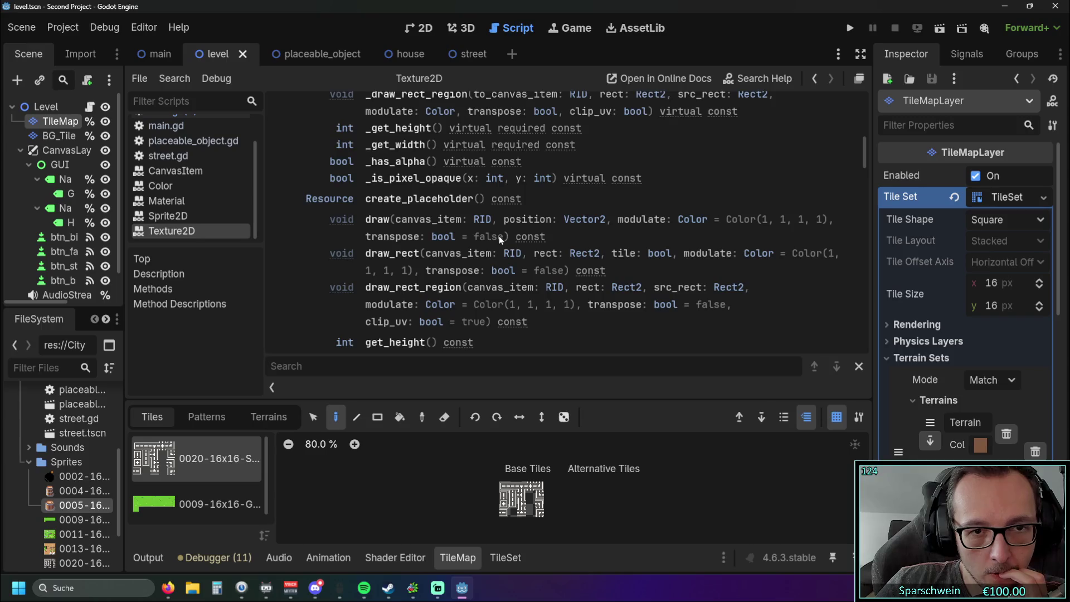
scroll(498, 237, down, 8)
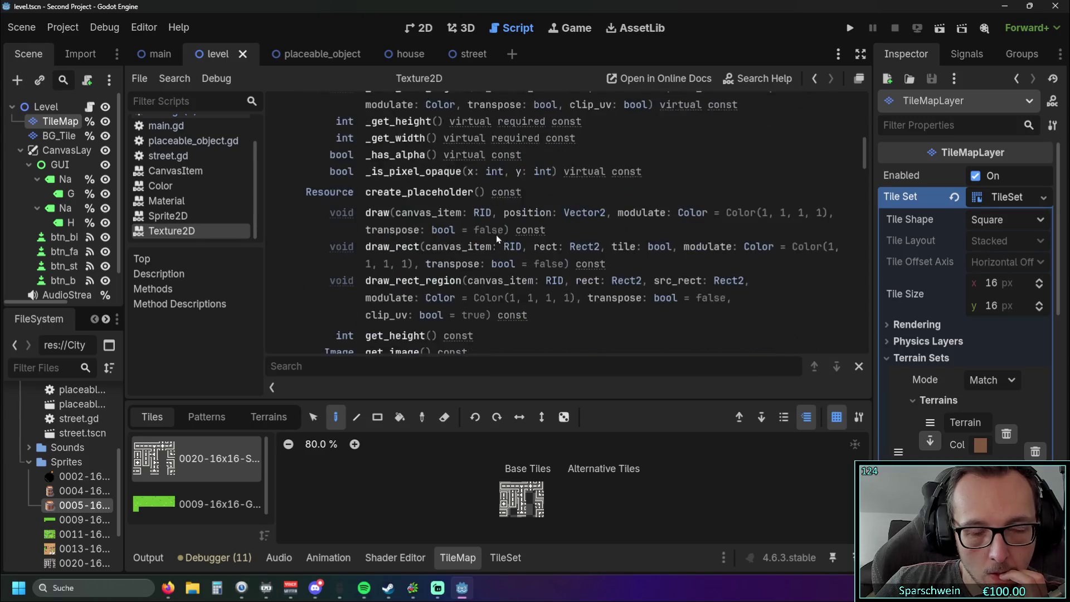
scroll(497, 229, up, 3)
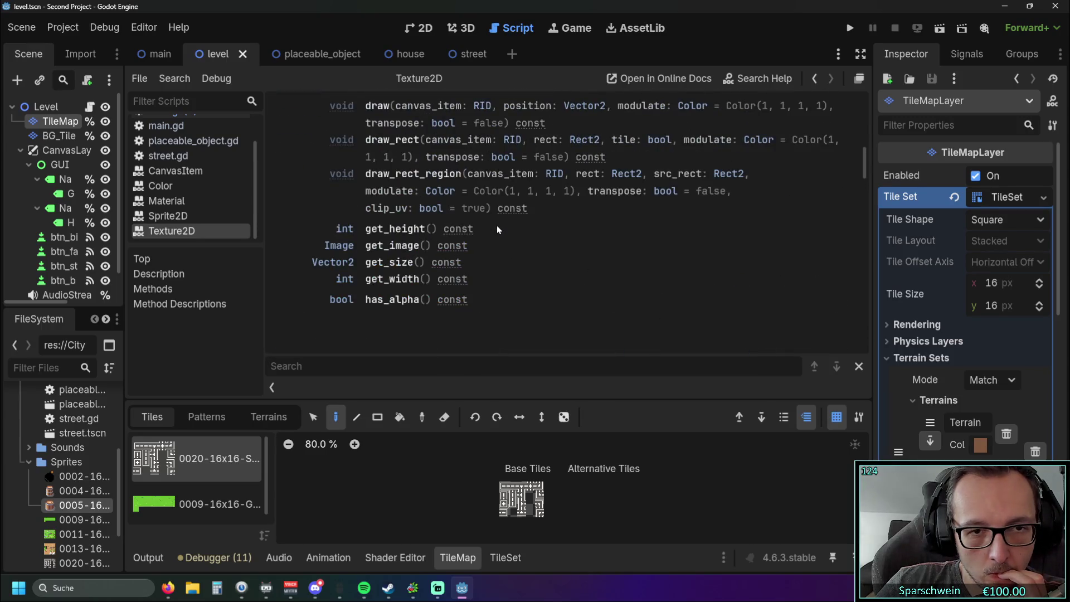
scroll(502, 251, up, 2)
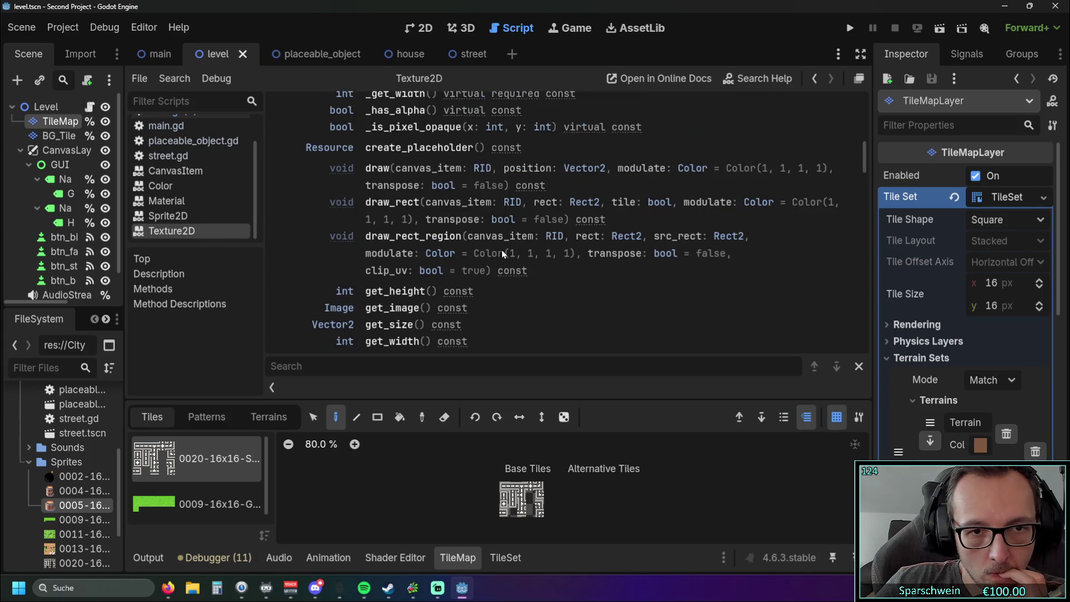
scroll(501, 251, down, 1)
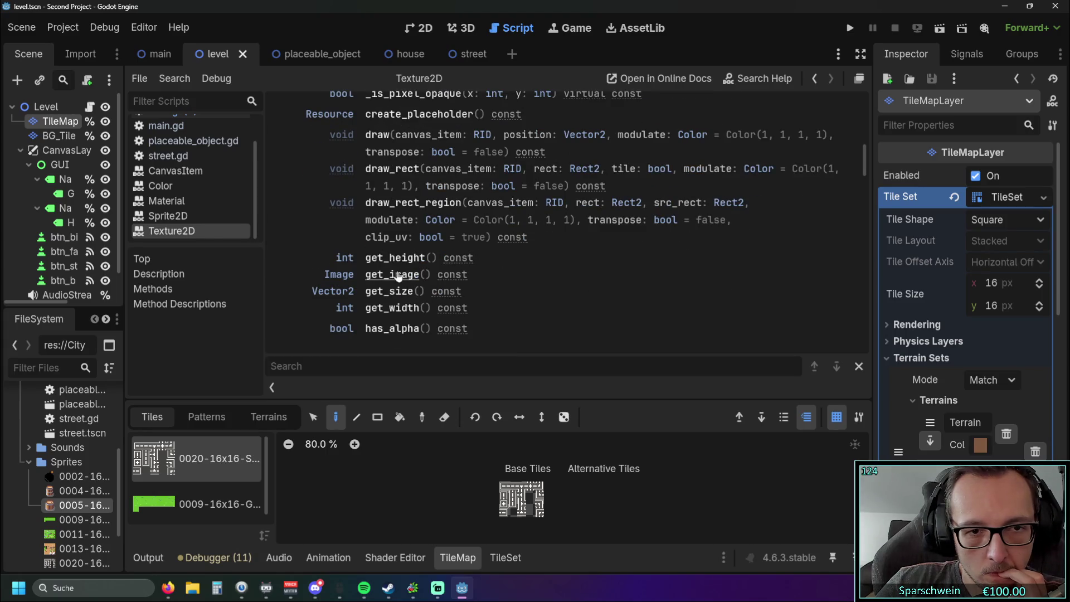
scroll(500, 273, up, 2)
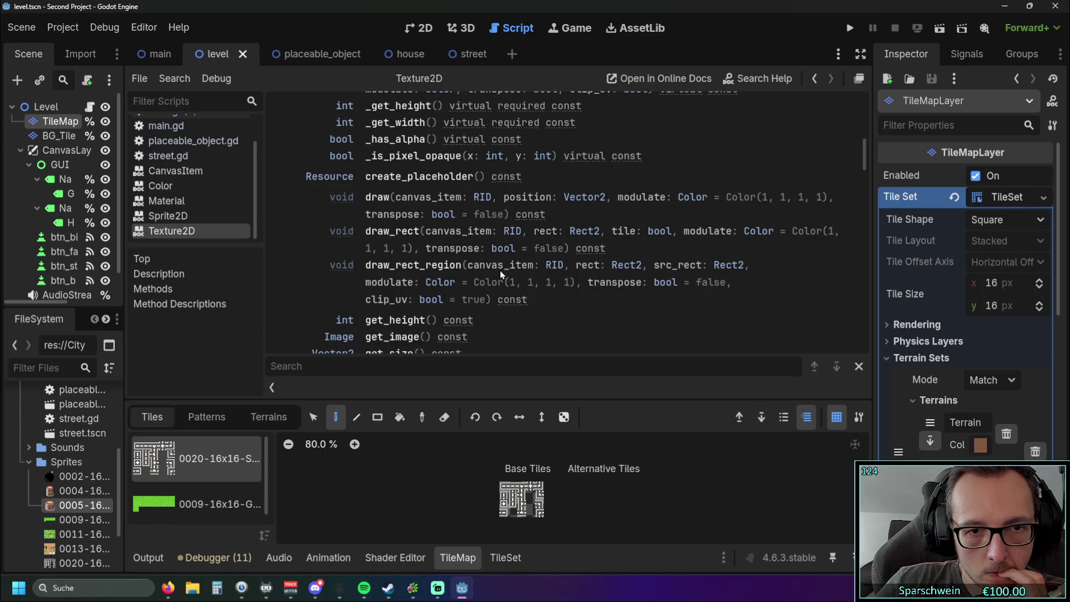
scroll(473, 277, up, 5)
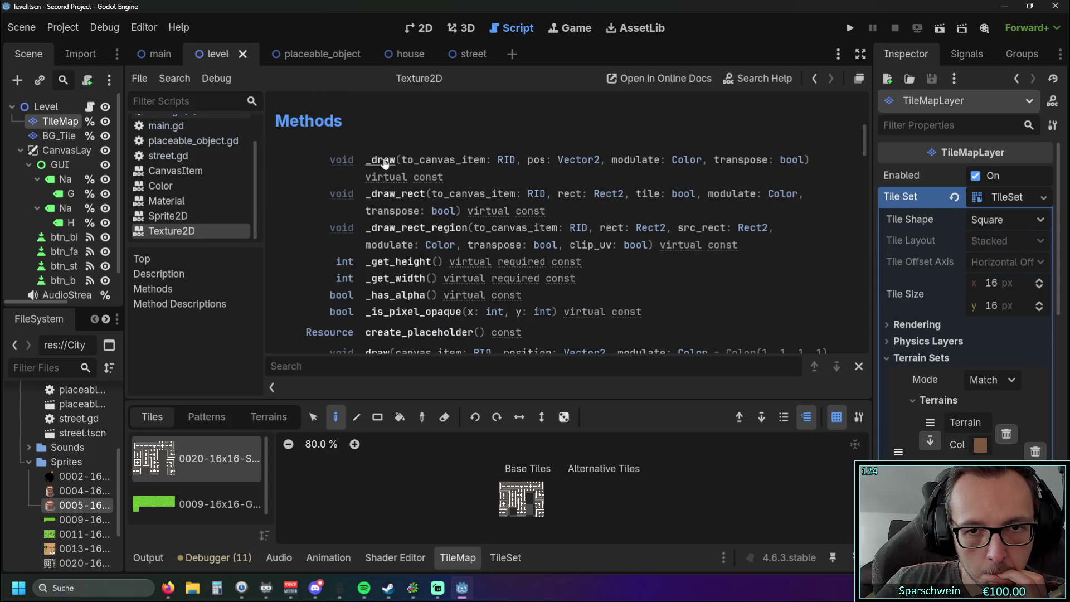
click(385, 161)
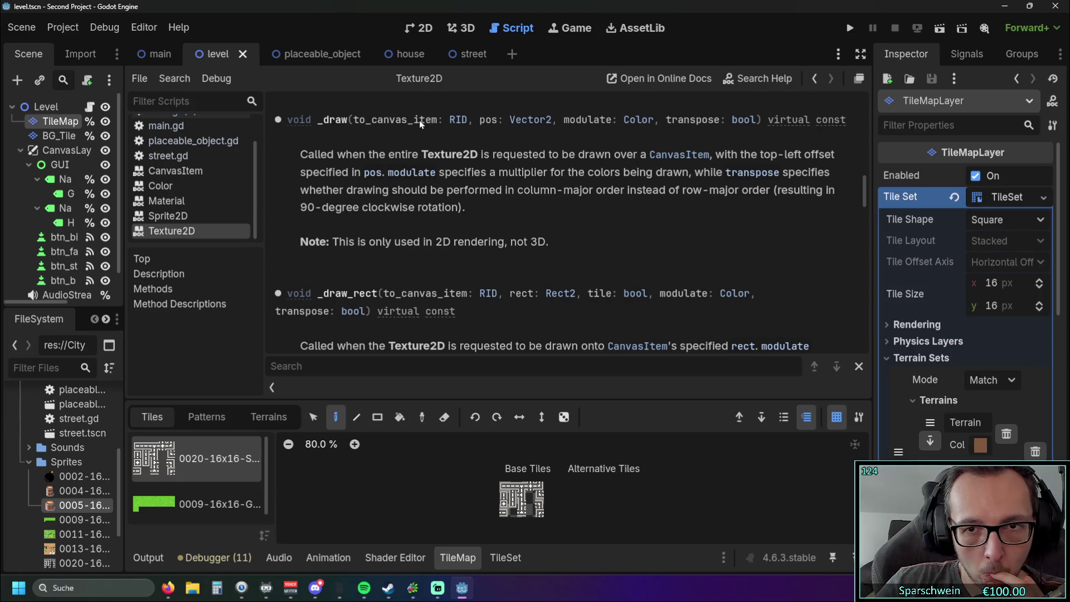
scroll(426, 189, down, 7)
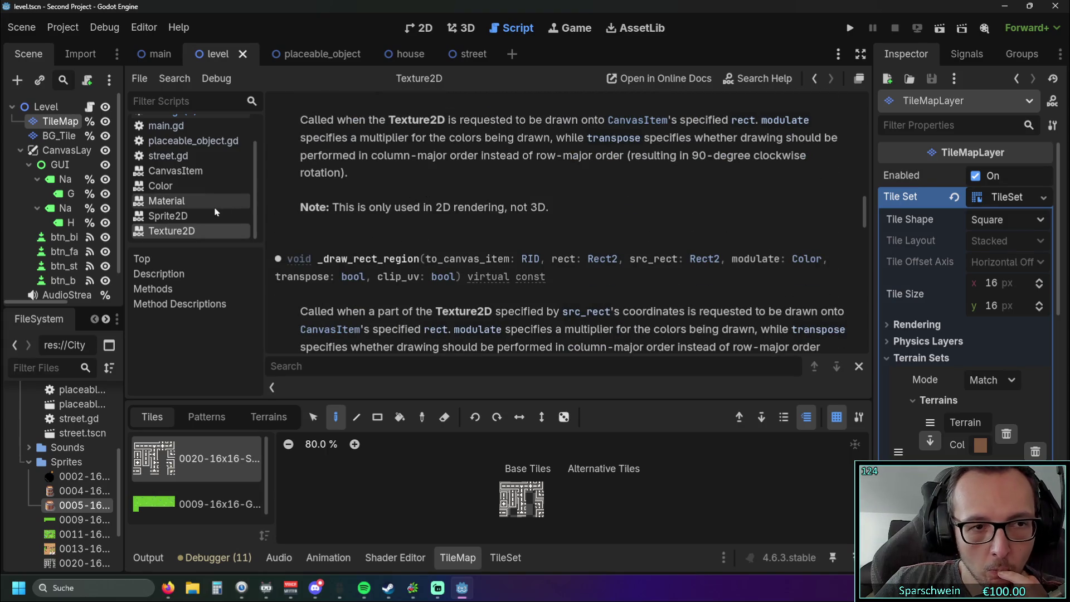
scroll(190, 167, up, 2)
click(169, 140)
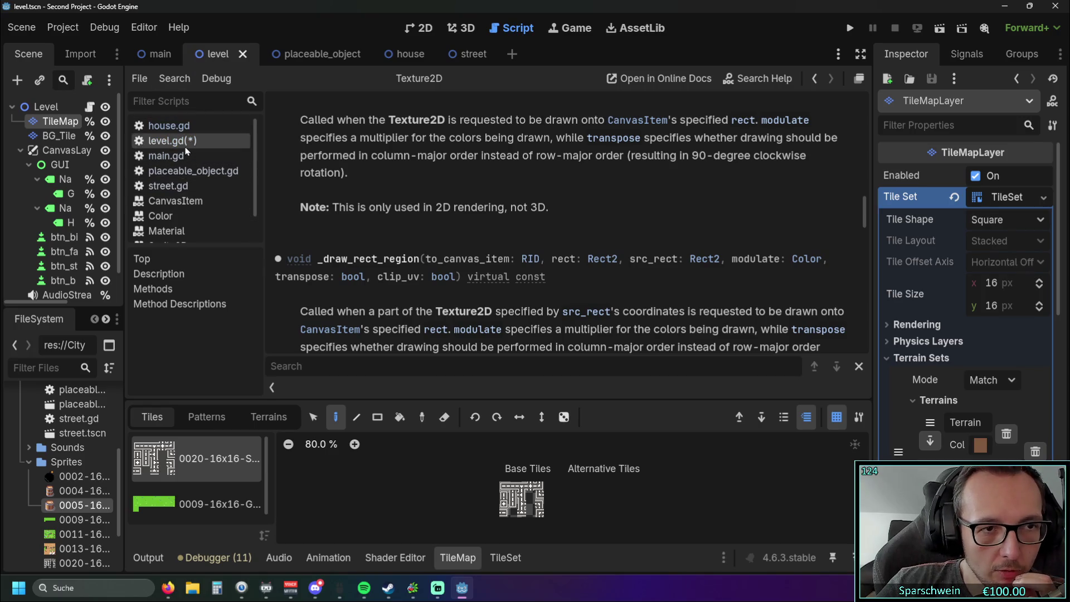
- Open AtlasTexture from Texture2D's inheritors and jump to its atlas property description
mouse_move(457, 279)
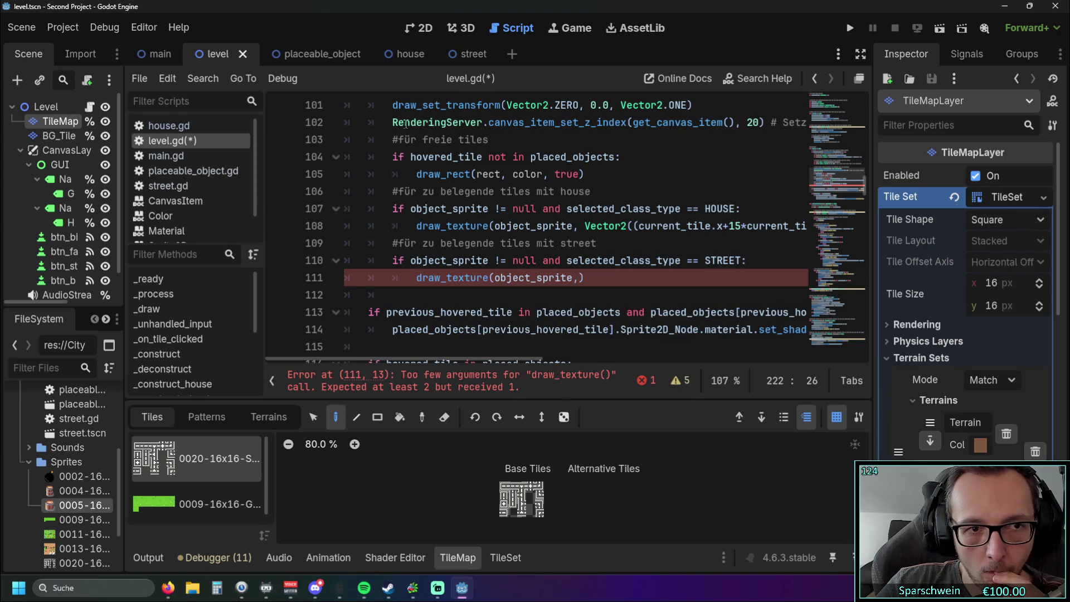
scroll(198, 206, down, 1)
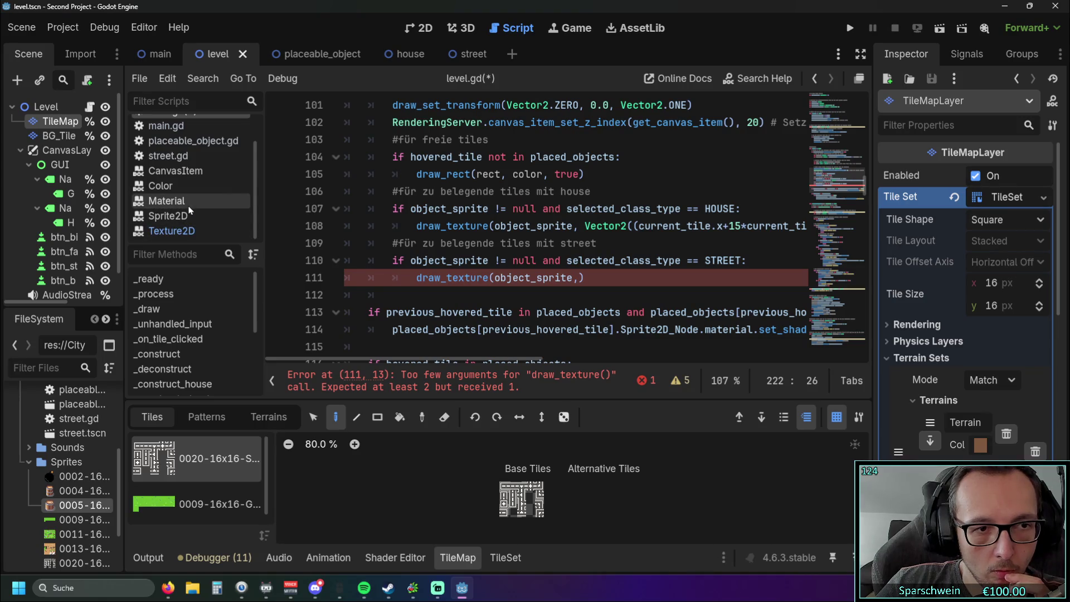
click(190, 233)
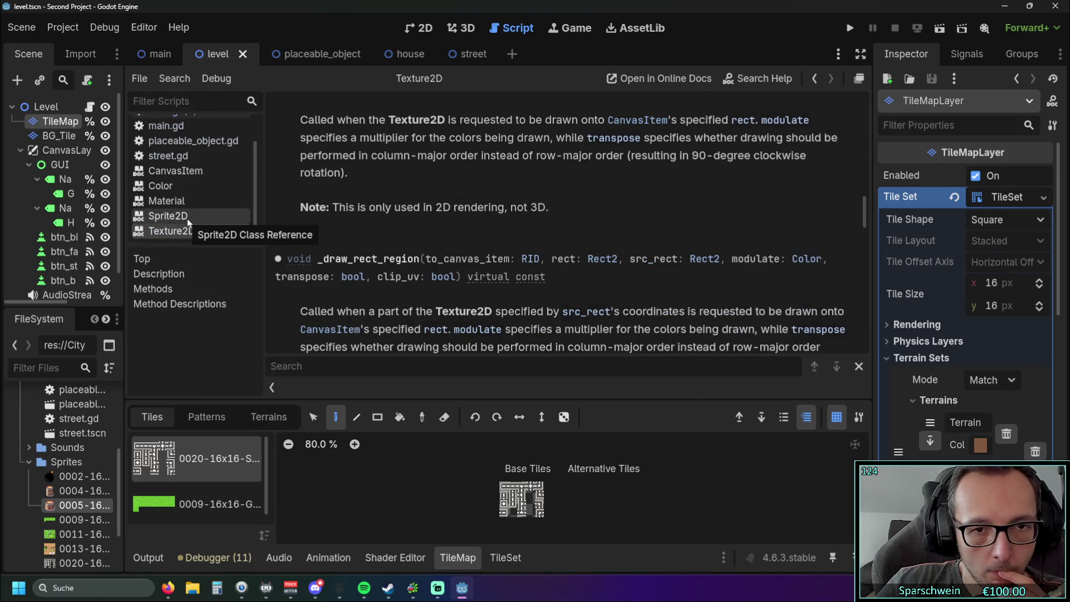
drag(862, 213, 864, 83)
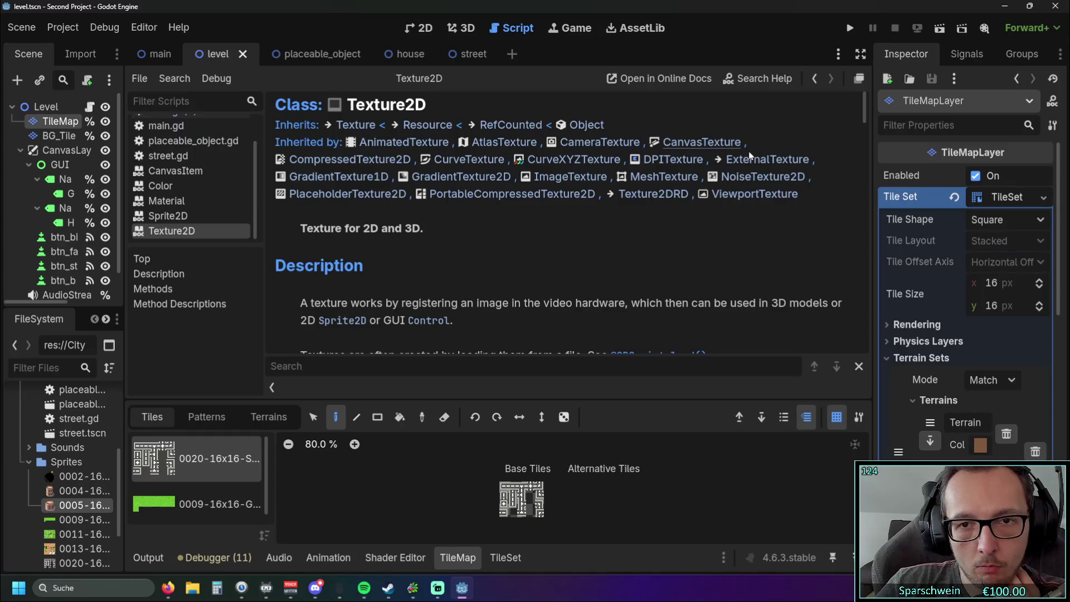
click(496, 143)
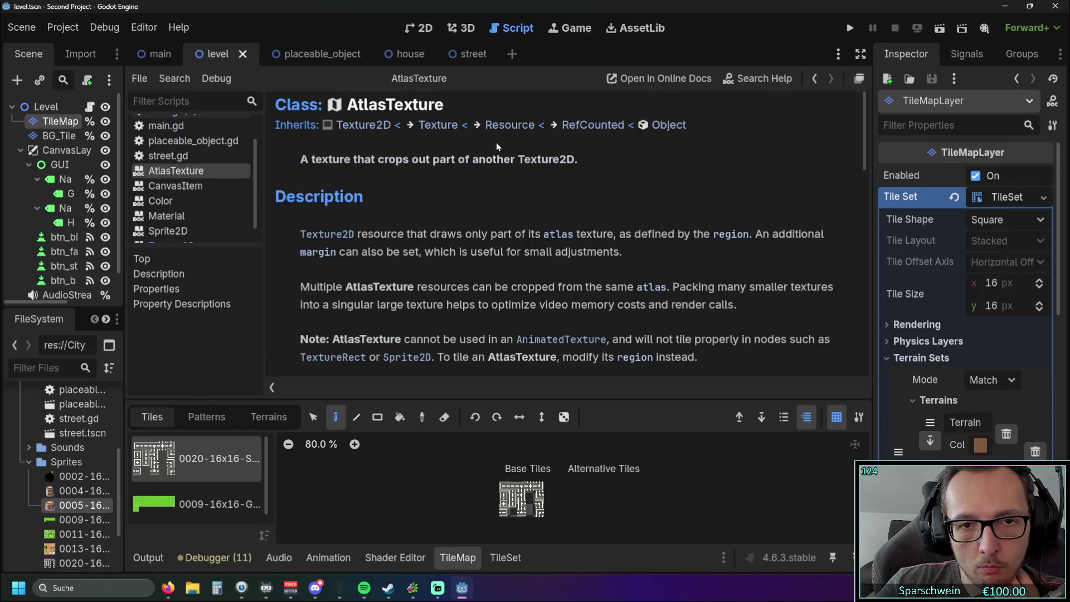
scroll(423, 170, down, 5)
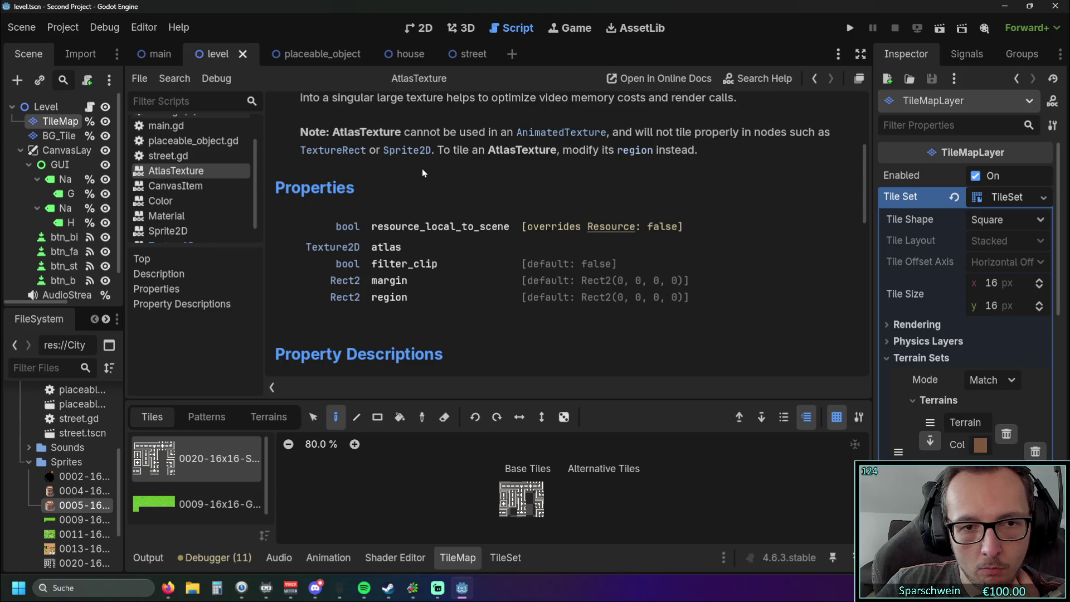
scroll(422, 168, down, 5)
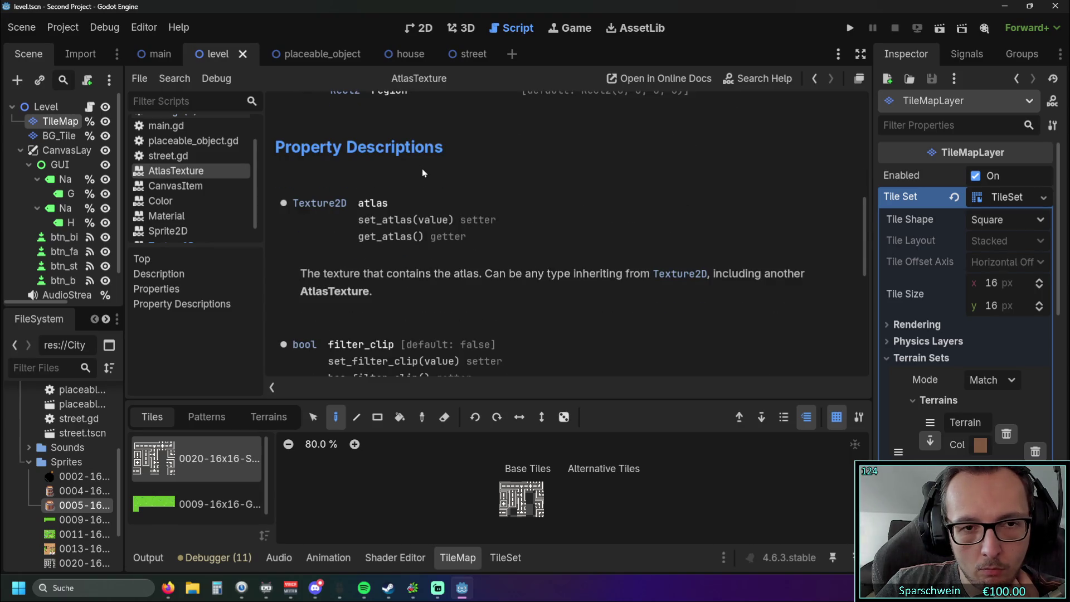
scroll(422, 168, down, 3)
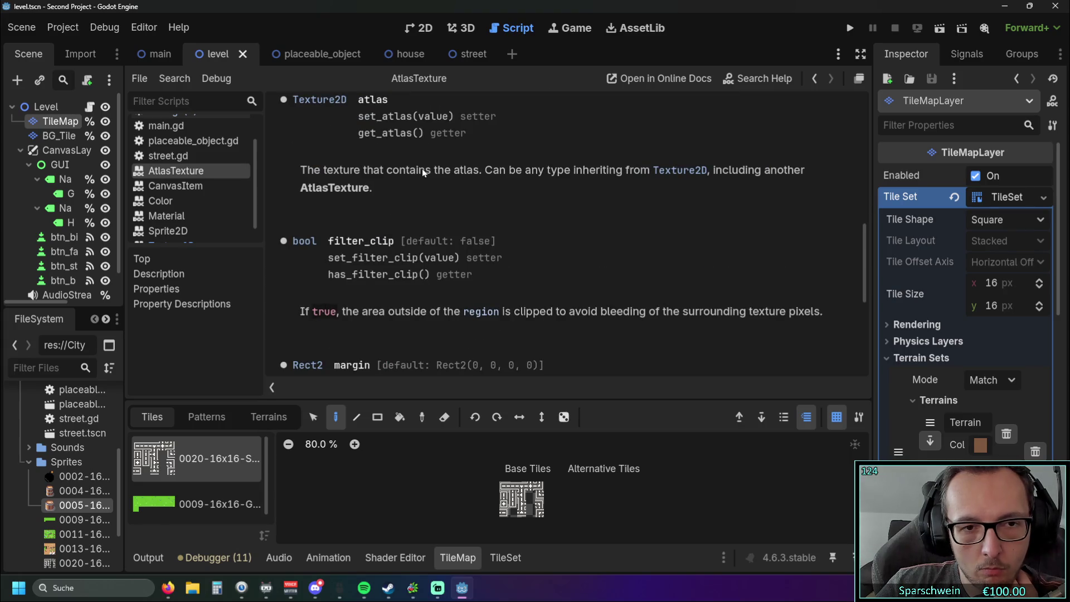
scroll(423, 168, up, 5)
scroll(422, 169, down, 6)
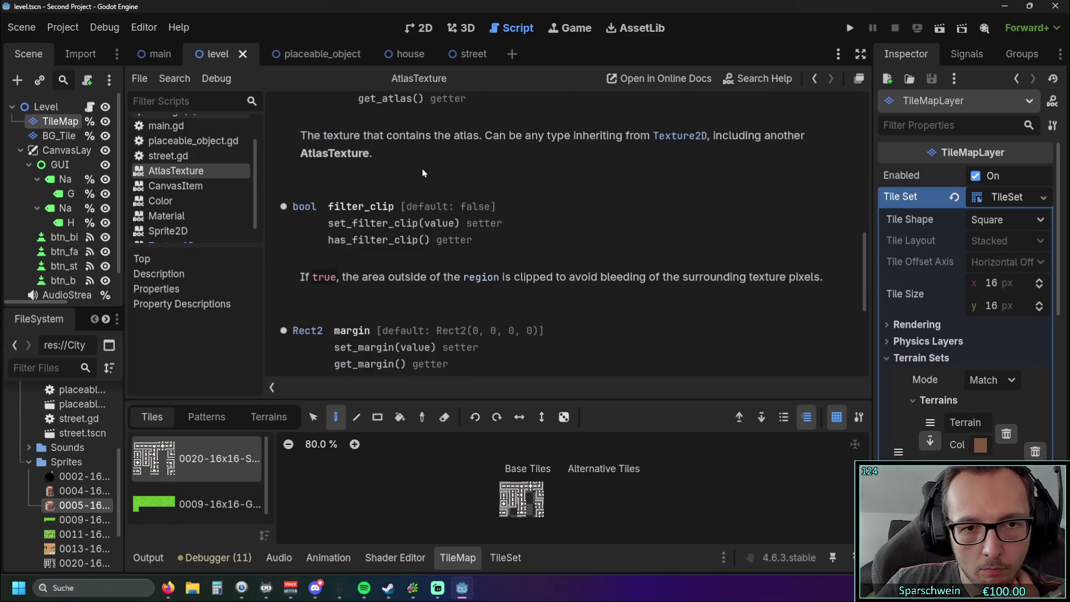
scroll(423, 168, up, 8)
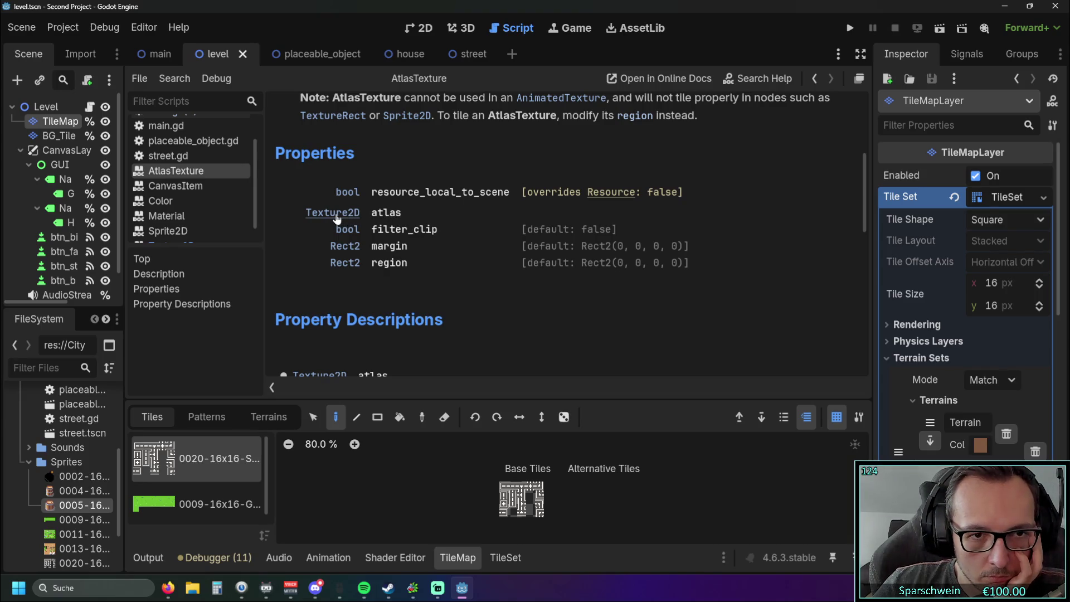
click(392, 214)
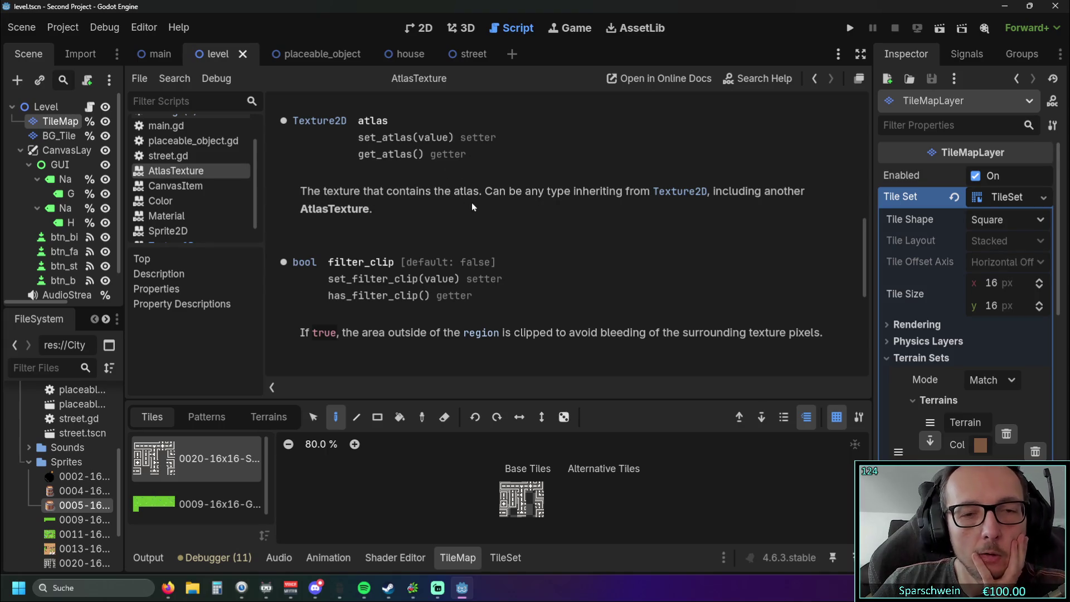
- Reopen the Texture2D class reference and scroll through its contents
click(660, 194)
scroll(473, 209, down, 2)
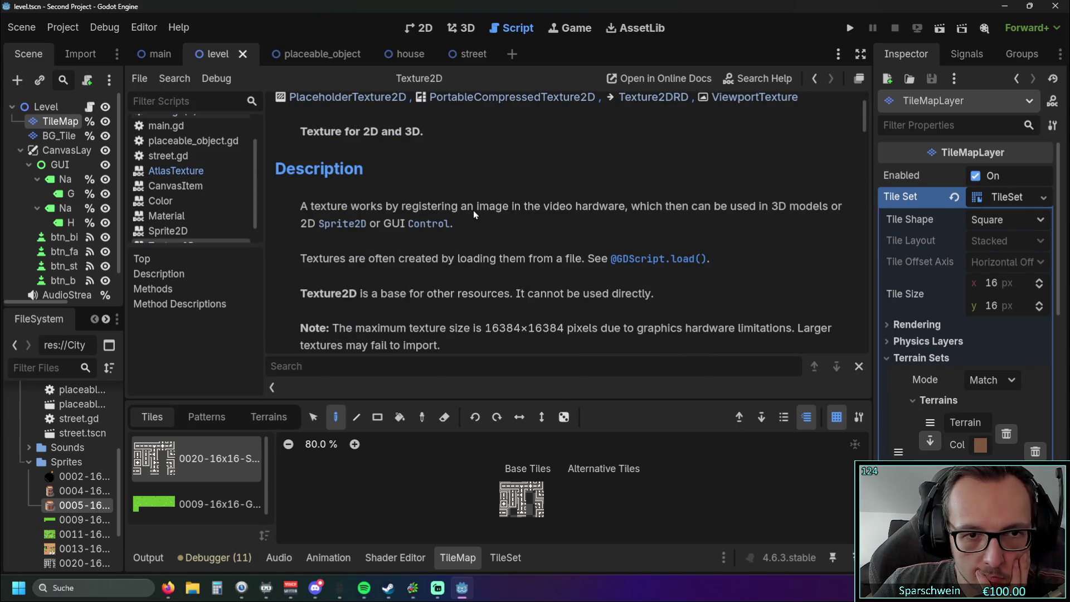
scroll(473, 210, down, 5)
scroll(474, 209, down, 3)
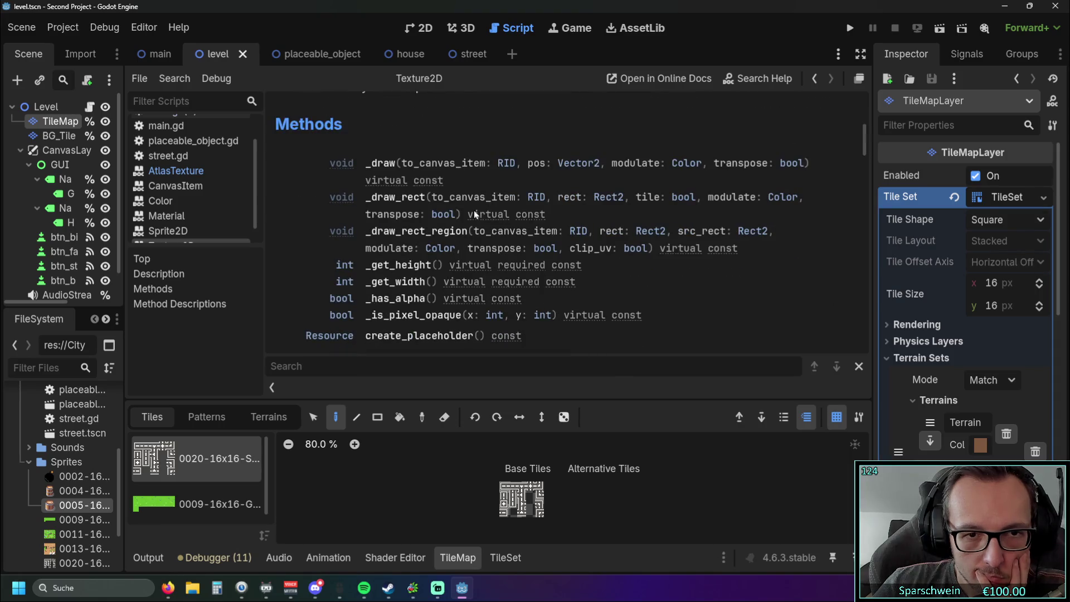
scroll(474, 209, down, 2)
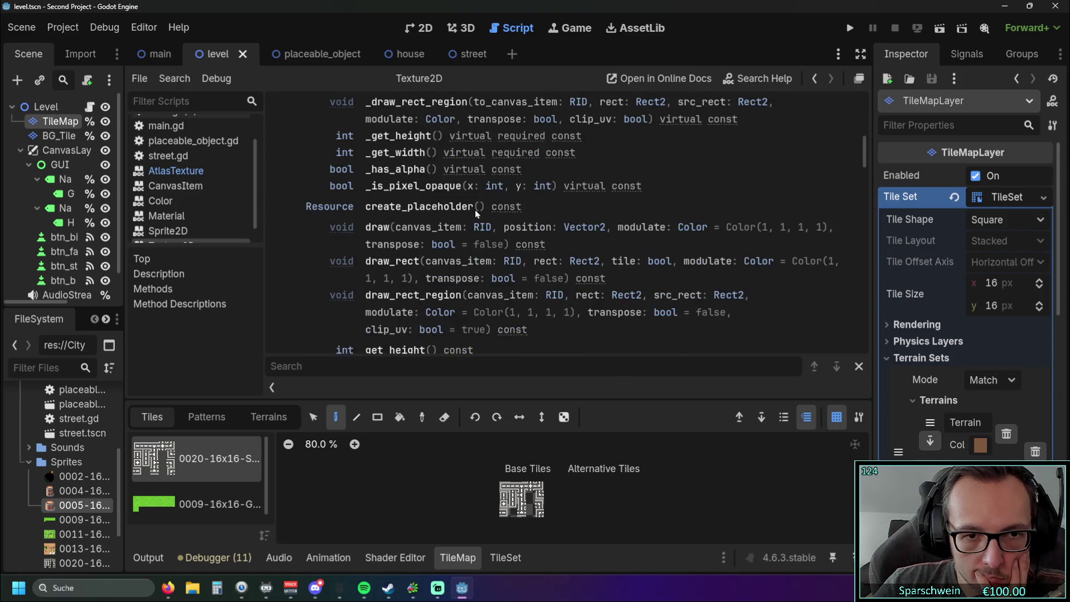
scroll(475, 210, down, 1)
scroll(475, 210, down, 5)
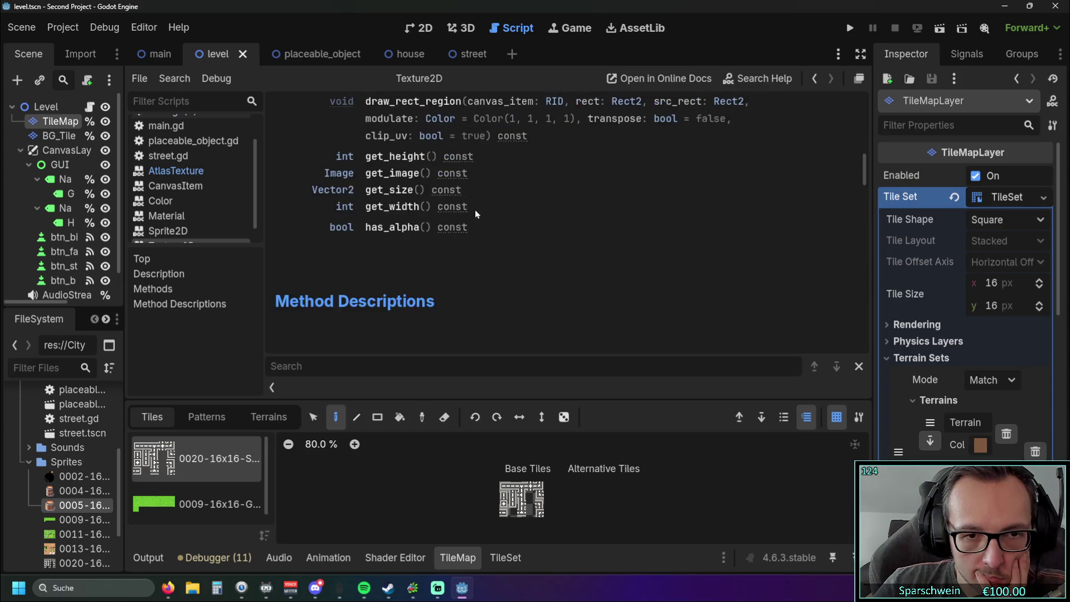
scroll(476, 209, up, 4)
scroll(477, 208, up, 5)
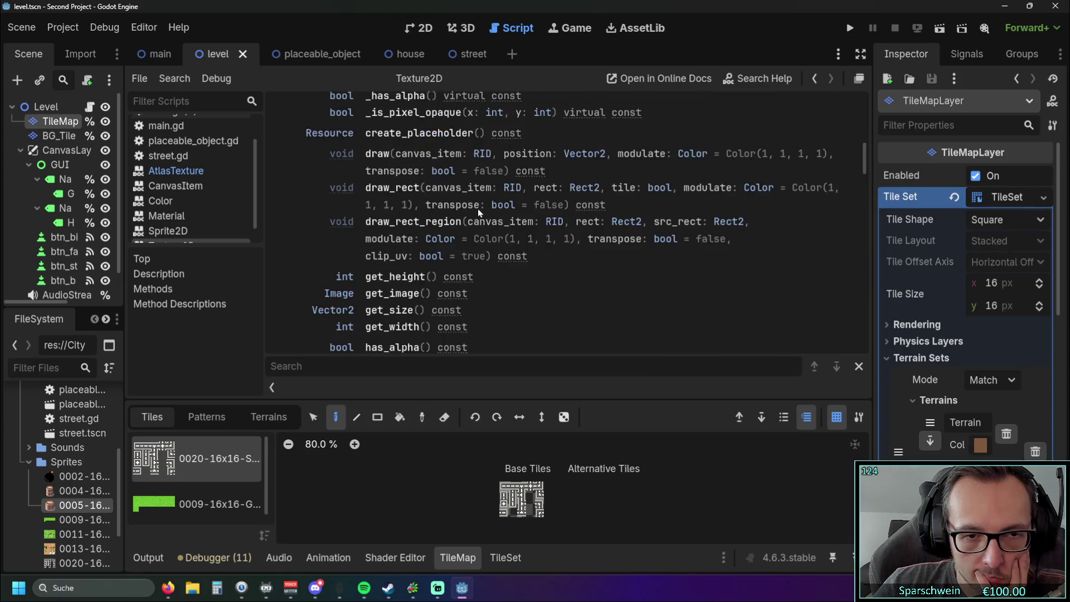
scroll(477, 209, up, 1)
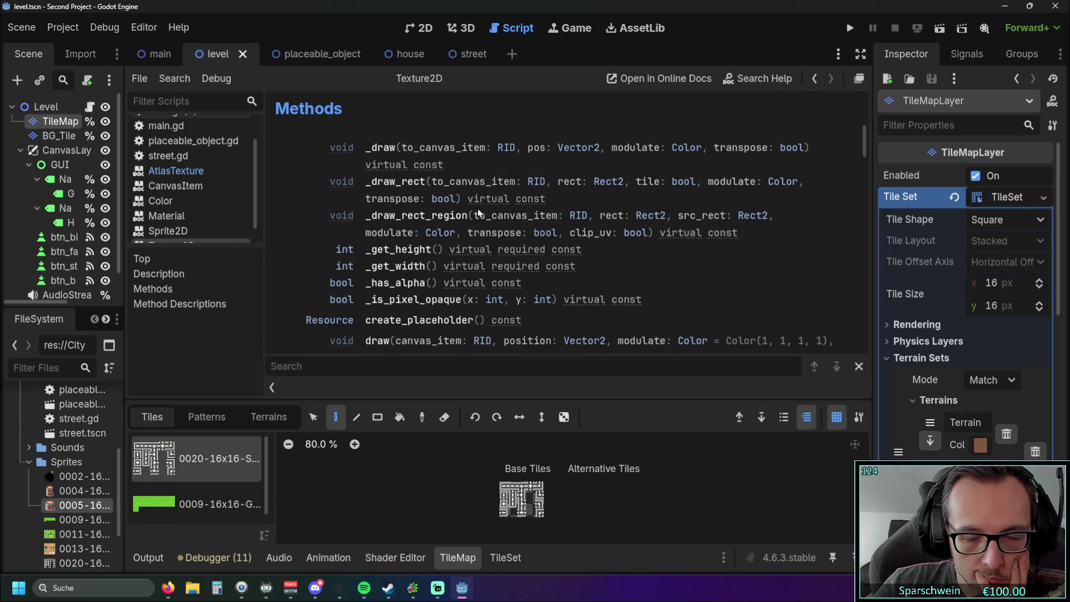
scroll(477, 208, up, 1)
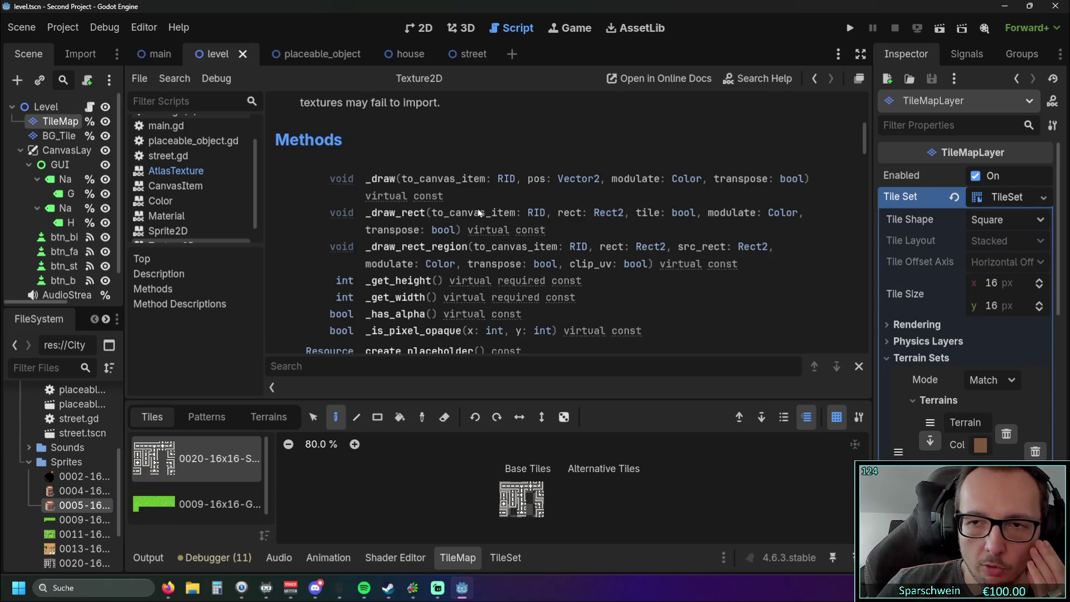
- Collapse the TileSet settings in the Inspector and show the draw, draw_rect and draw_rect_region methods
click(979, 198)
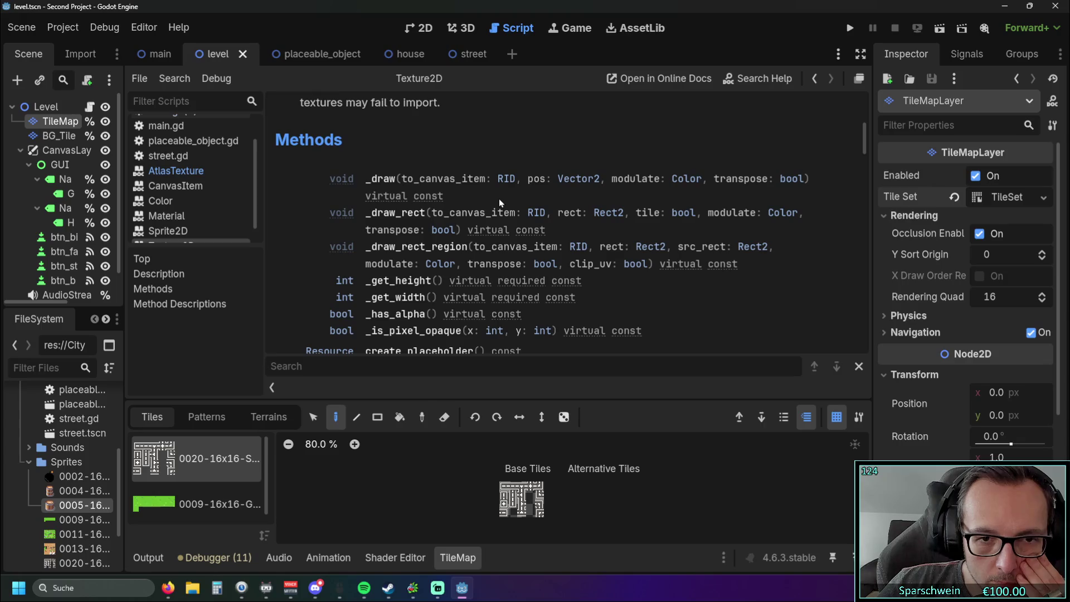
scroll(499, 198, down, 6)
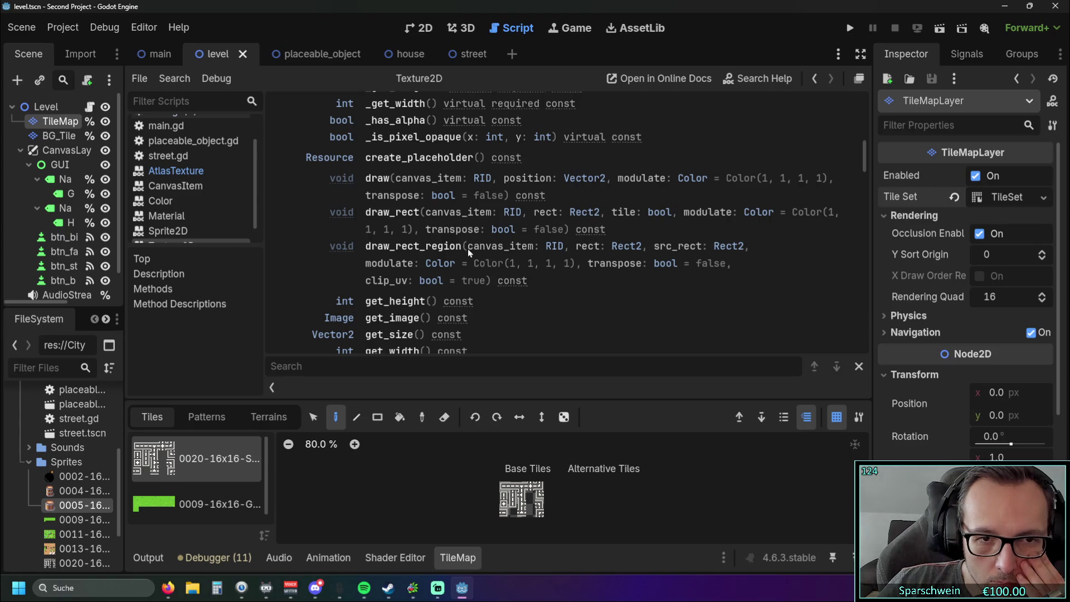
scroll(457, 255, up, 3)
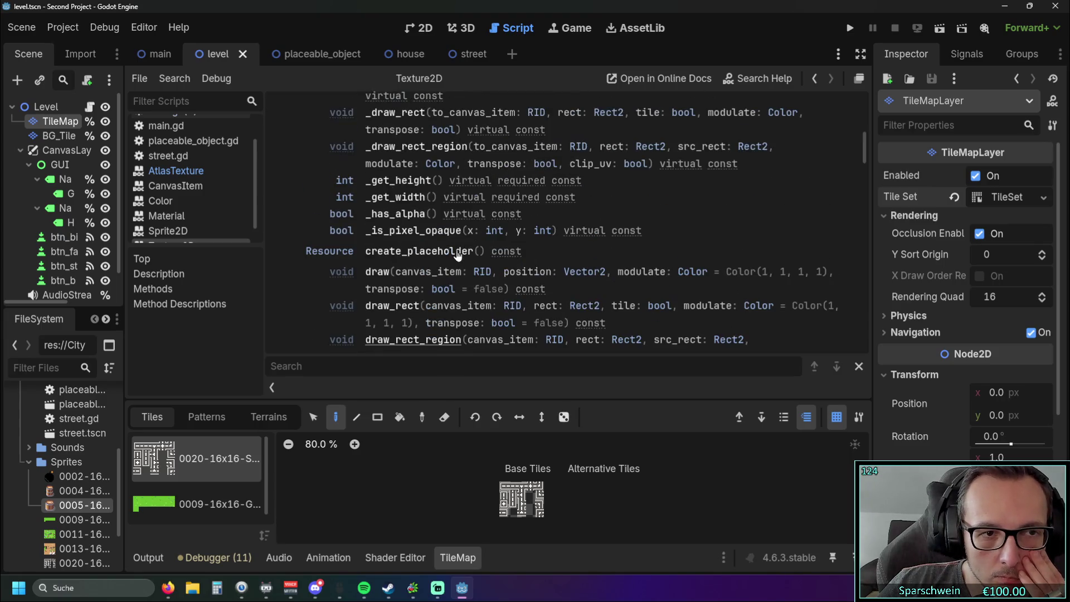
scroll(184, 223, down, 1)
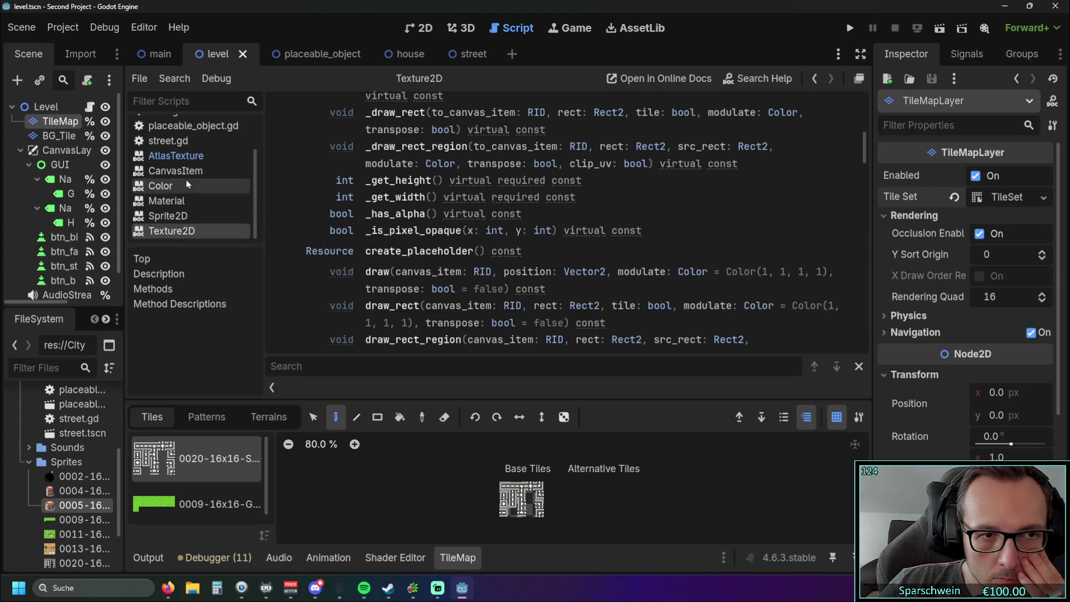
- Read the AtlasTexture page and its atlas property, then open the Texture2D class overview
click(176, 156)
scroll(421, 212, up, 3)
scroll(418, 214, up, 5)
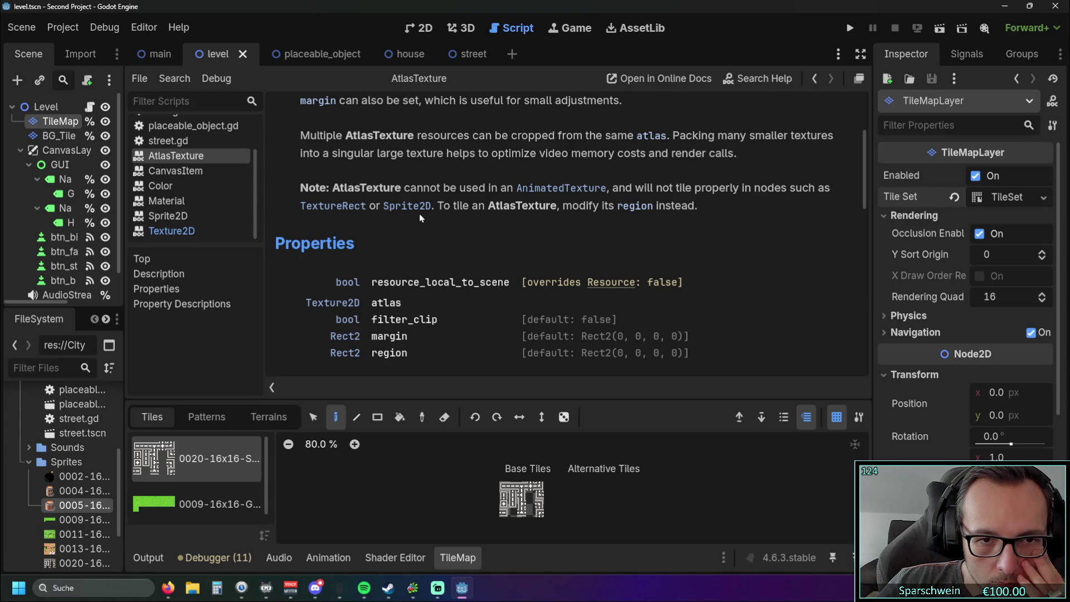
scroll(419, 218, up, 2)
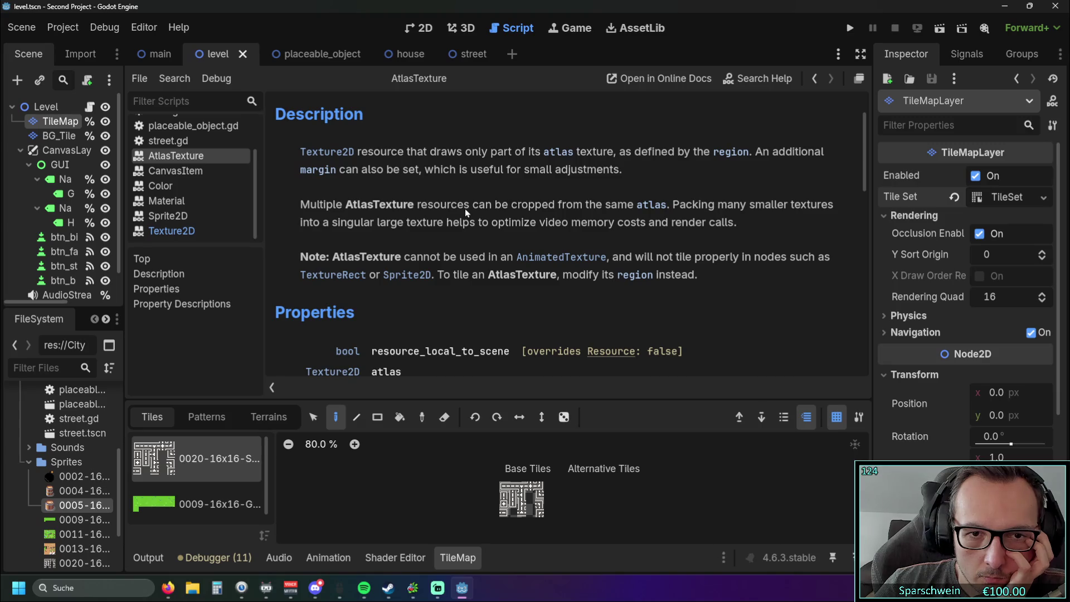
scroll(464, 208, down, 1)
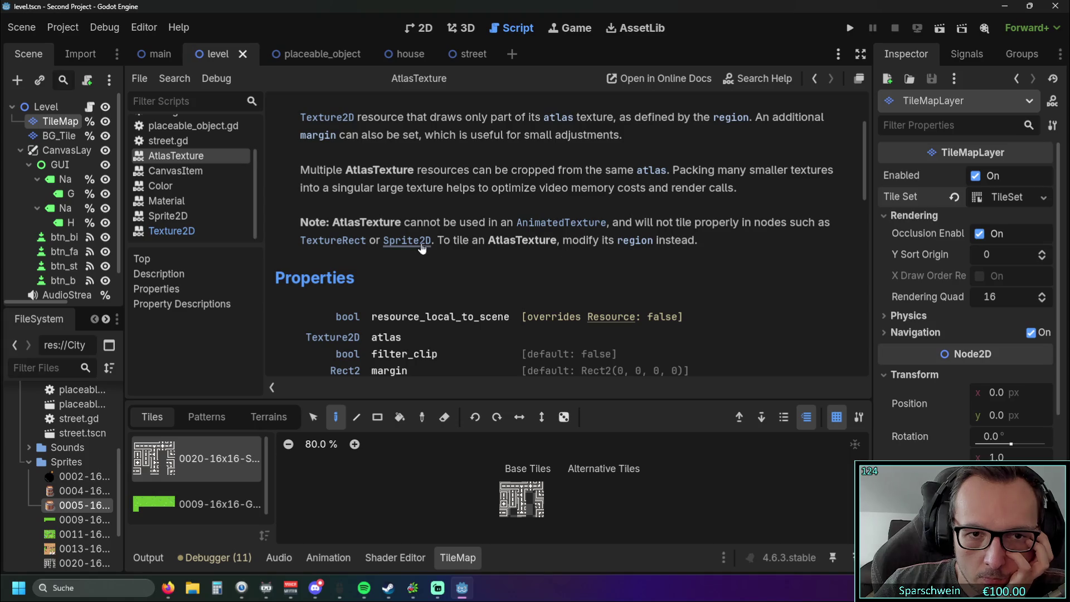
scroll(407, 261, down, 2)
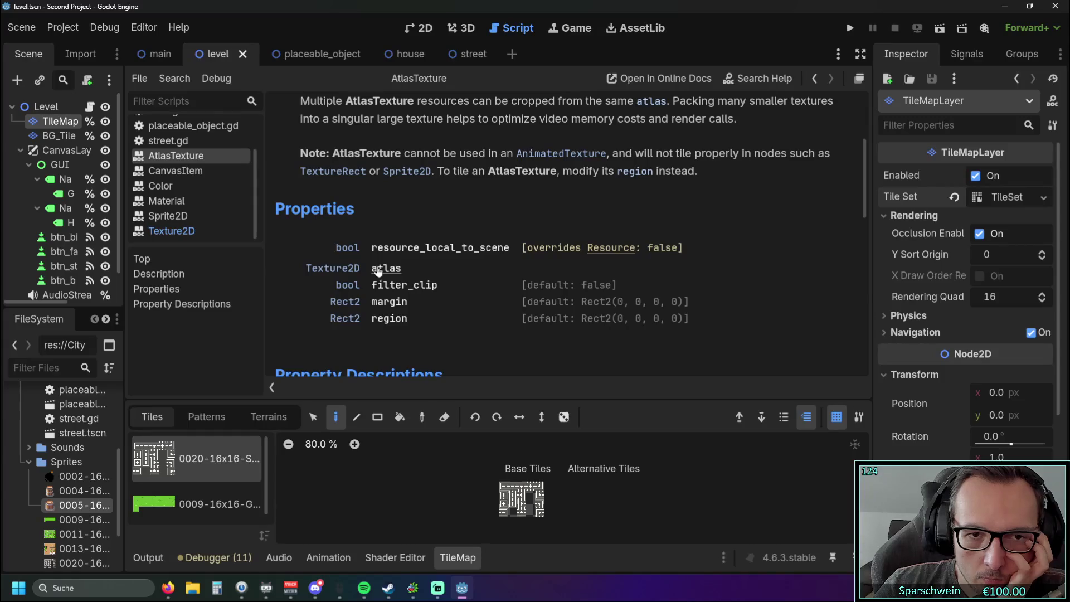
click(377, 270)
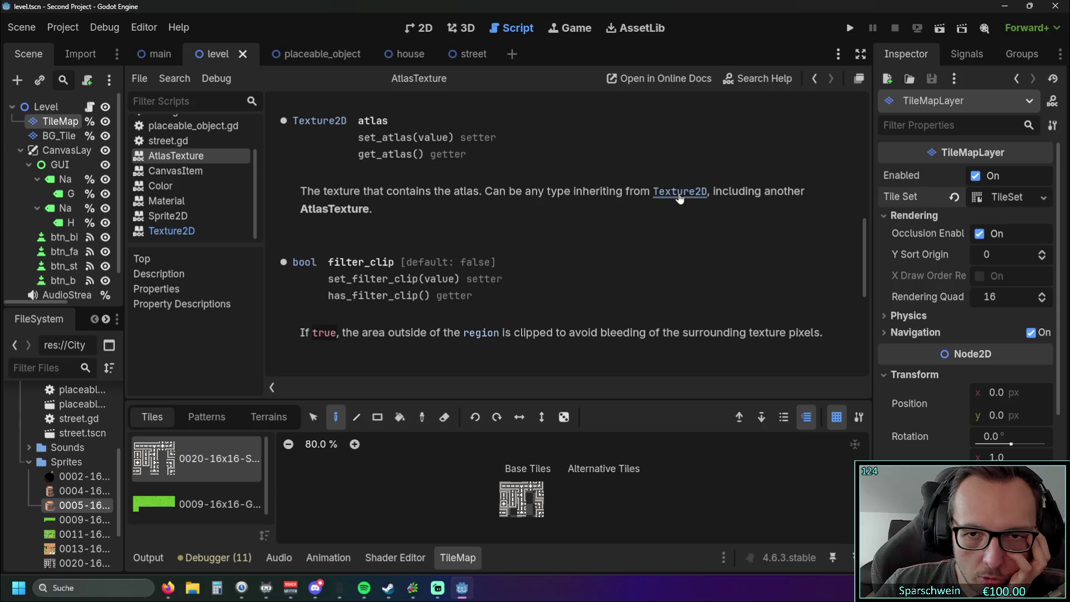
scroll(577, 229, up, 1)
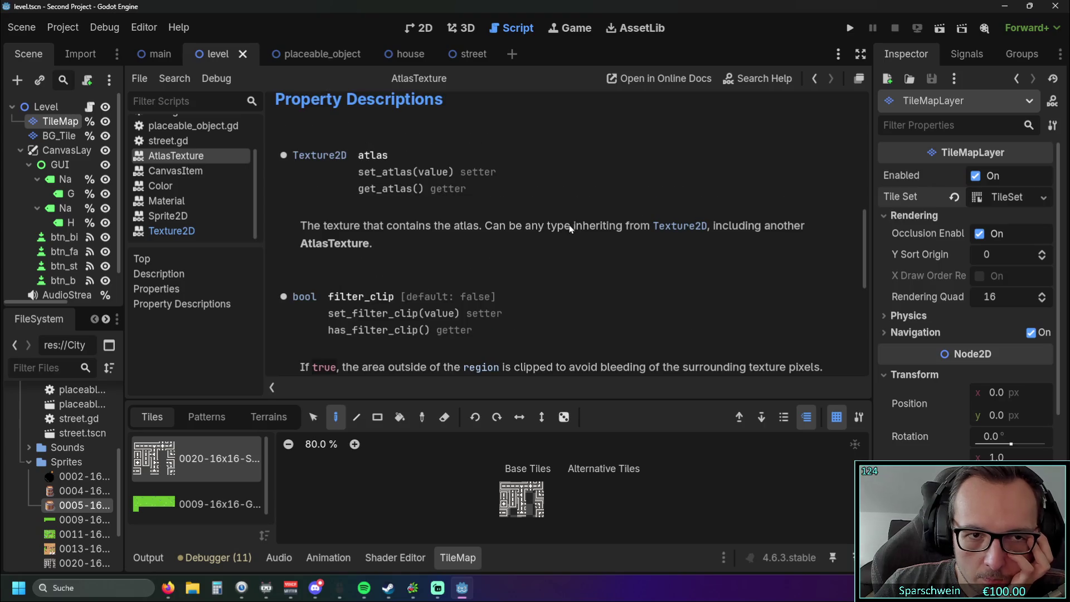
click(325, 160)
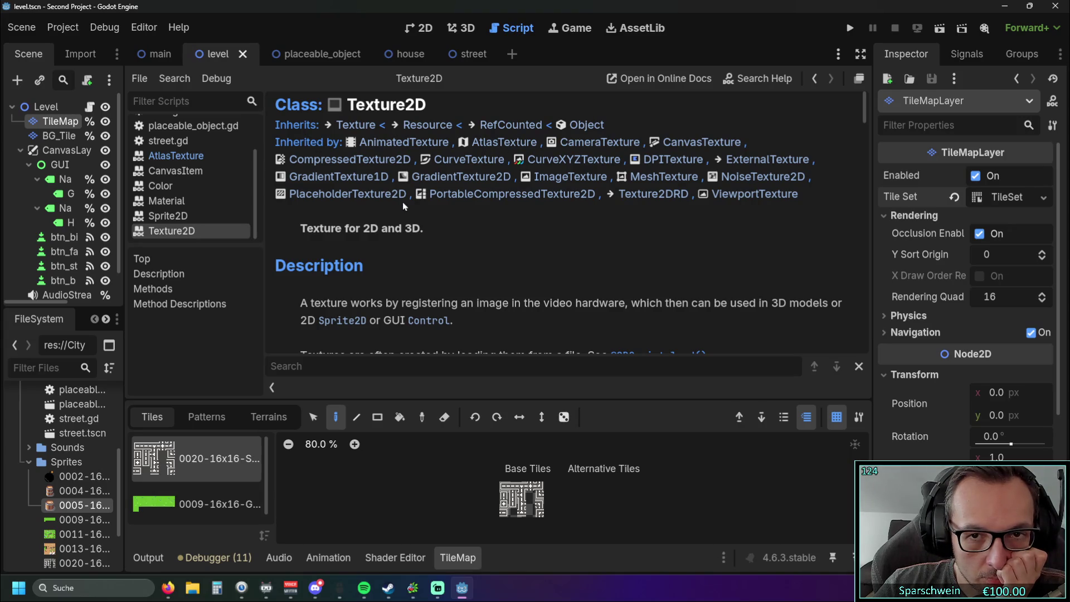
- Check the browser, glance at the CanvasItem and AtlasTexture references, then reopen level.gd
scroll(402, 202, down, 3)
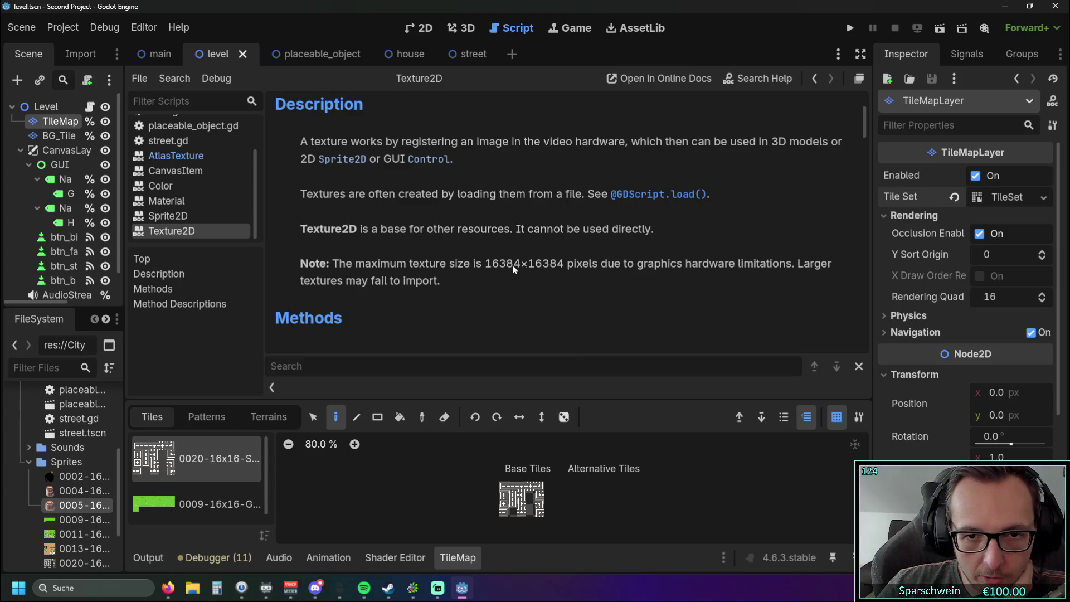
key(alt+Tab)
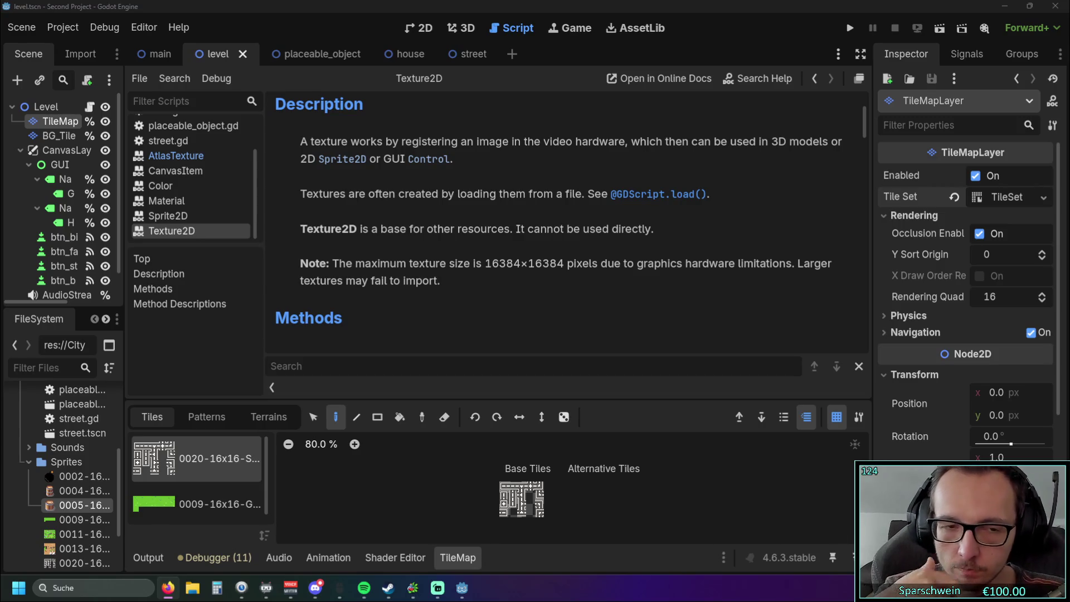
scroll(425, 283, up, 2)
scroll(424, 283, down, 1)
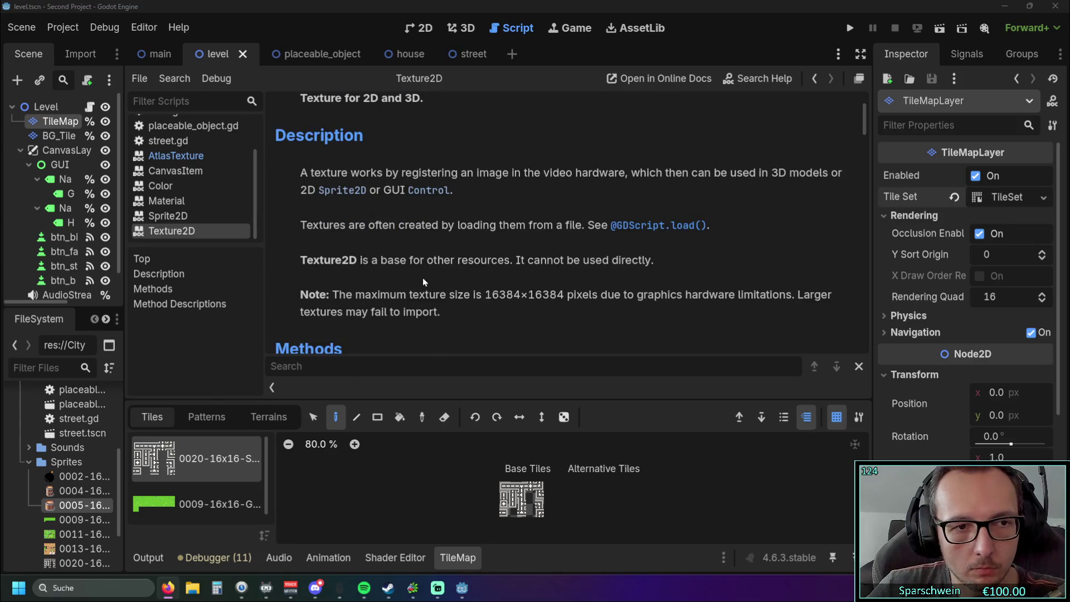
click(175, 171)
click(175, 156)
scroll(502, 215, down, 3)
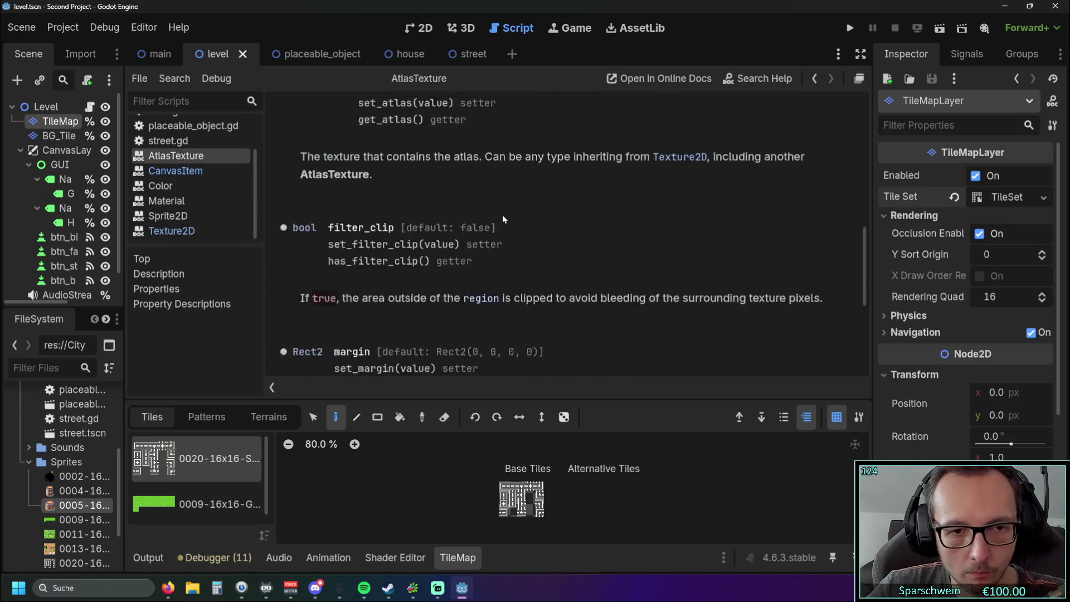
scroll(190, 167, up, 2)
click(173, 140)
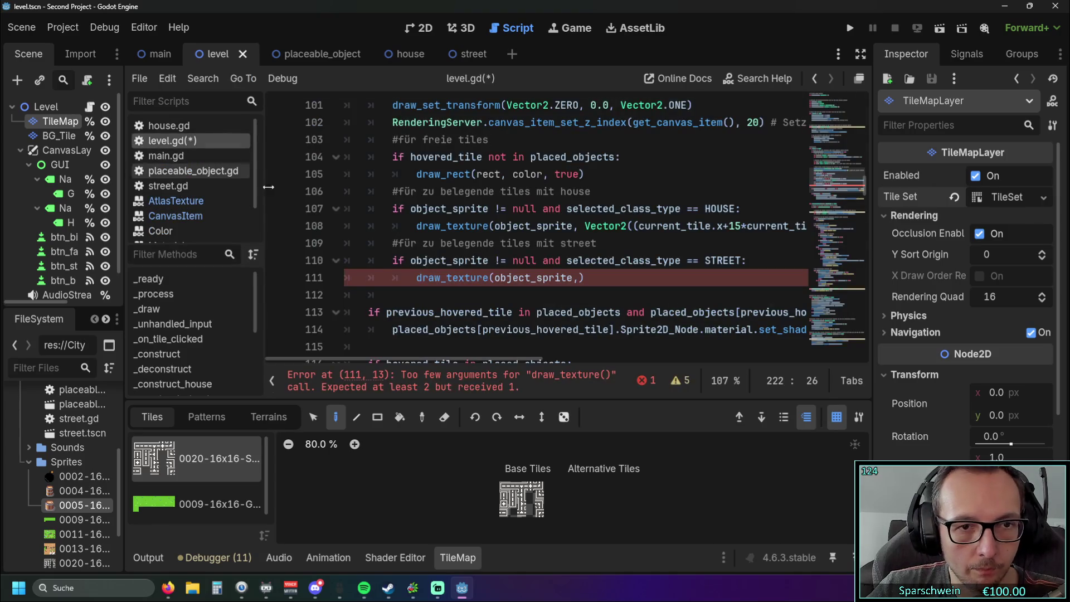
- Select line 108's draw_texture call to the end of the line and switch to the browser
mouse_move(409, 360)
mouse_down()
mouse_move(463, 362)
mouse_move(394, 360)
mouse_move(426, 363)
mouse_move(401, 366)
mouse_up()
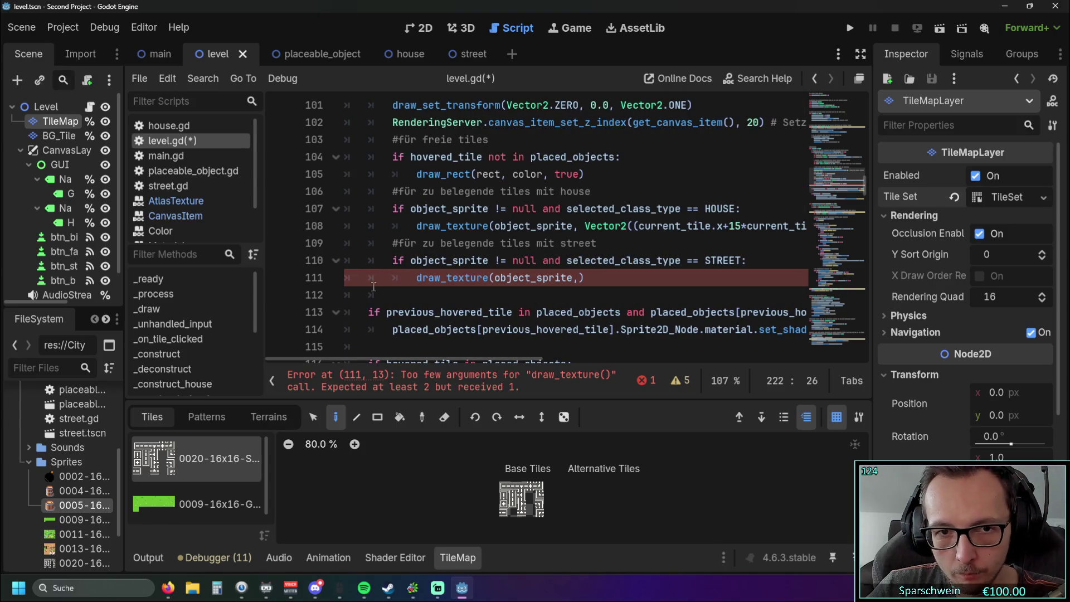
mouse_move(417, 226)
mouse_down()
mouse_move(939, 225)
mouse_move(362, 227)
mouse_move(836, 226)
mouse_up()
key(alt+Tab)
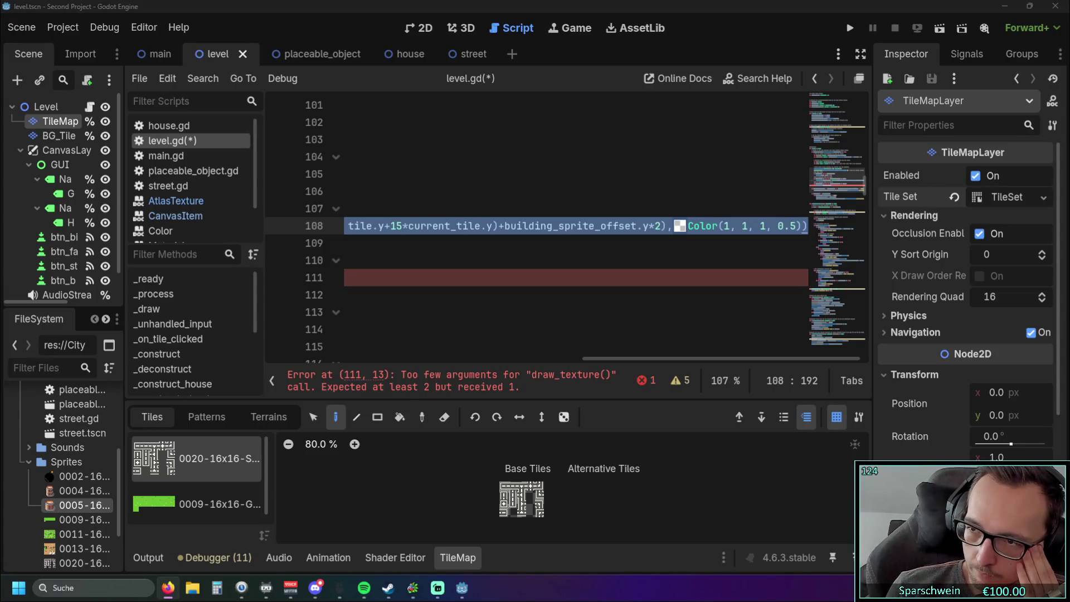
- Replace current_tile.x+15 and current_tile.y+15 on line 108 with 16, then run the project
drag(643, 359, 297, 369)
key(Down)
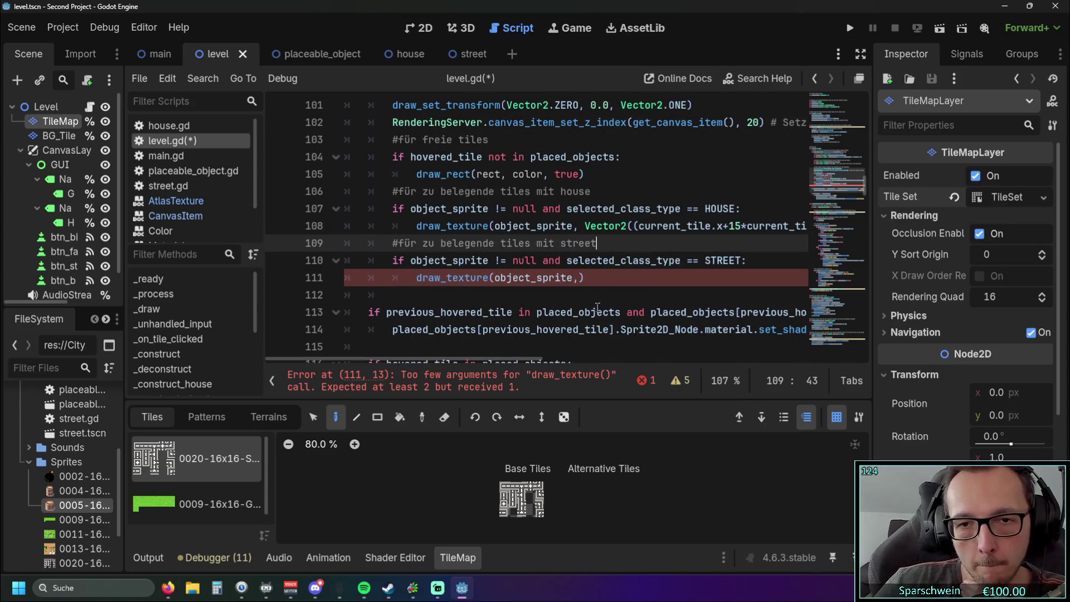
drag(506, 357, 609, 367)
drag(517, 226, 419, 229)
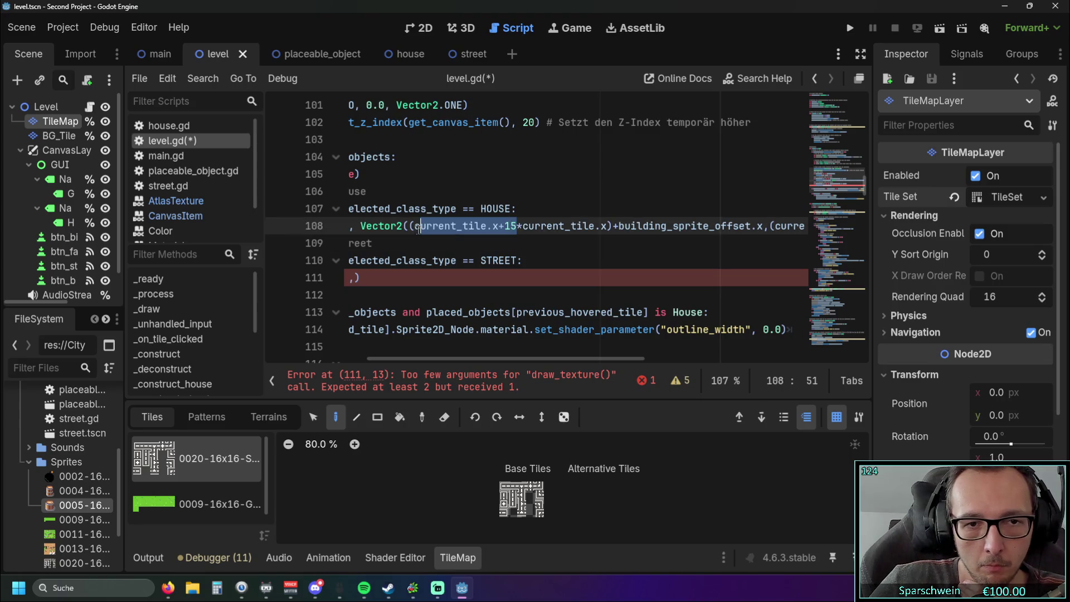
text(16)
click(478, 243)
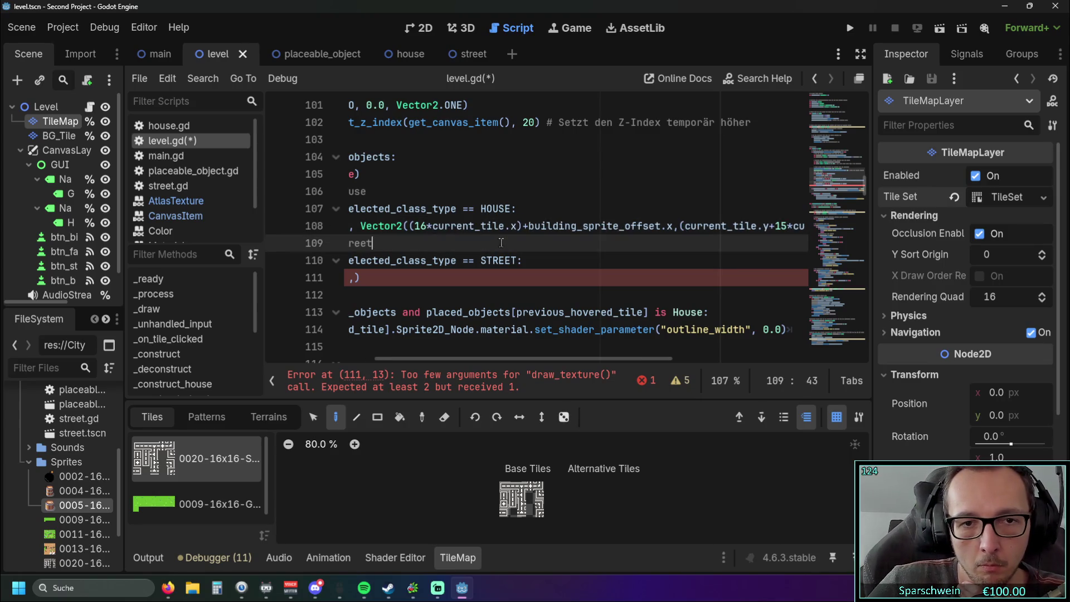
drag(487, 359, 558, 359)
drag(538, 226, 642, 227)
text(16*)
click(641, 244)
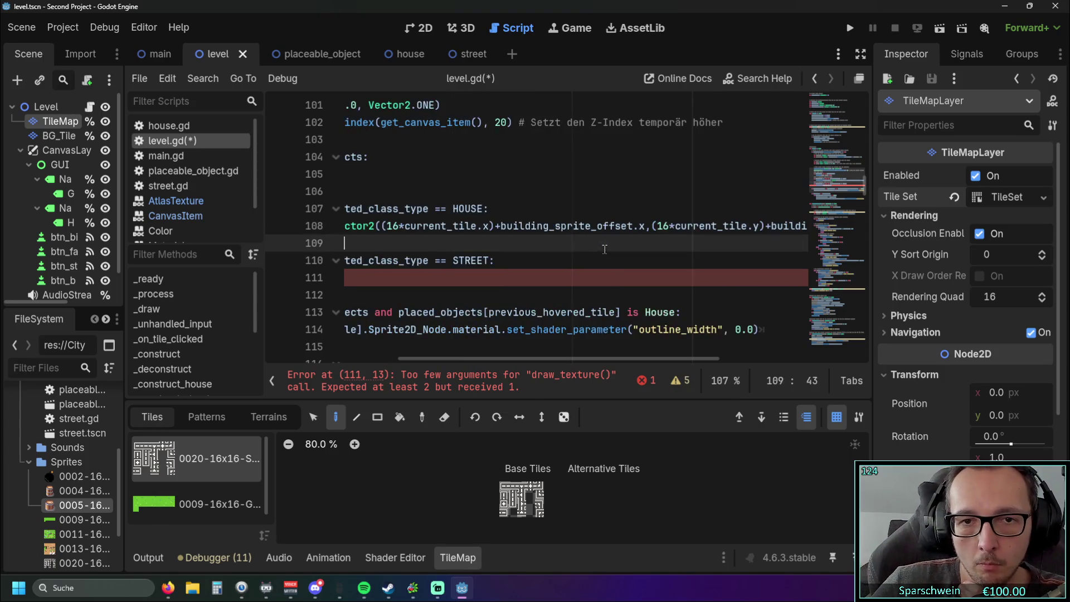
click(850, 28)
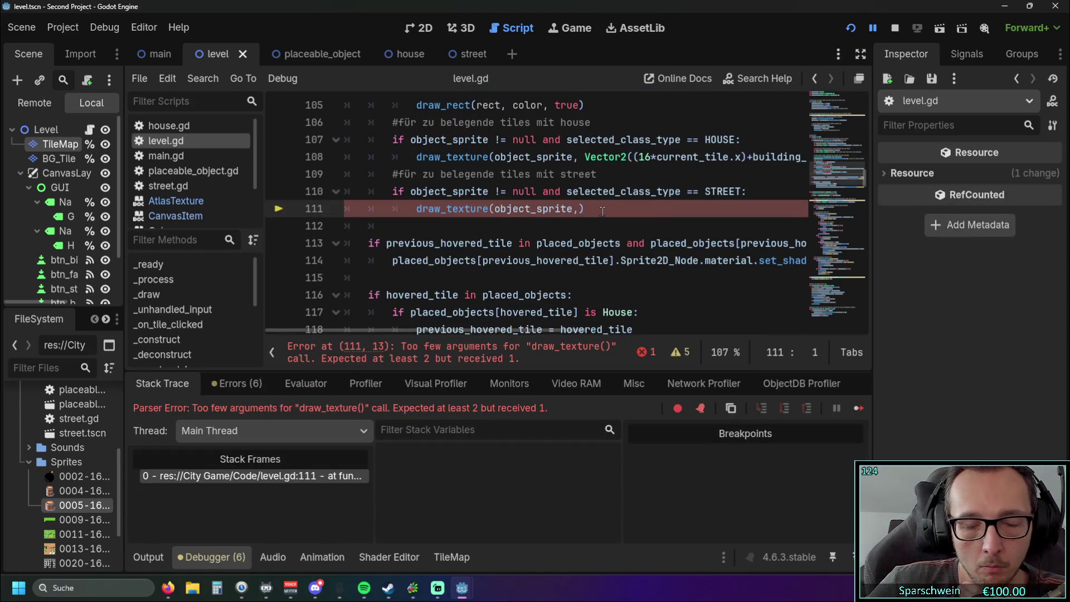
- Comment out the STREET if line and its draw_texture line (lines 110 and 111)
scroll(597, 212, up, 1)
click(390, 244)
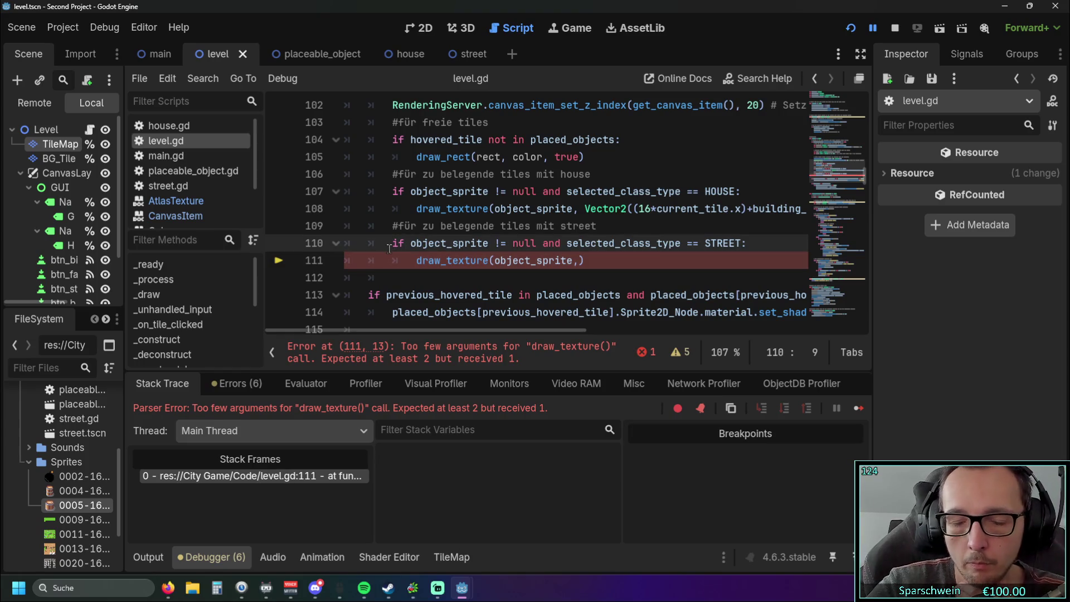
text(#)
click(390, 261)
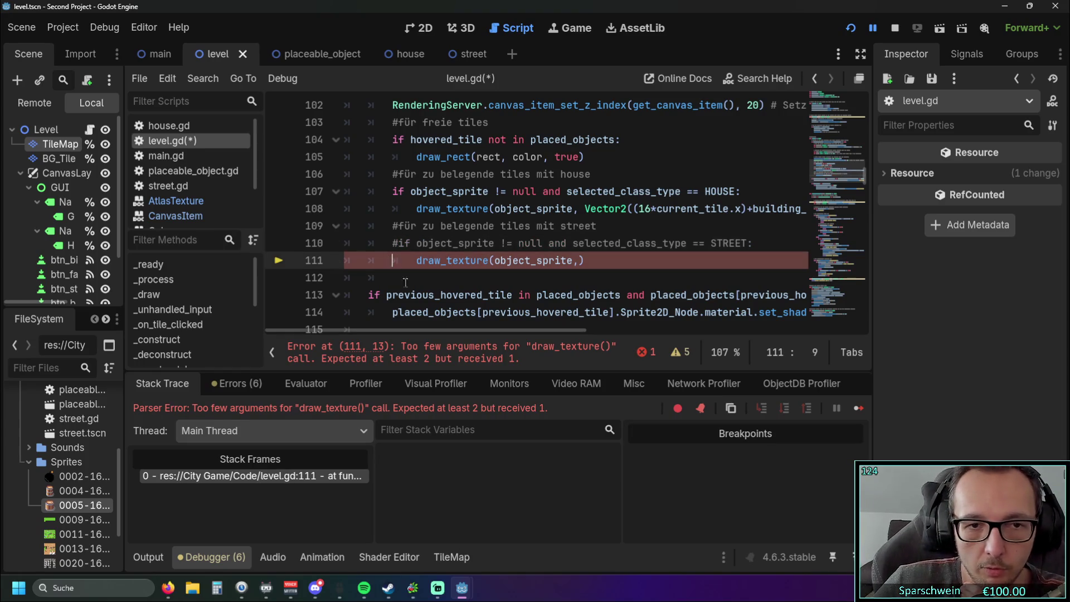
text(#)
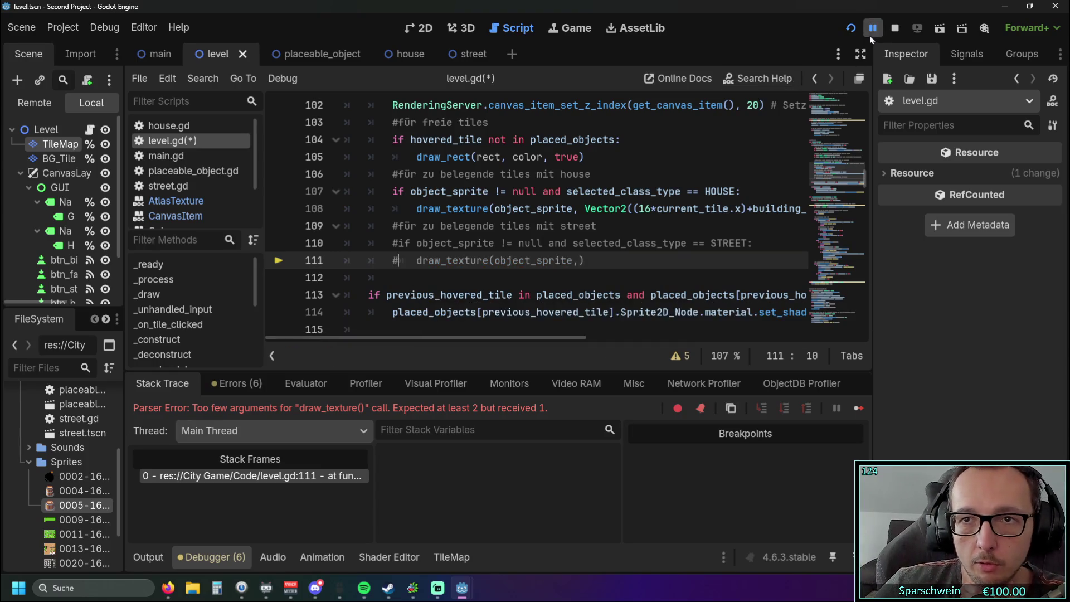
- Restart the game, place a barrel on the grass map, and close the game window
click(851, 28)
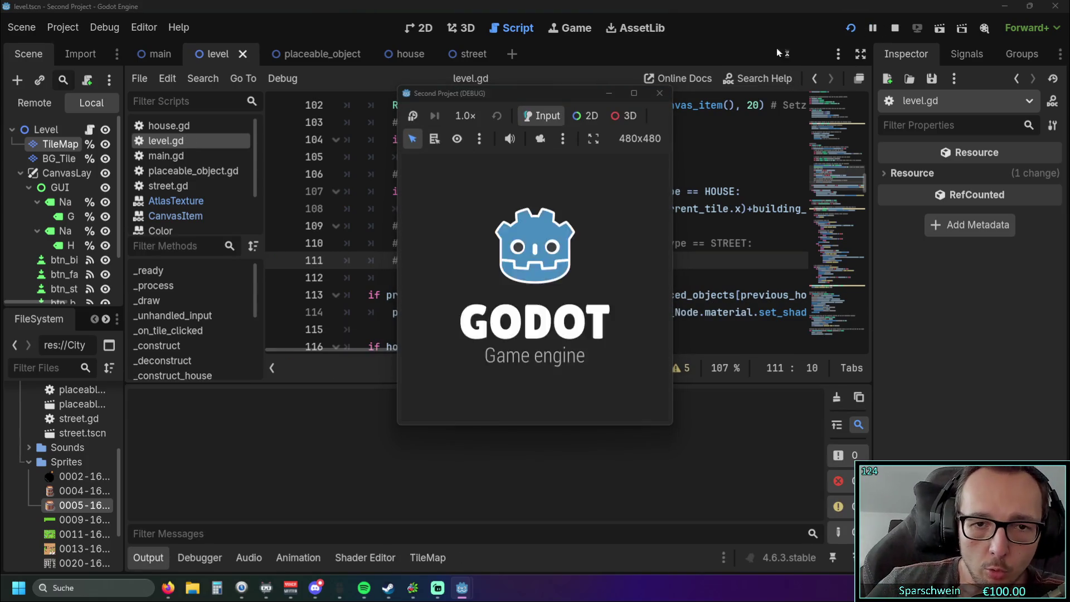
click(510, 407)
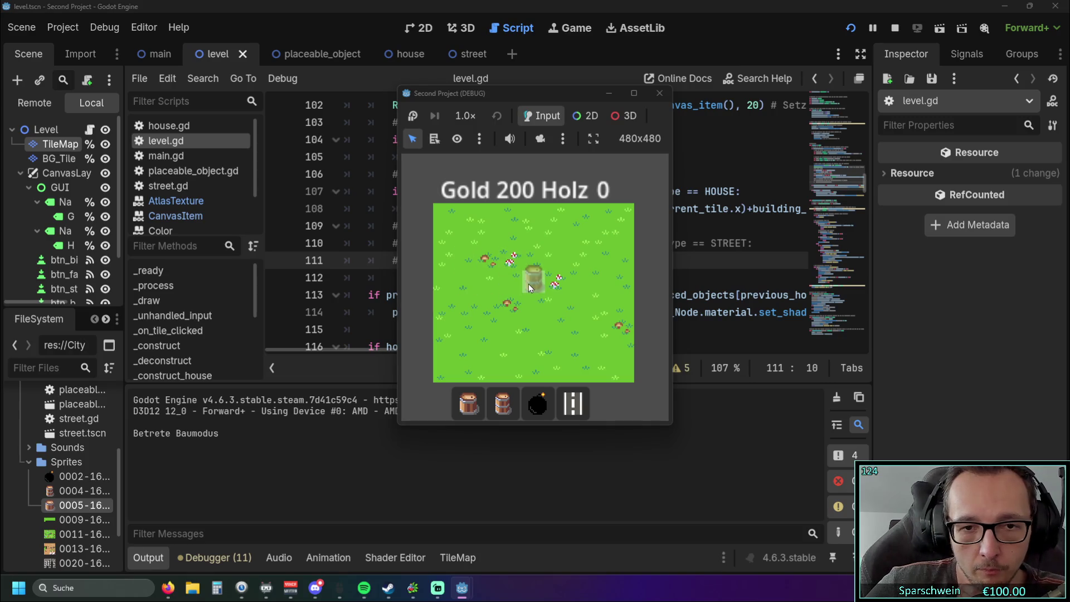
click(529, 284)
click(660, 93)
mouse_move(491, 351)
mouse_down()
mouse_move(641, 348)
mouse_move(481, 350)
mouse_move(815, 349)
mouse_move(474, 351)
mouse_up()
click(623, 271)
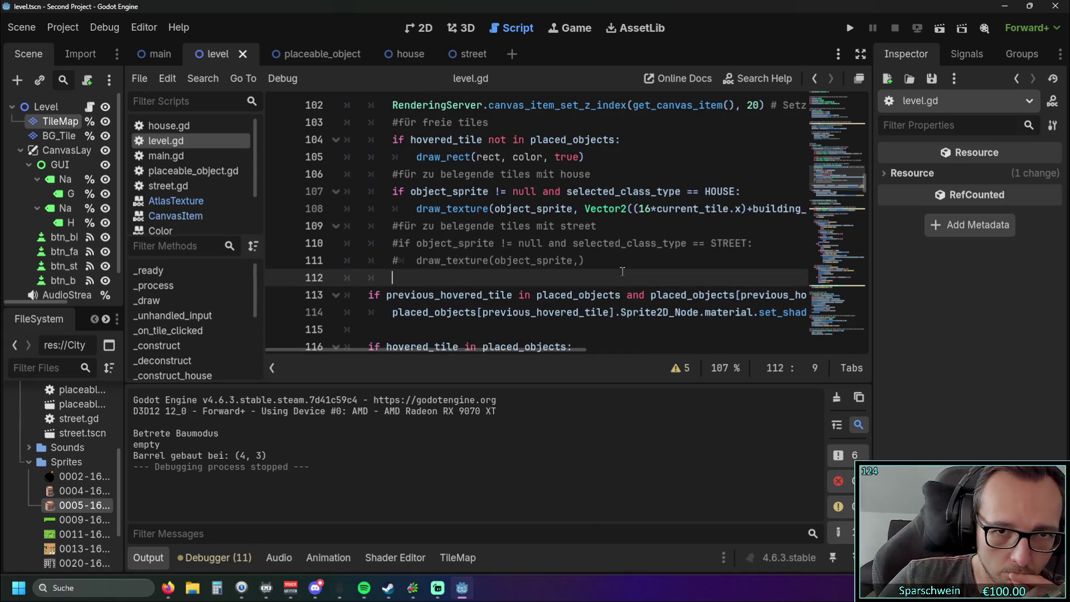
scroll(620, 274, up, 20)
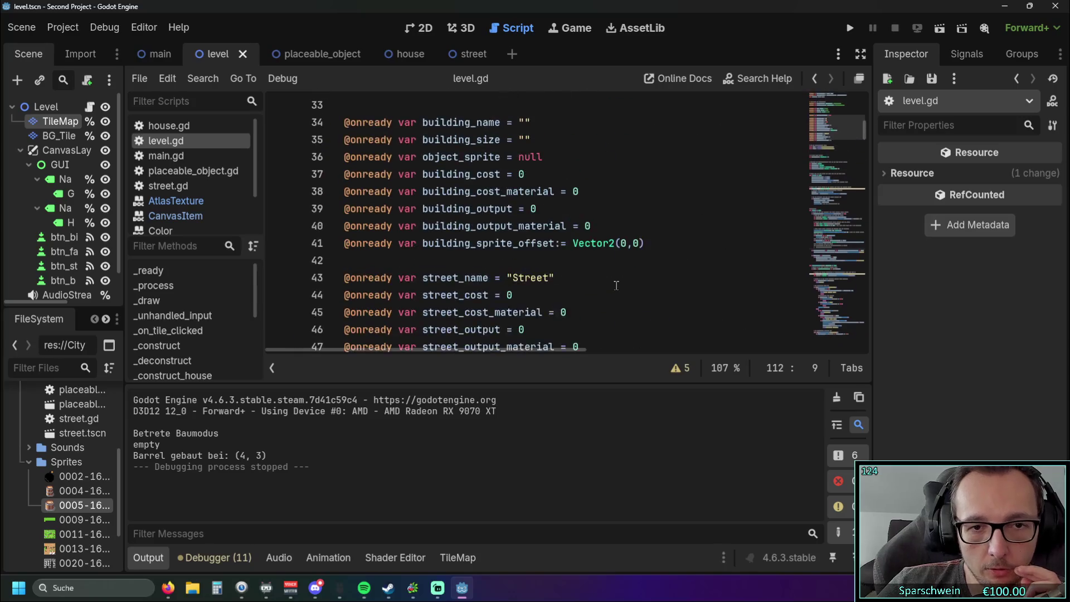
scroll(616, 285, up, 5)
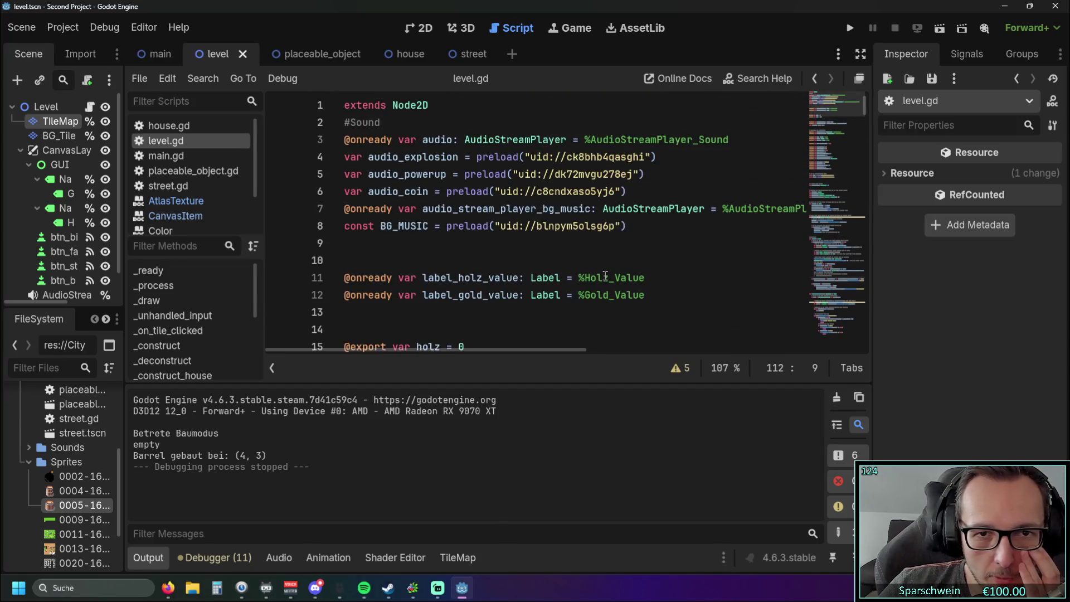
scroll(610, 274, down, 7)
scroll(613, 273, down, 10)
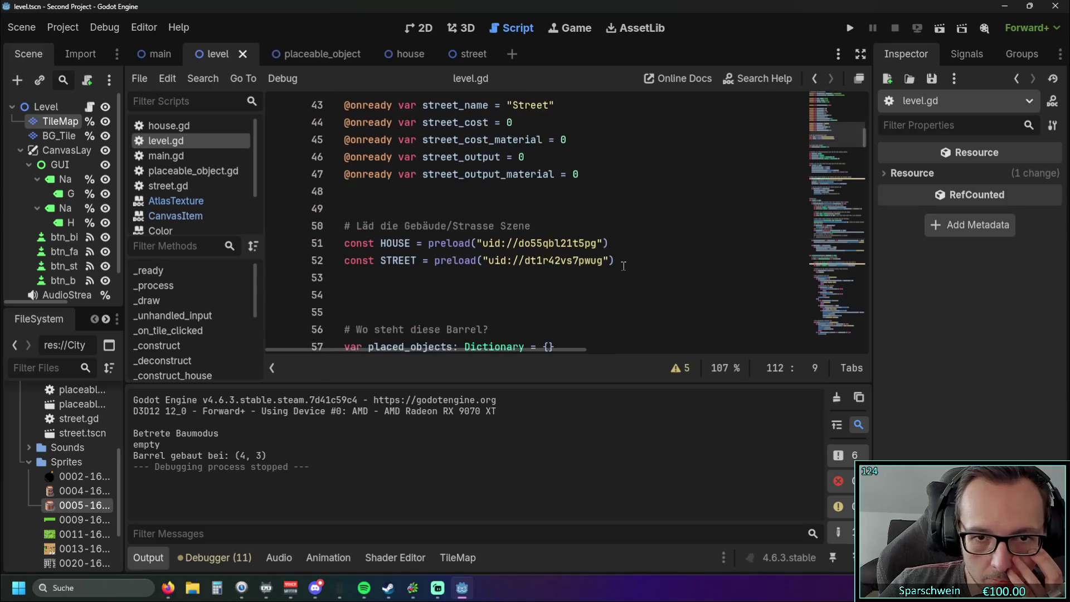
scroll(624, 266, down, 6)
scroll(630, 268, up, 4)
scroll(630, 268, up, 12)
scroll(633, 268, down, 13)
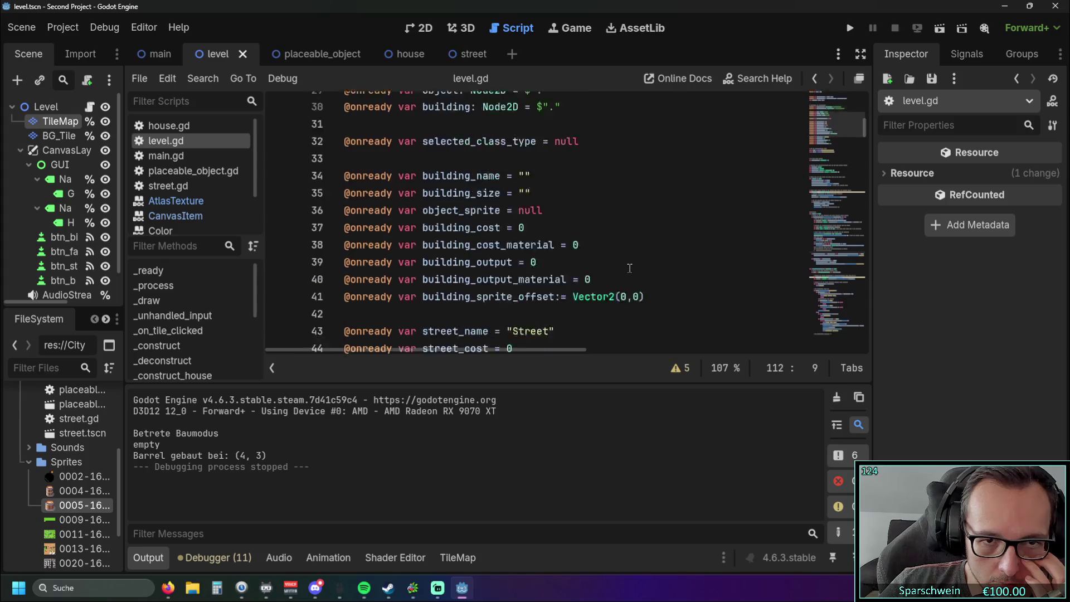
scroll(632, 268, up, 13)
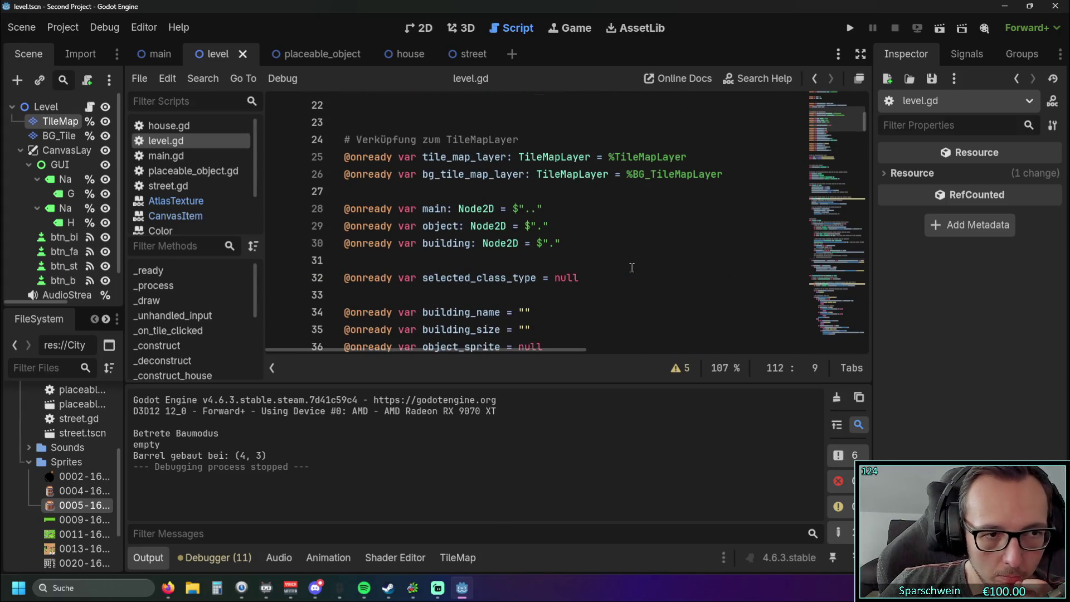
scroll(632, 267, down, 6)
scroll(632, 267, up, 4)
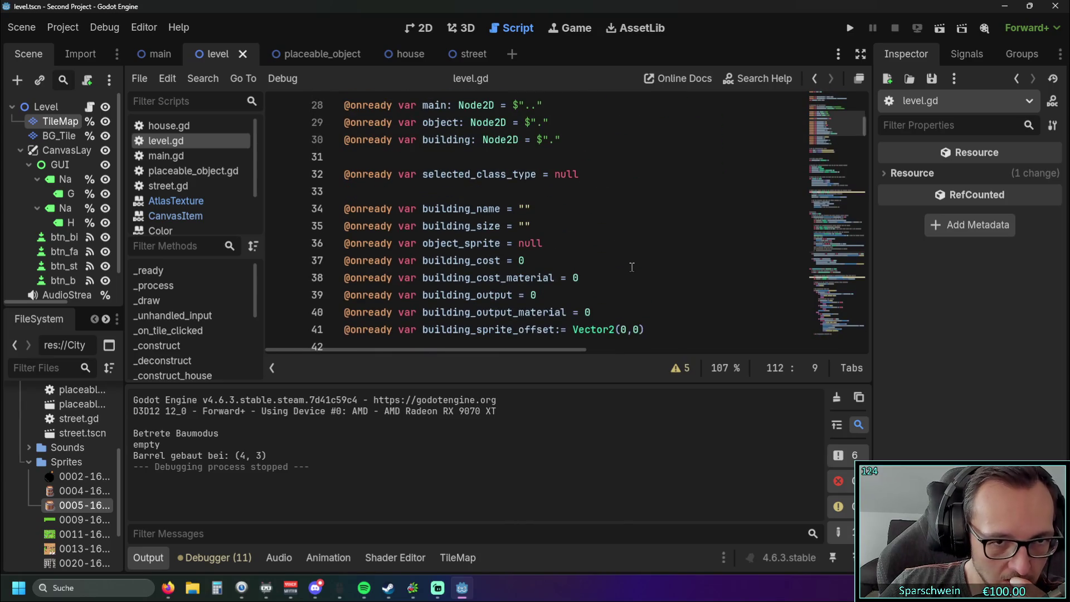
scroll(631, 267, up, 2)
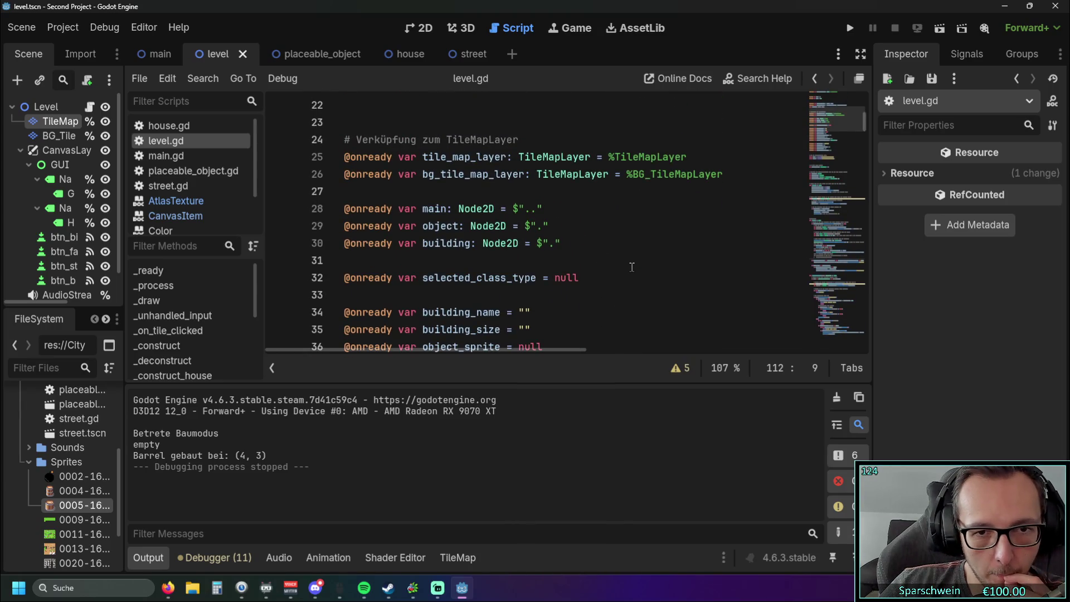
scroll(631, 267, down, 9)
scroll(633, 269, up, 6)
scroll(632, 269, up, 9)
scroll(632, 268, down, 2)
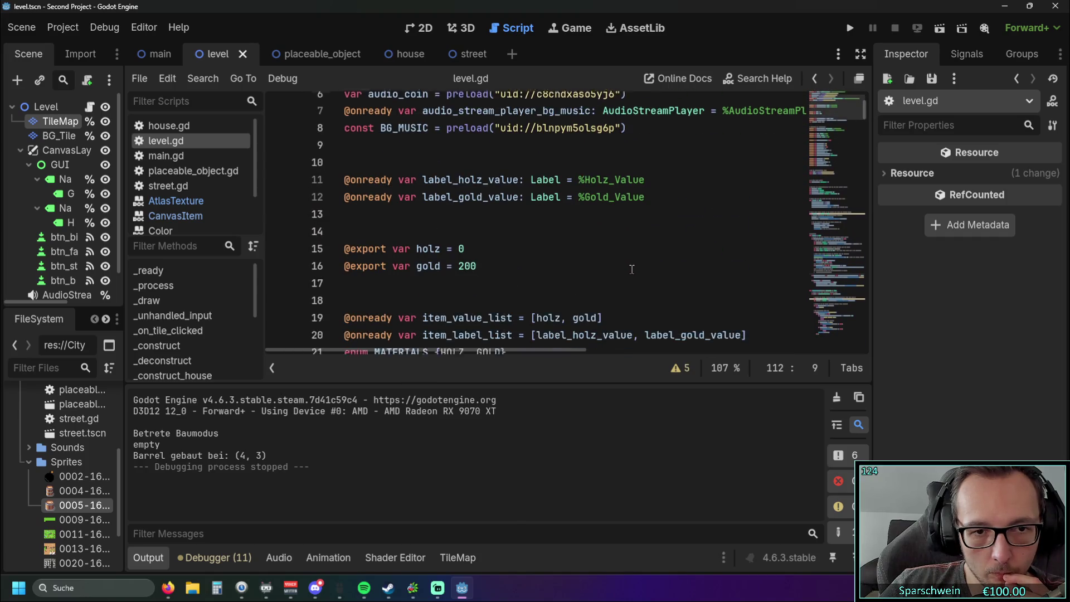
click(414, 228)
click(490, 262)
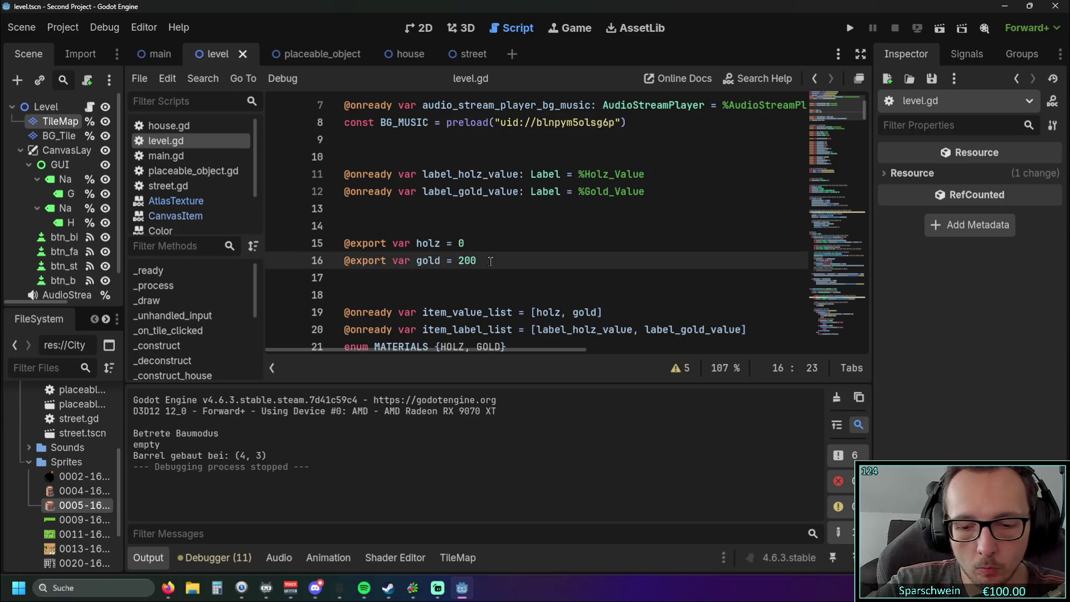
key(Return)
key(BackSpace)
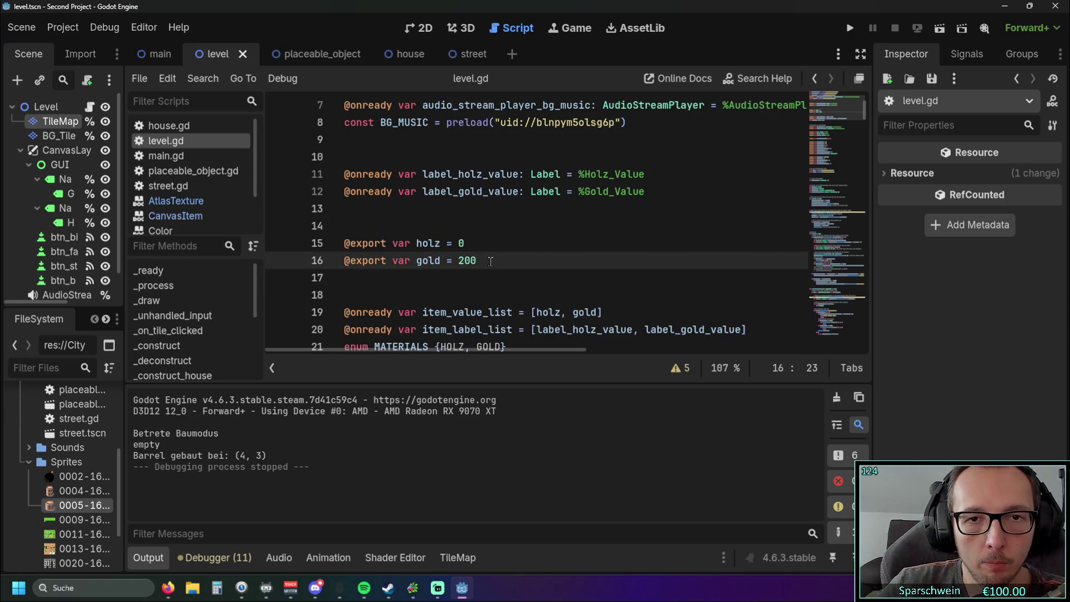
scroll(491, 261, up, 2)
scroll(493, 253, down, 1)
scroll(494, 250, up, 1)
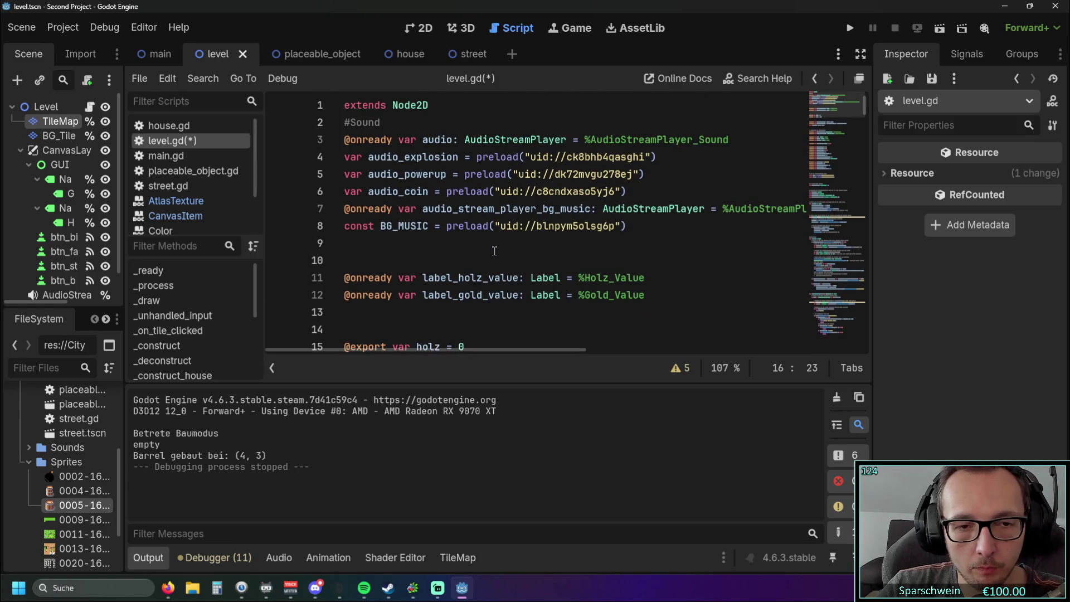
scroll(494, 251, down, 3)
scroll(562, 247, up, 3)
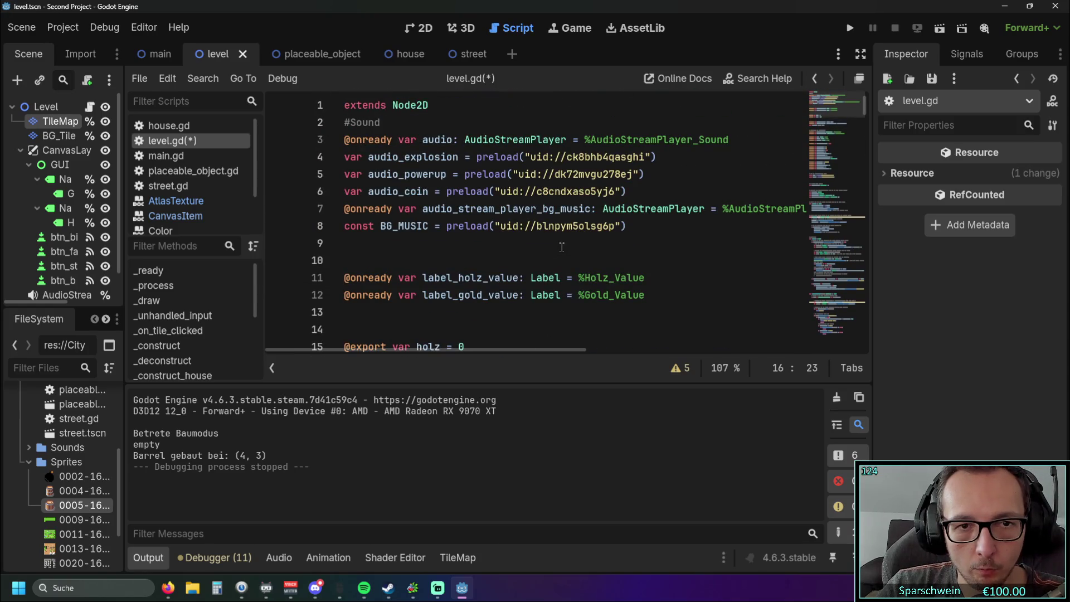
scroll(561, 247, down, 4)
scroll(562, 247, down, 1)
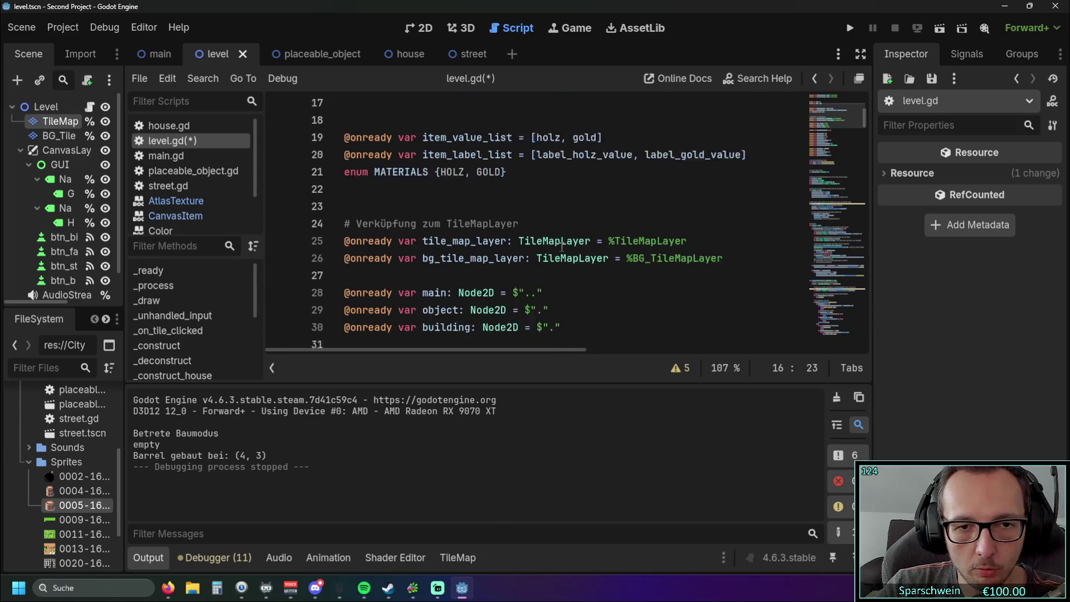
click(537, 191)
key(Return)
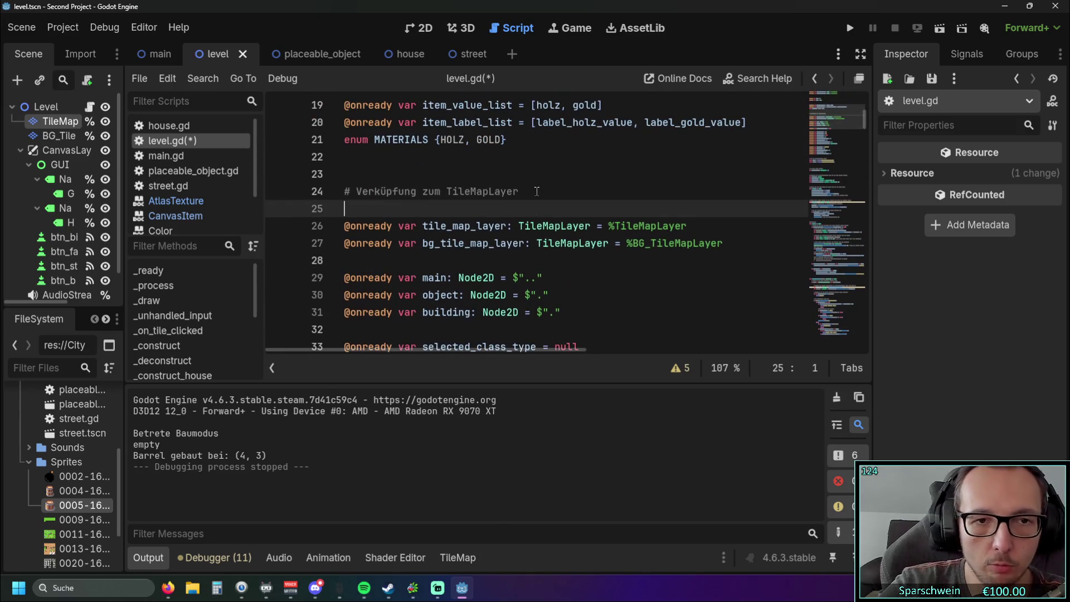
text(@o)
key(BackSpace)
key(BackSpace)
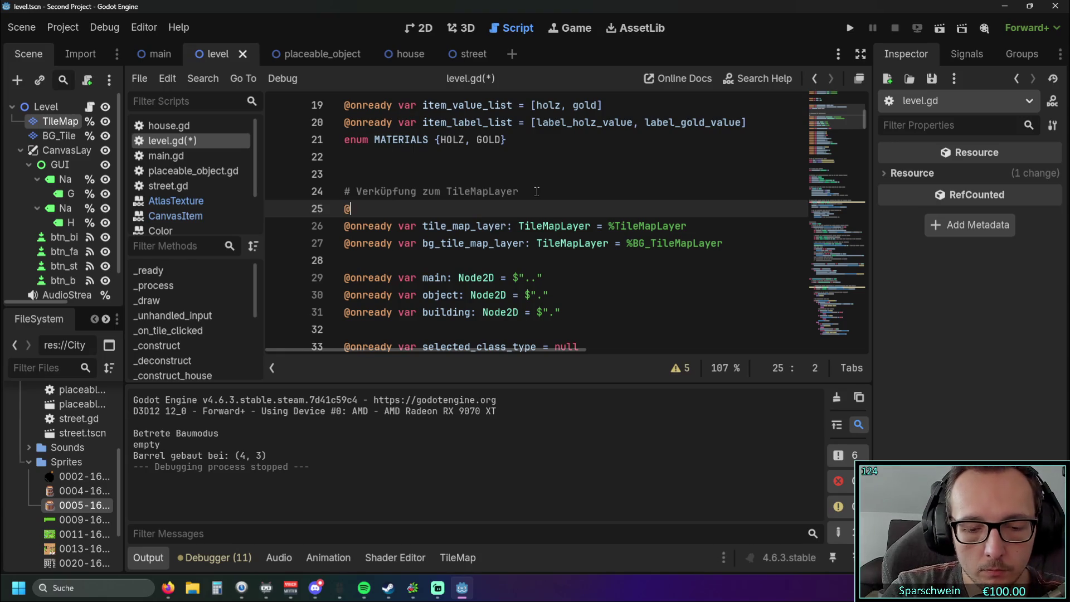
text(onready var tile)
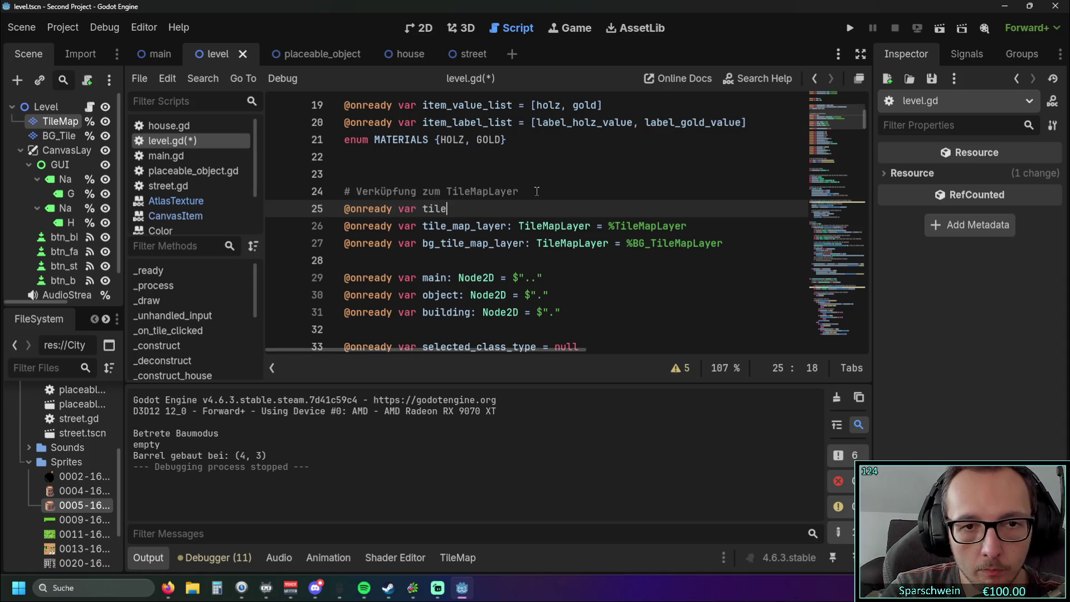
text(_size )
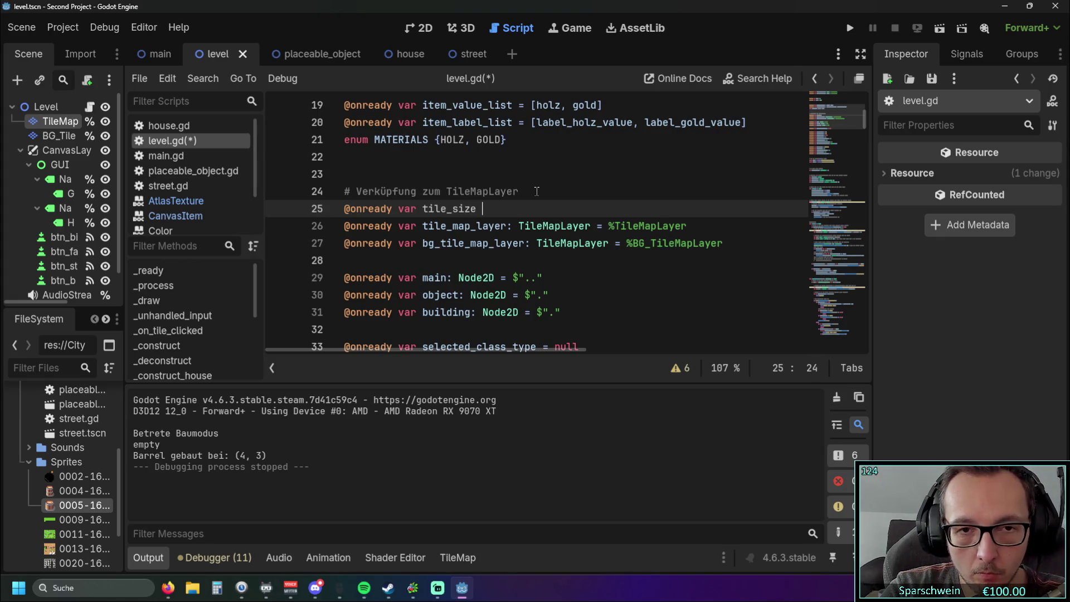
text(= 1)
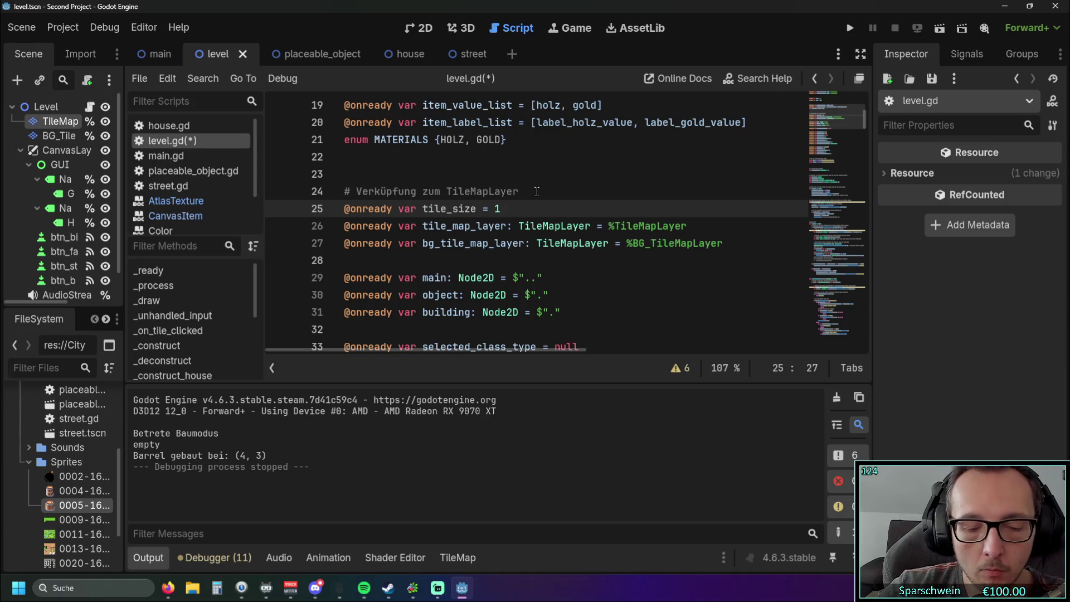
text(6)
click(459, 295)
- Replace the hard-coded 16s in the HOUSE preview's draw_texture Vector2 with tile_size
drag(425, 207, 478, 210)
key(ctrl+c)
scroll(605, 236, down, 20)
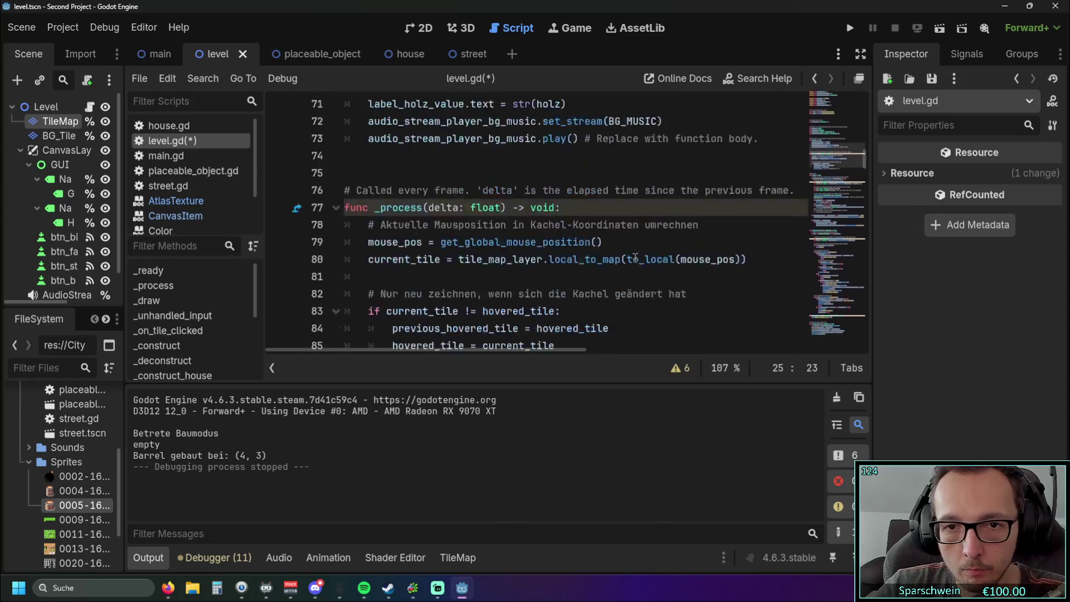
scroll(642, 262, down, 4)
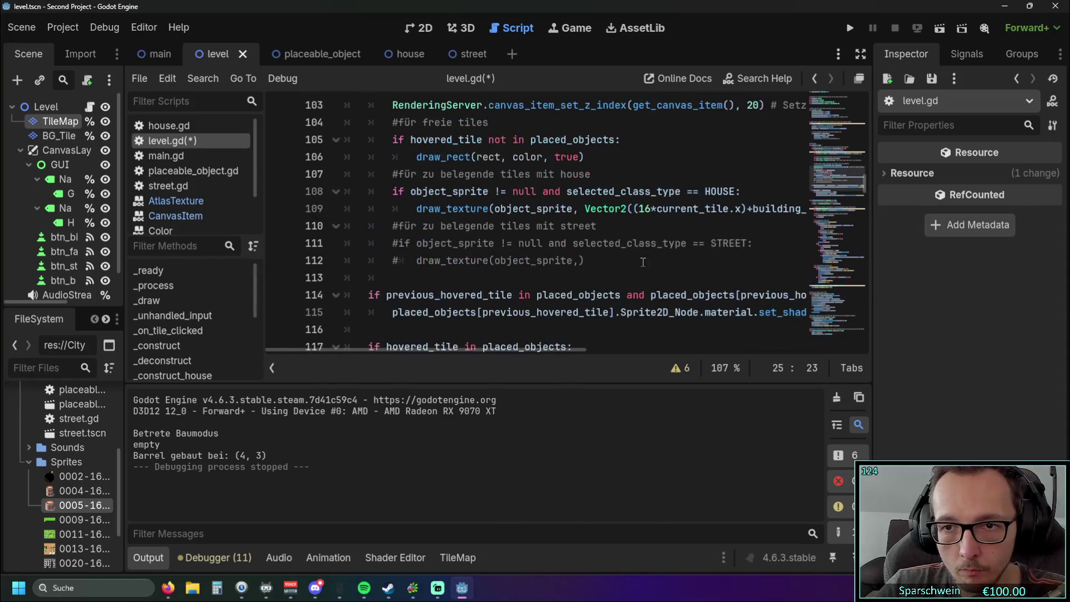
double_click(645, 157)
key(ctrl+v)
click(659, 175)
drag(554, 349, 722, 344)
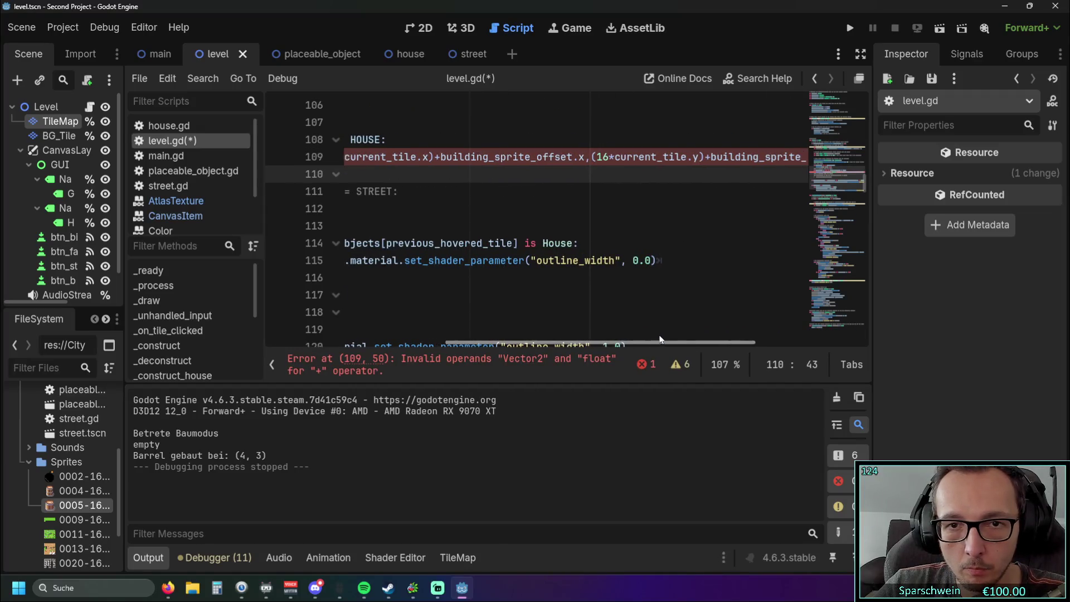
click(596, 193)
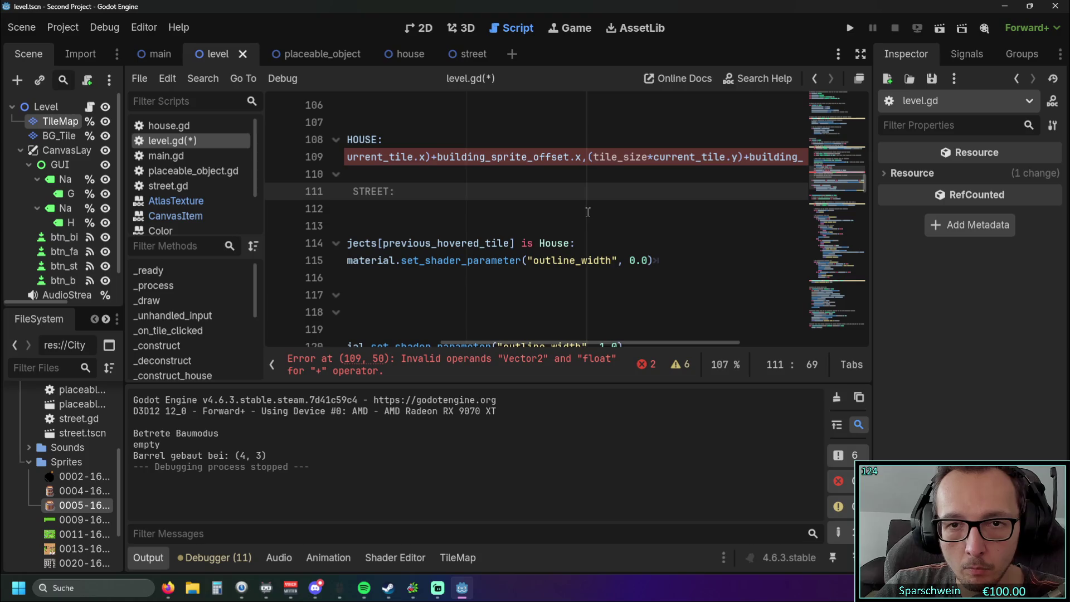
drag(530, 342, 353, 342)
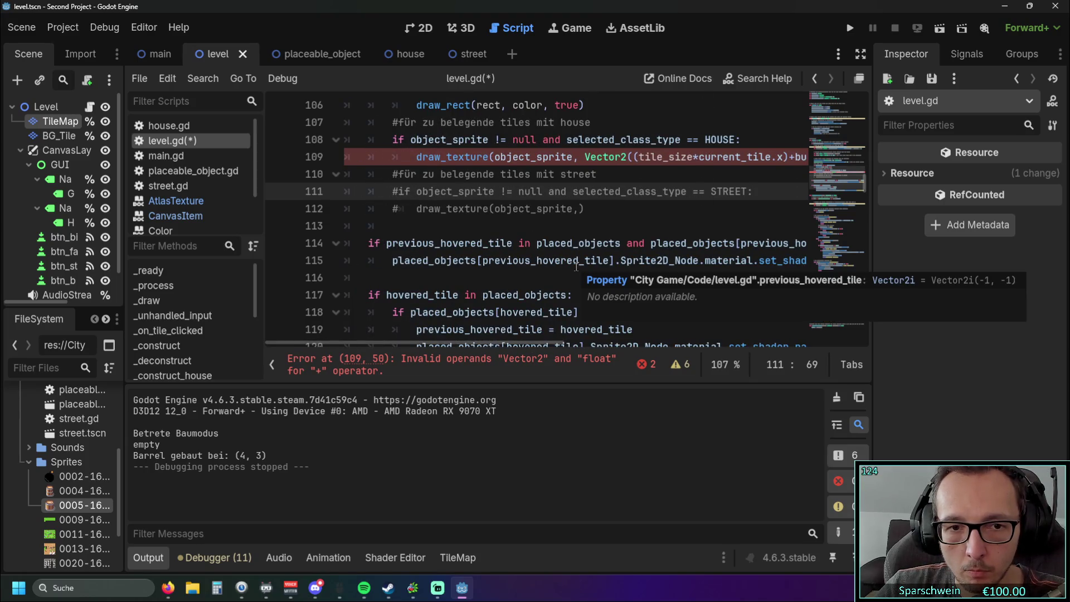
- Type tile_size as float and append .0 to its value
scroll(577, 265, up, 20)
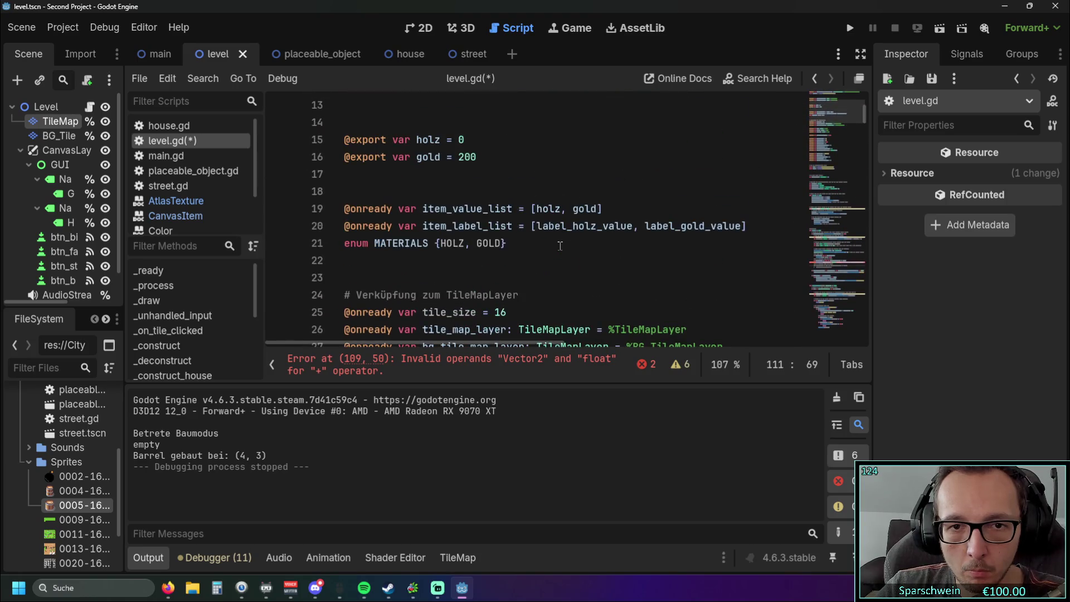
scroll(560, 246, up, 4)
scroll(541, 242, down, 6)
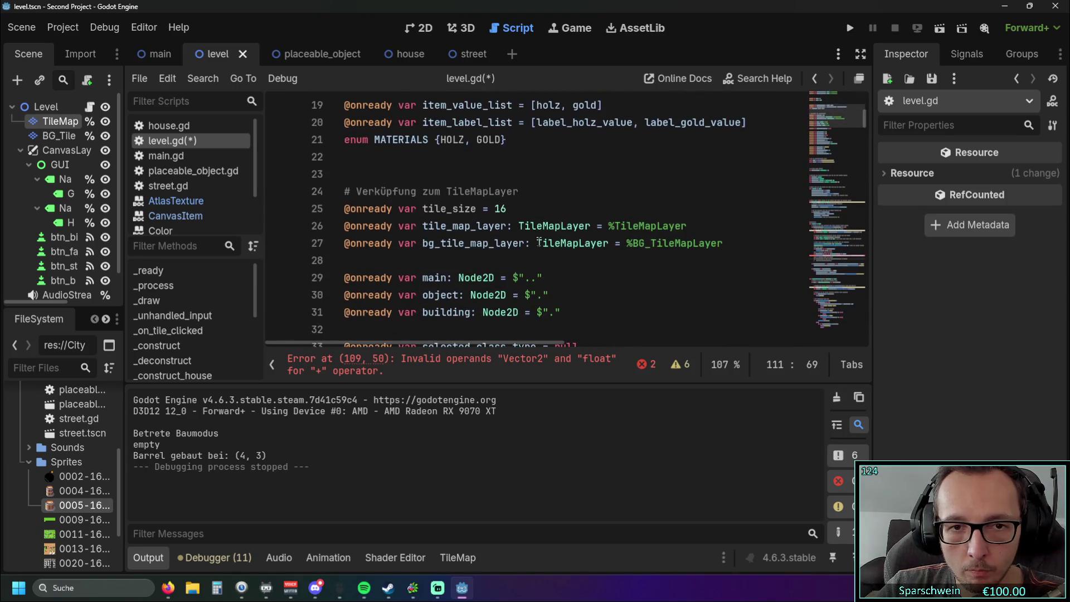
click(478, 209)
text(: fl)
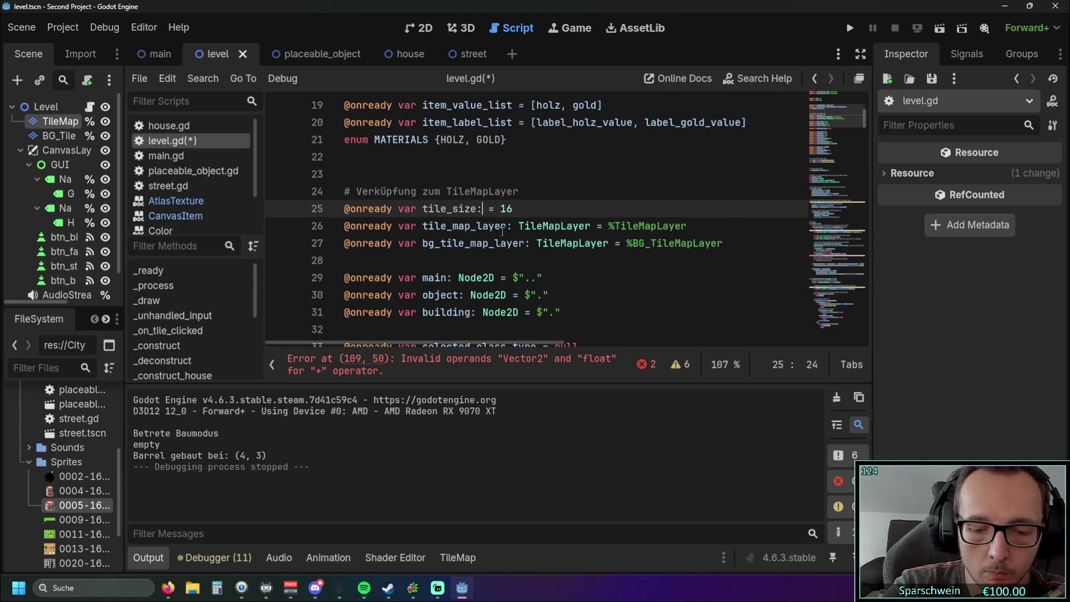
text(oat)
key(Escape)
click(574, 204)
text(.0)
click(616, 173)
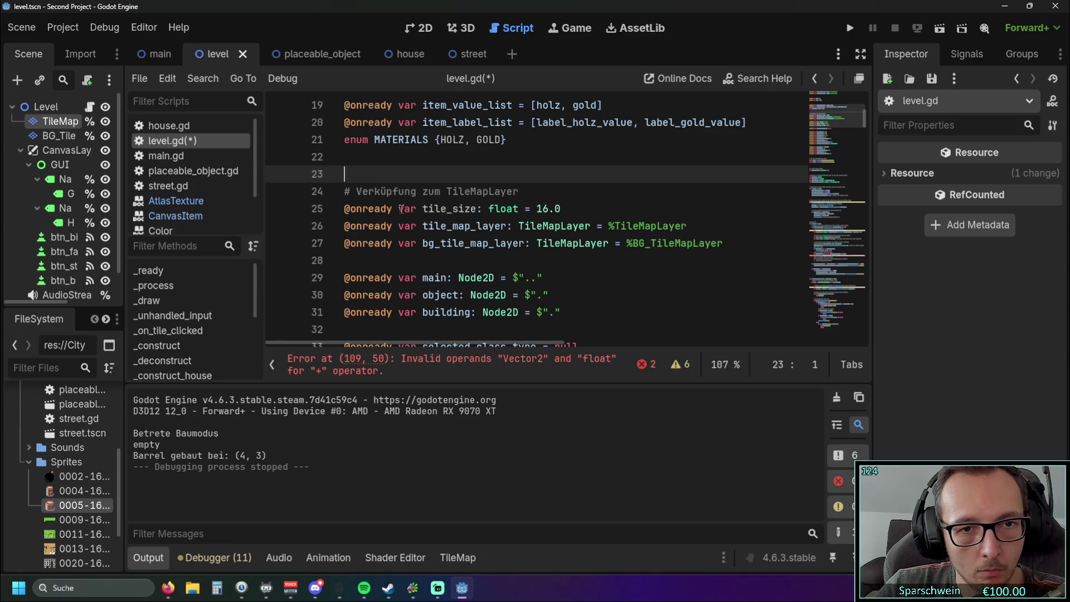
drag(399, 208, 344, 209)
key(BackSpace)
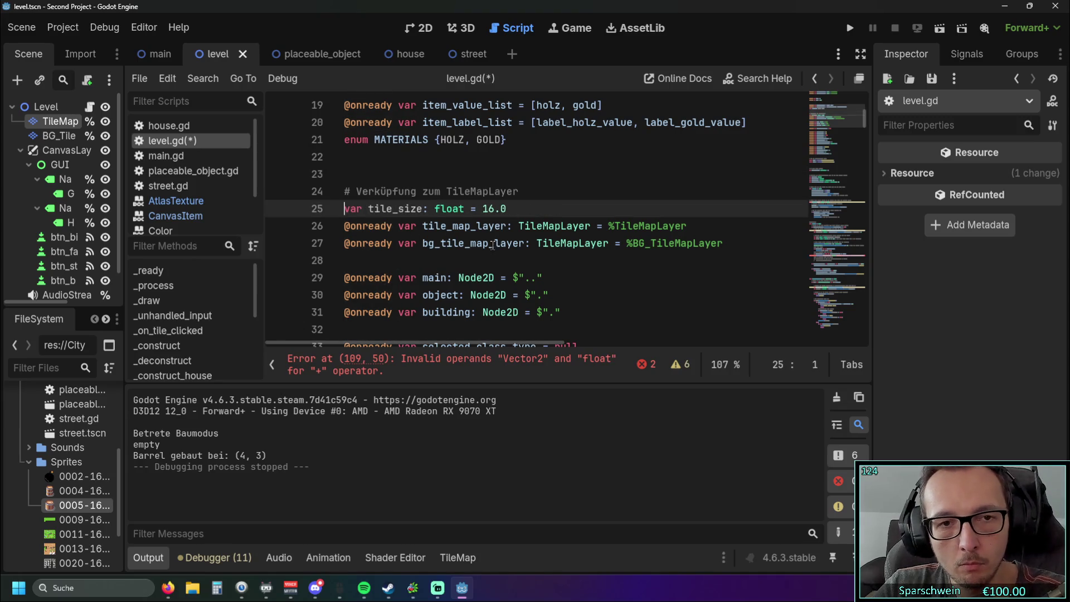
click(473, 252)
click(513, 209)
key(BackSpace)
key(BackSpace)
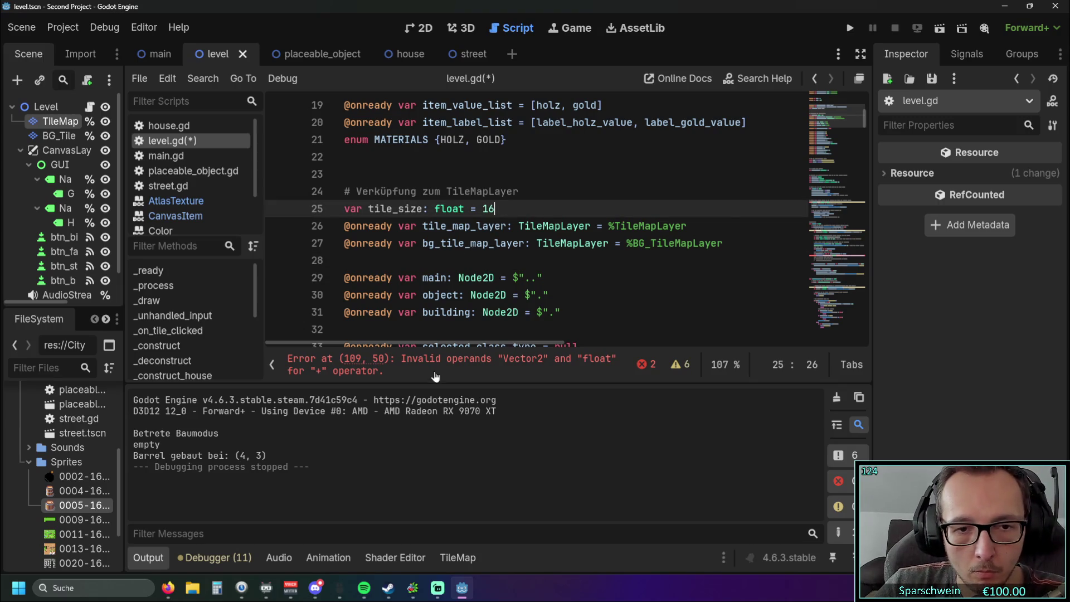
- Change tile_size's type from float to int on line 25
click(567, 371)
scroll(550, 337, right, 5)
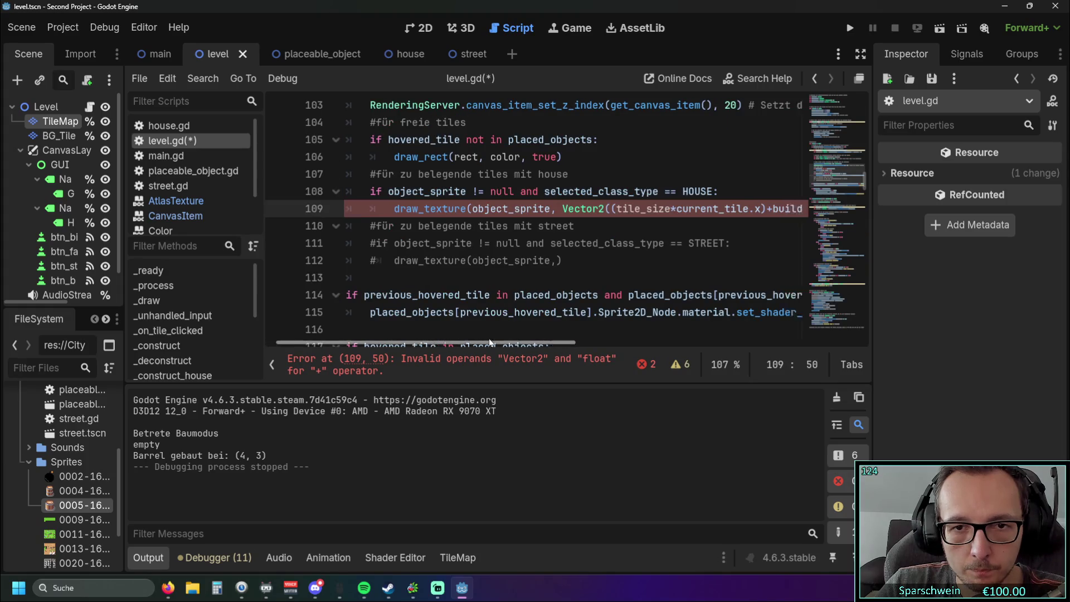
drag(567, 338, 449, 339)
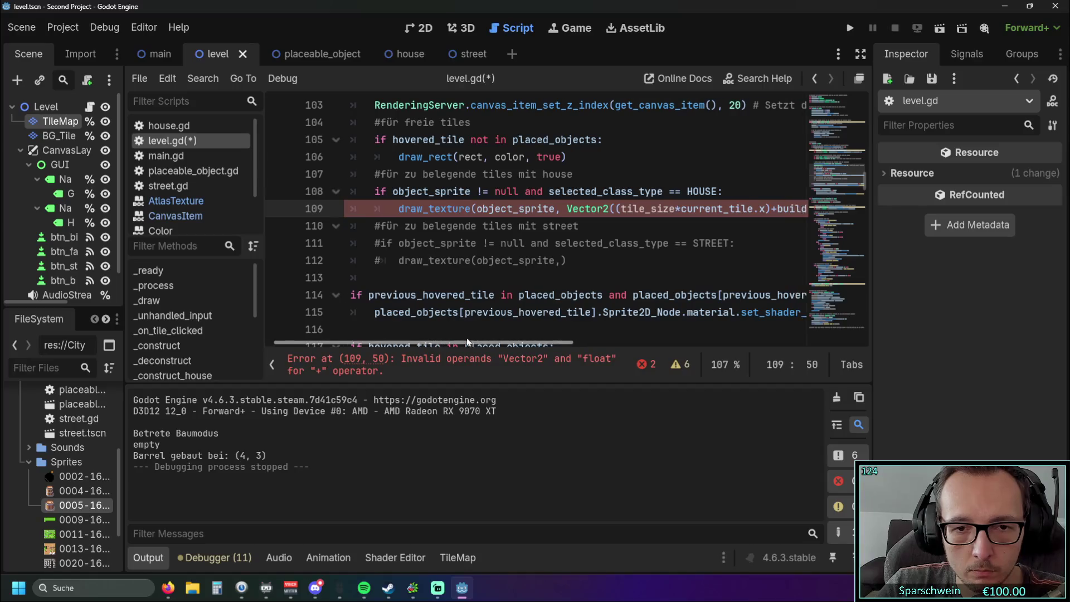
scroll(480, 310, up, 2)
scroll(480, 309, up, 20)
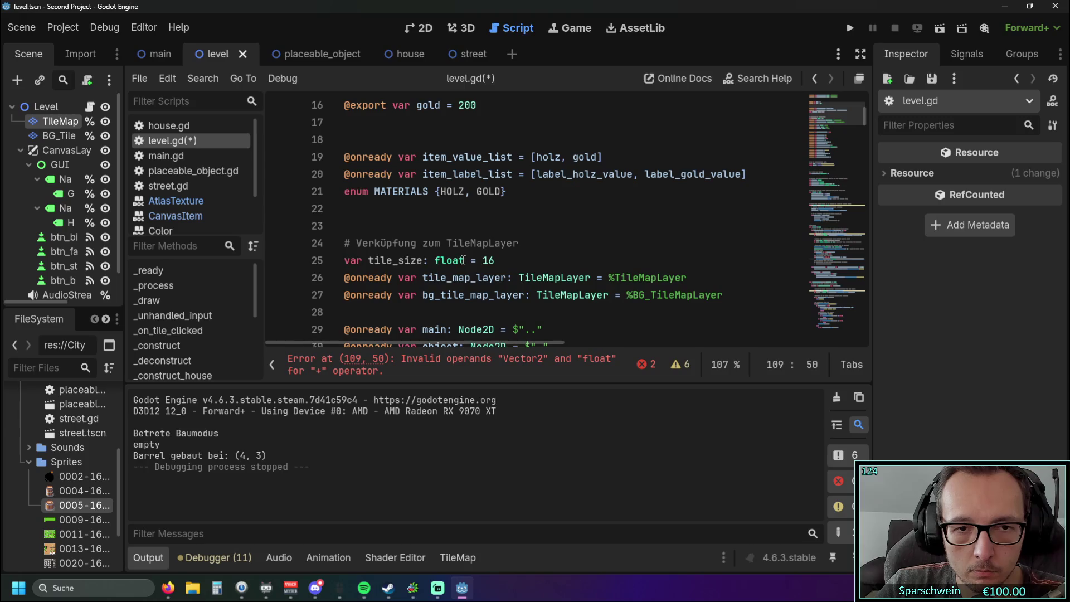
double_click(440, 263)
text(int)
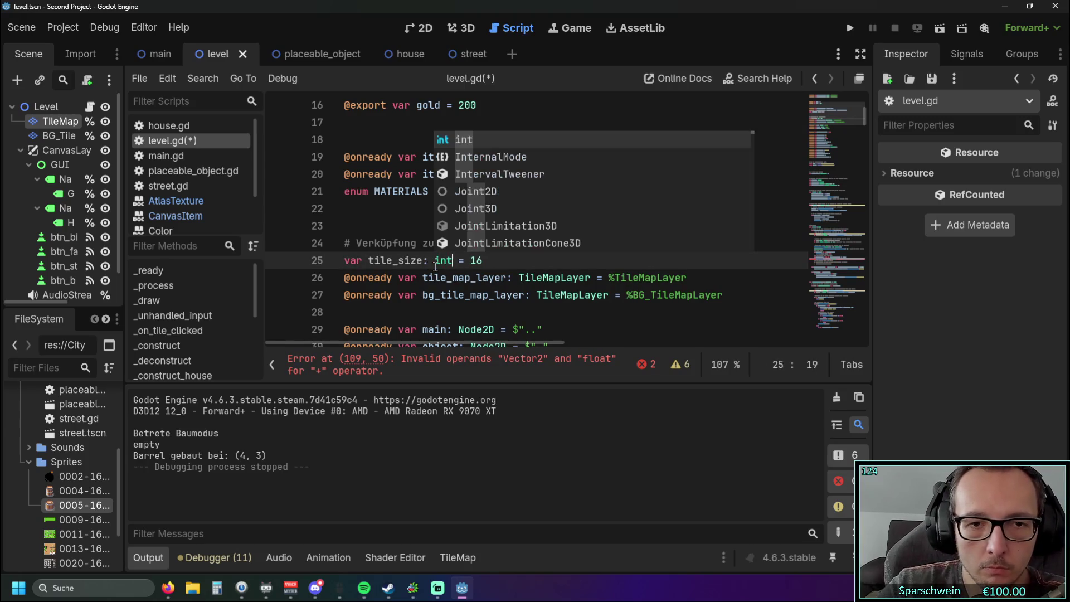
click(416, 278)
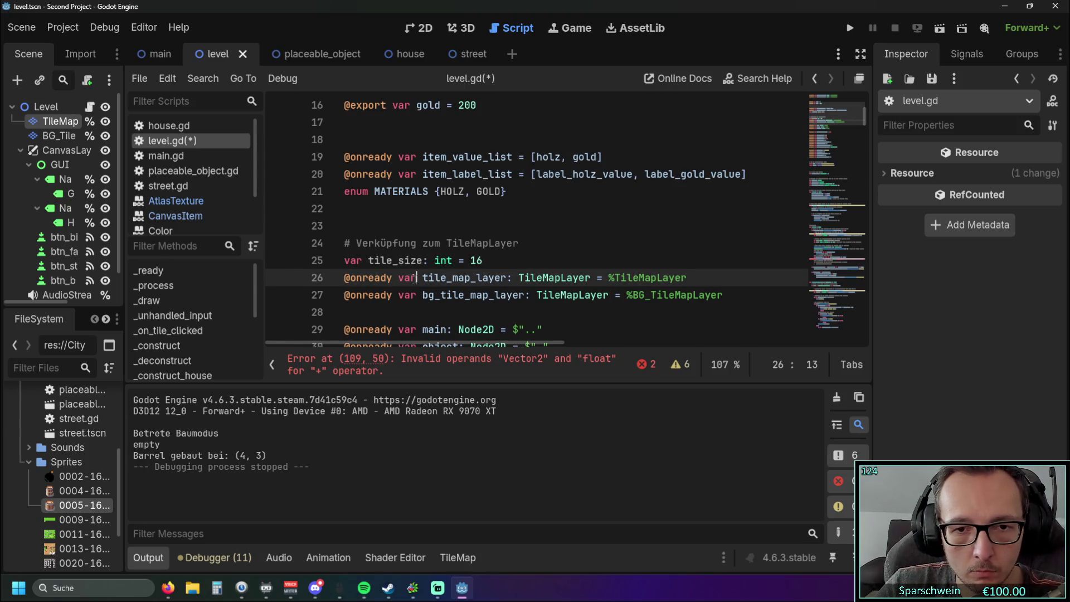
- Return to the erroring draw_texture line and scroll back to the declarations
click(571, 372)
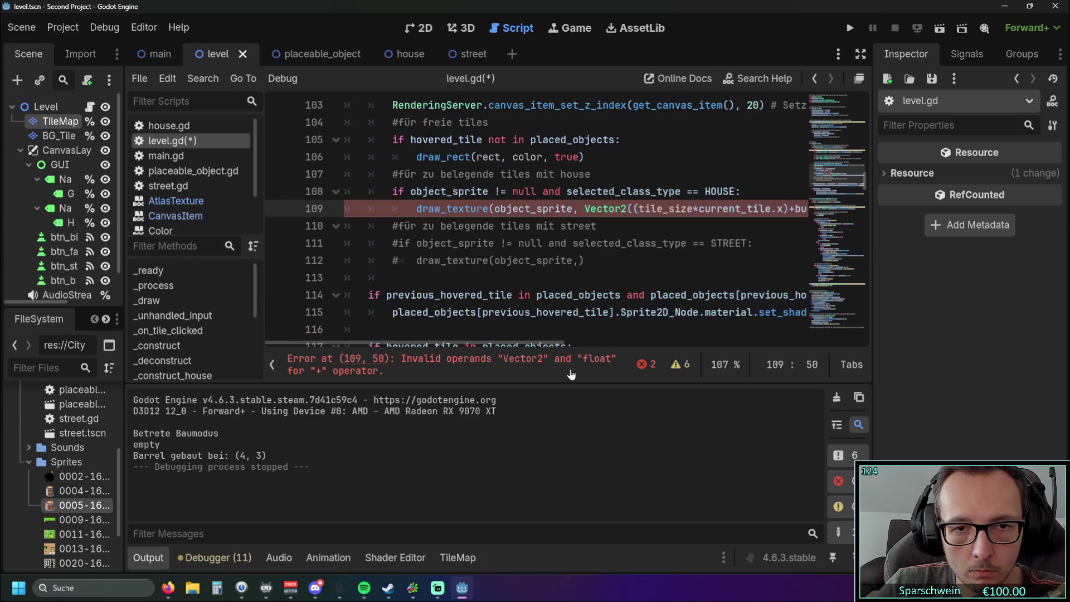
mouse_move(509, 335)
mouse_down()
mouse_move(684, 337)
mouse_move(526, 330)
mouse_up()
click(603, 233)
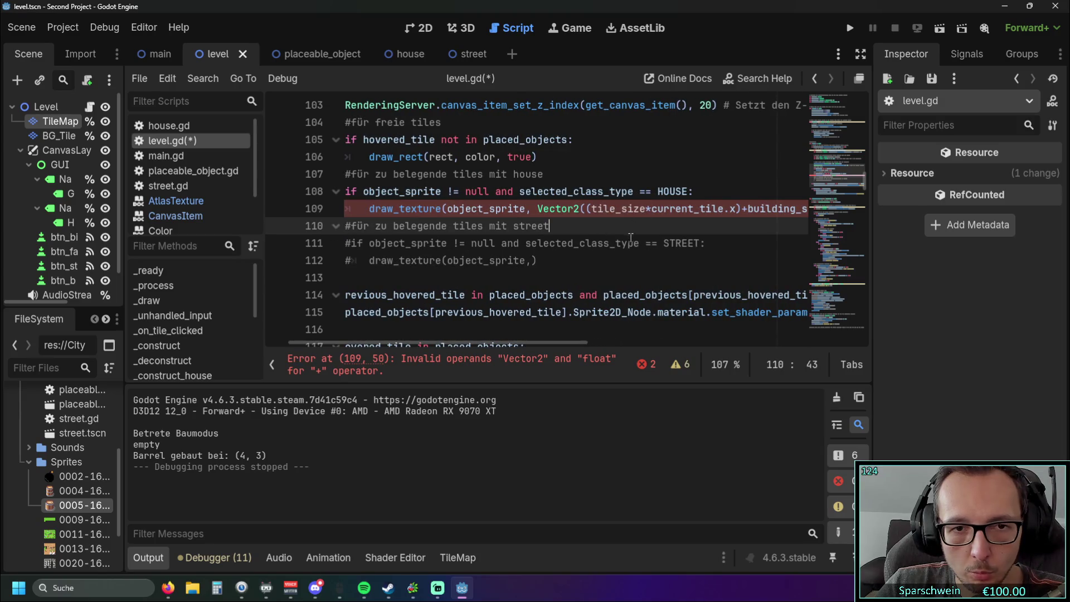
scroll(619, 254, up, 1)
scroll(621, 285, up, 20)
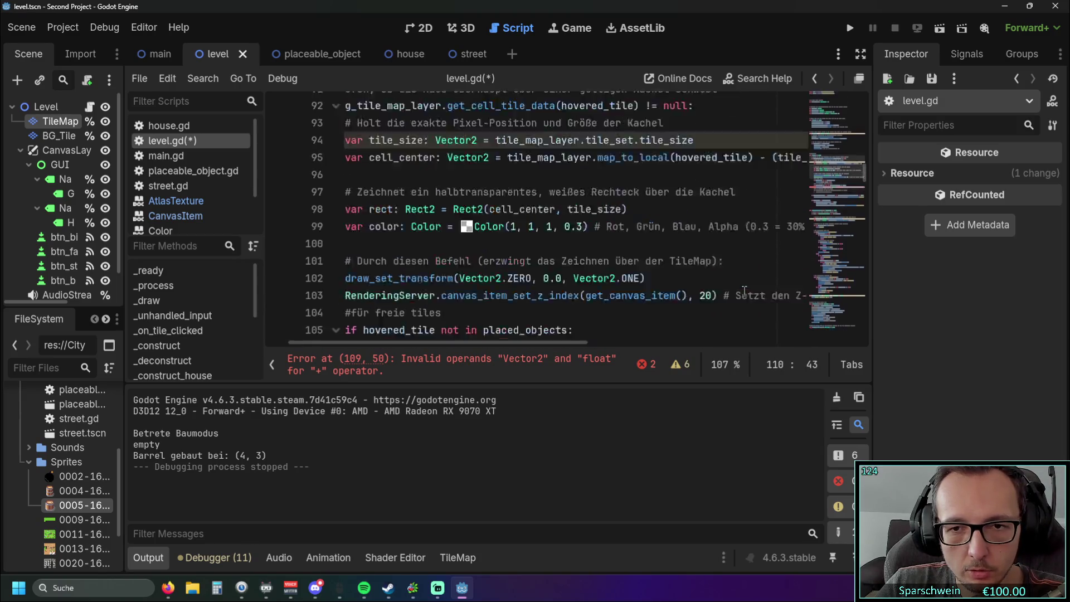
scroll(621, 284, up, 6)
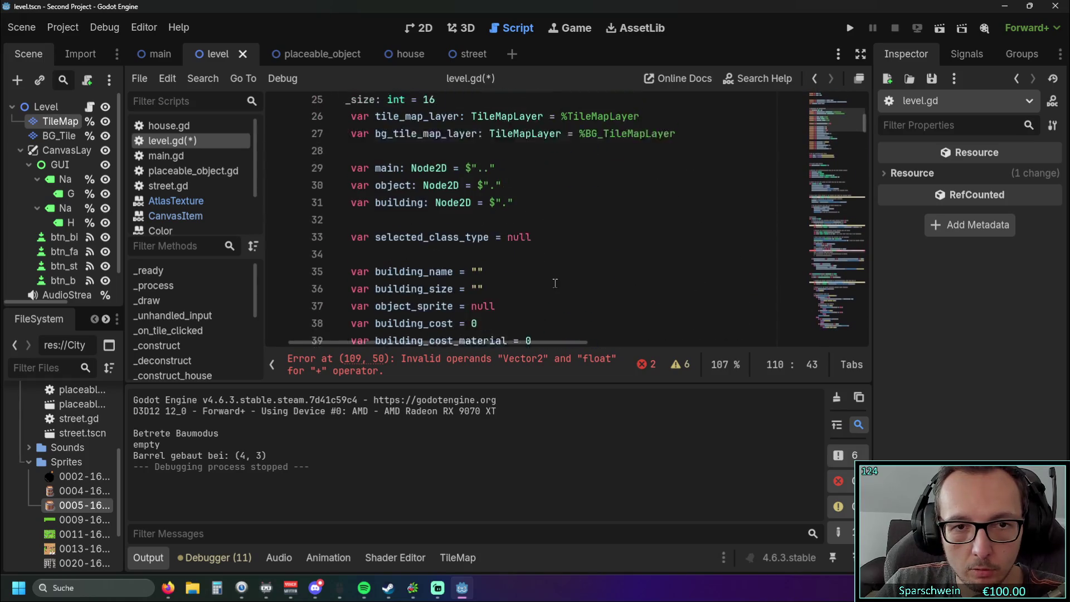
scroll(435, 271, left, 3)
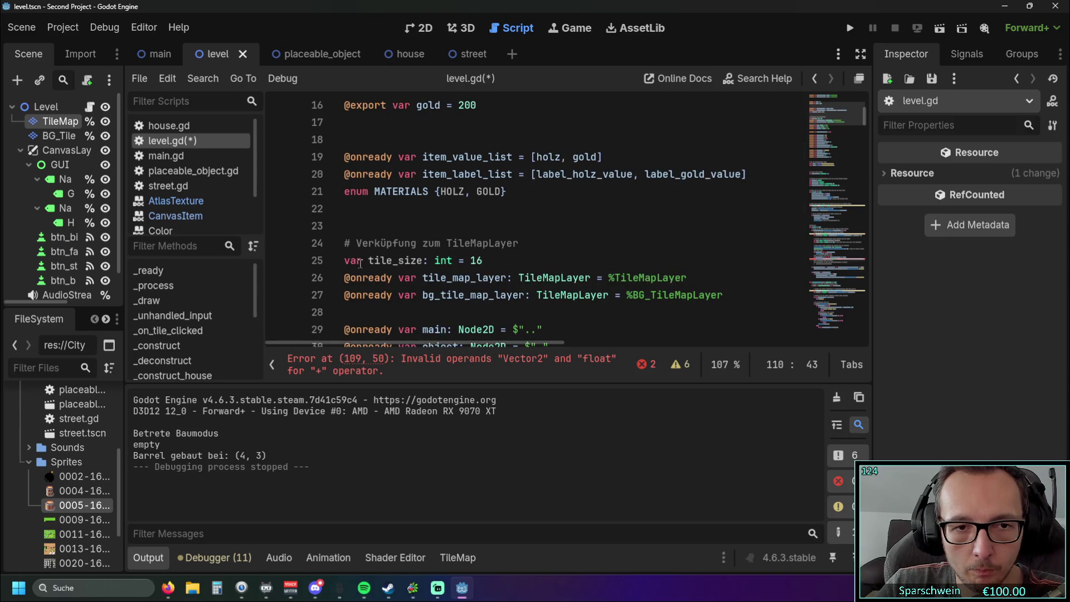
double_click(357, 277)
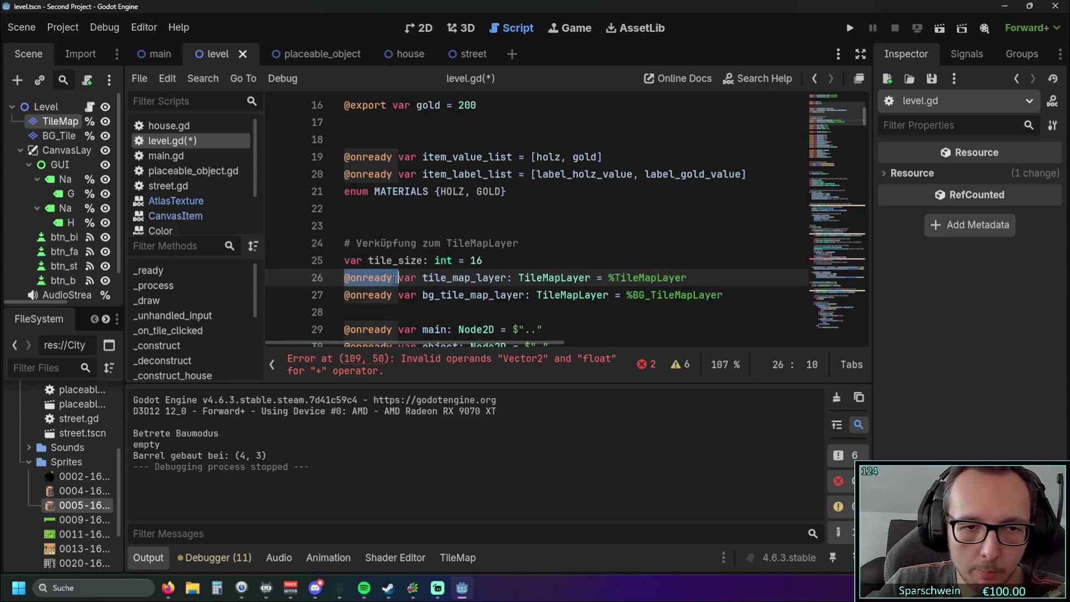
mouse_move(380, 281)
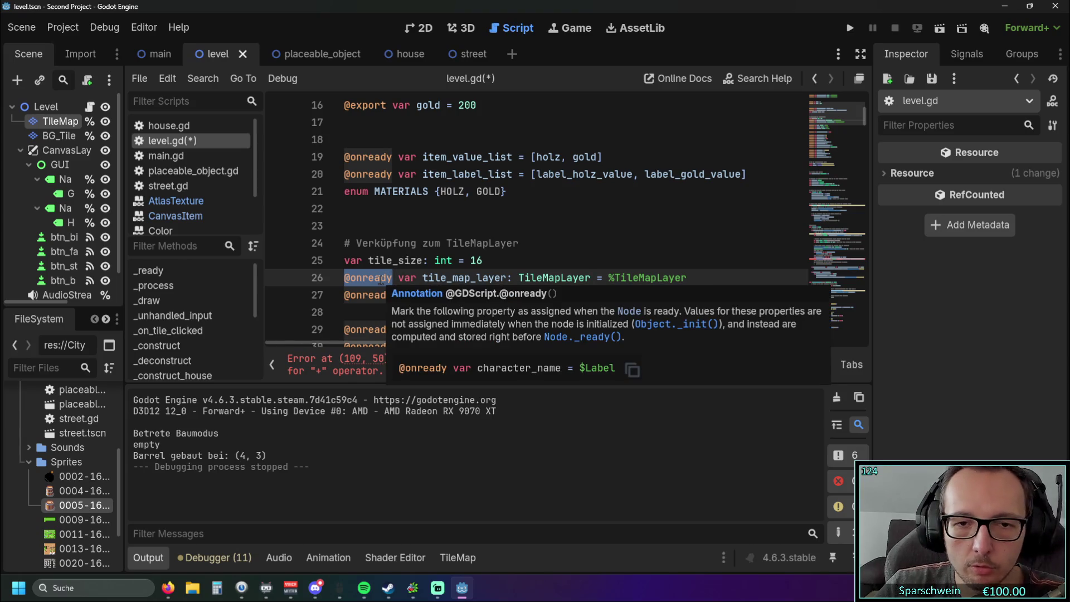
click(462, 215)
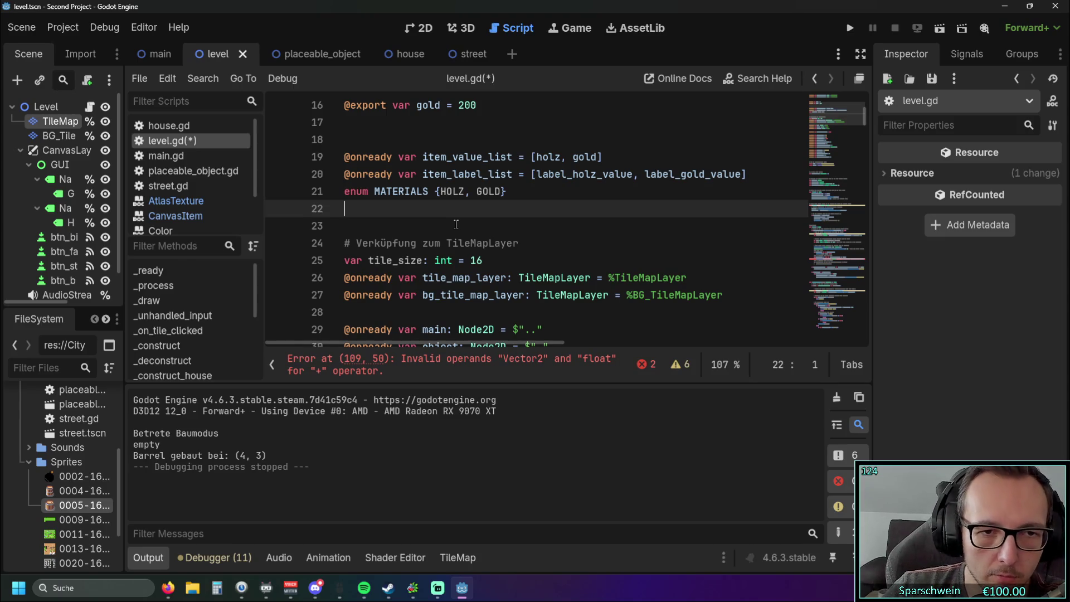
scroll(456, 224, down, 1)
scroll(394, 239, up, 1)
scroll(395, 261, down, 1)
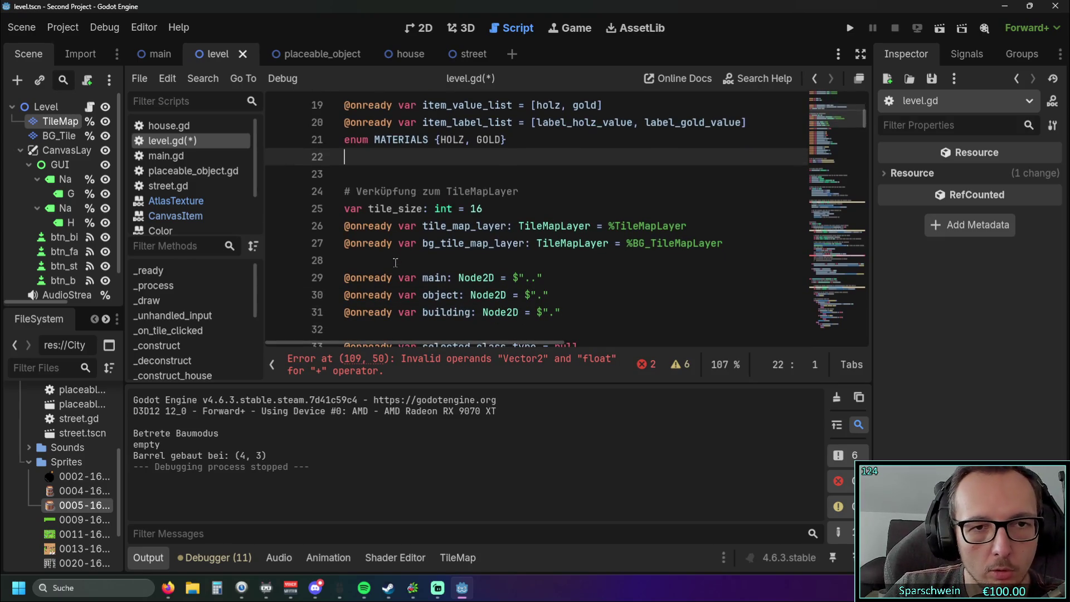
scroll(432, 232, down, 2)
scroll(423, 249, up, 2)
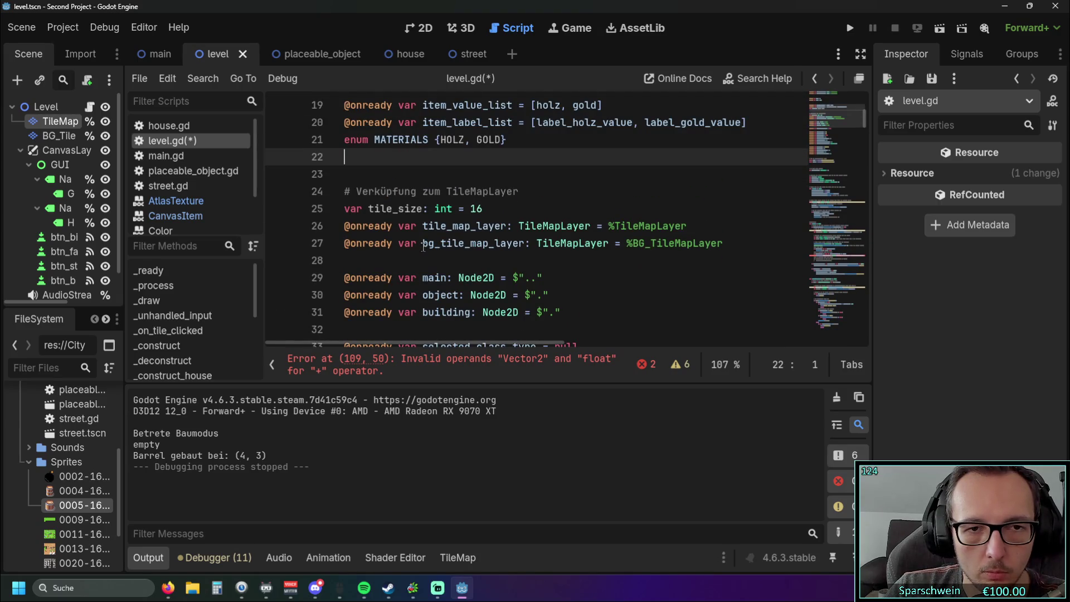
- Inspect the int type documentation on the tile_size declaration
click(429, 208)
click(453, 209)
scroll(451, 223, down, 5)
scroll(449, 238, up, 8)
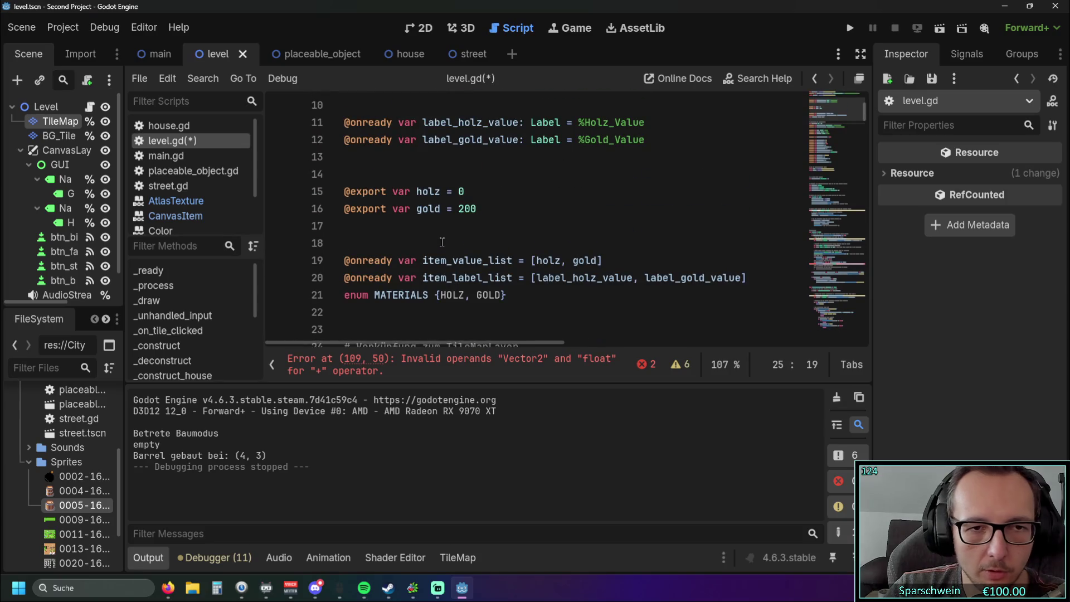
scroll(435, 231, down, 3)
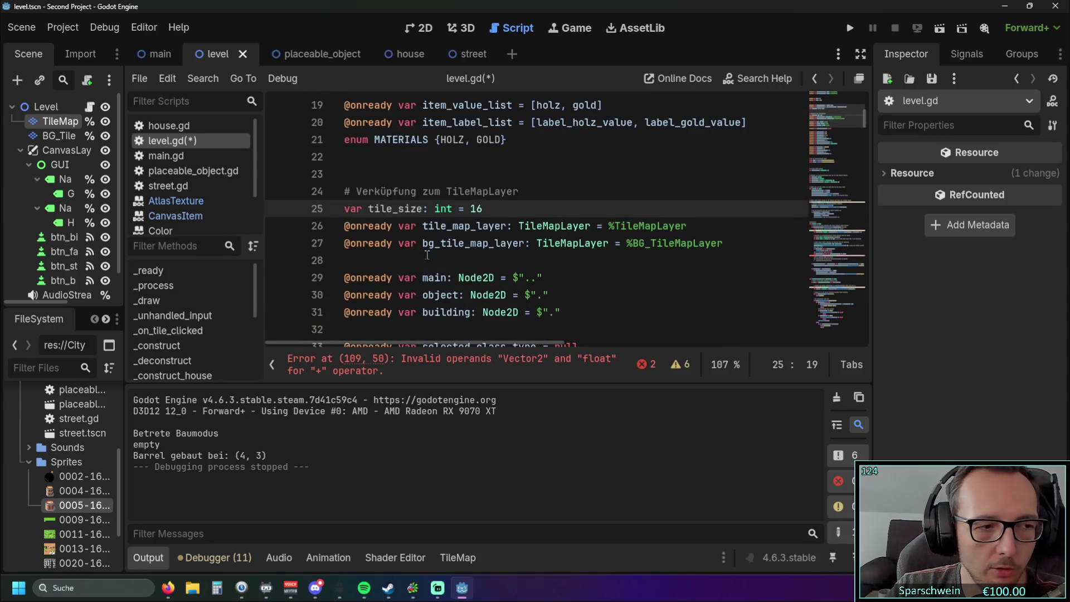
click(431, 214)
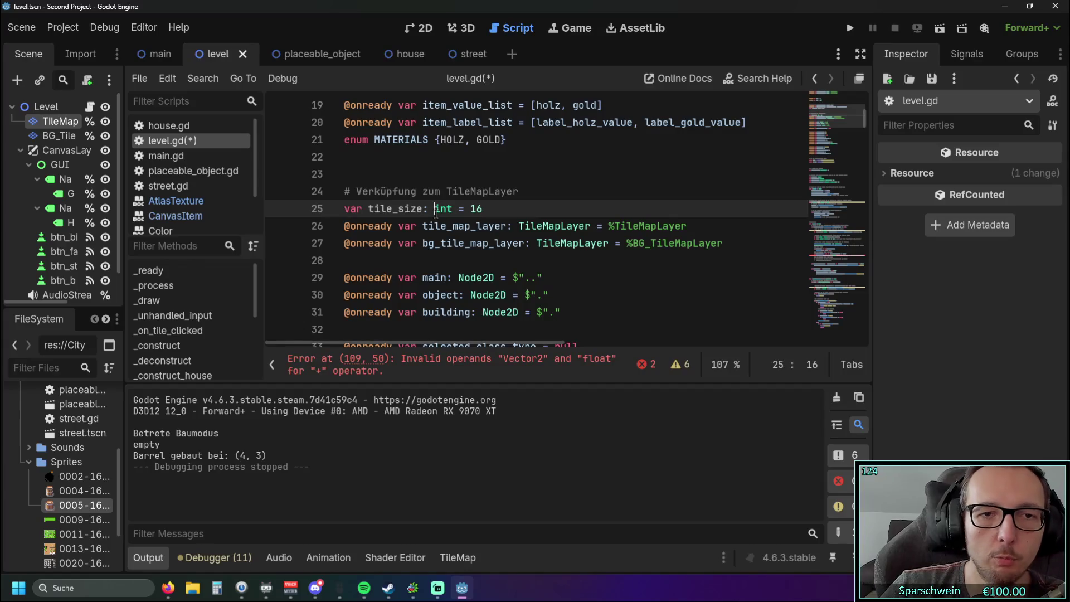
click(435, 208)
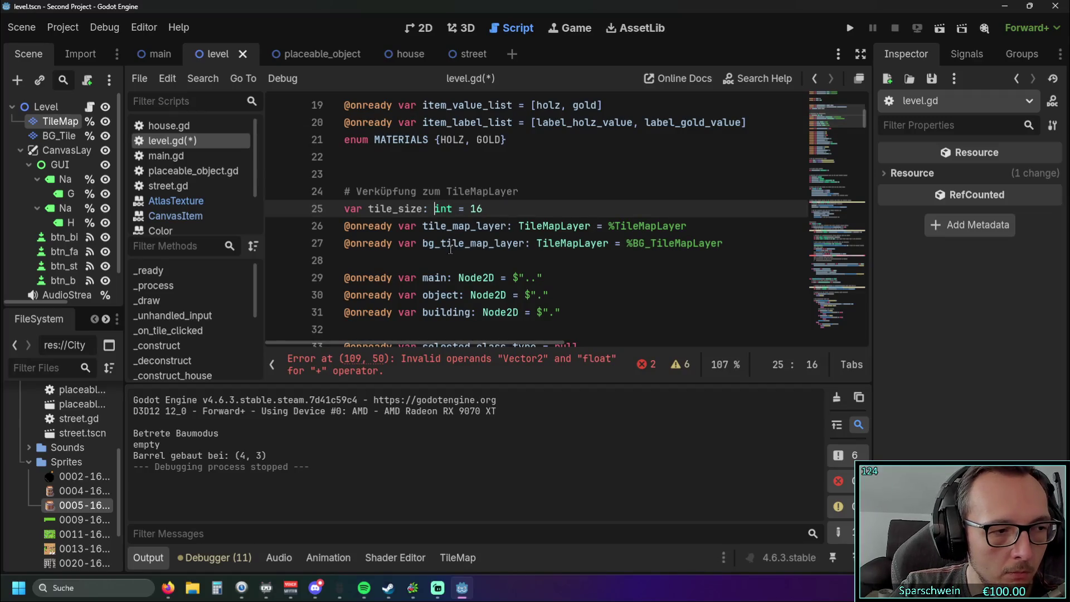
scroll(450, 250, down, 5)
scroll(450, 251, up, 5)
click(347, 208)
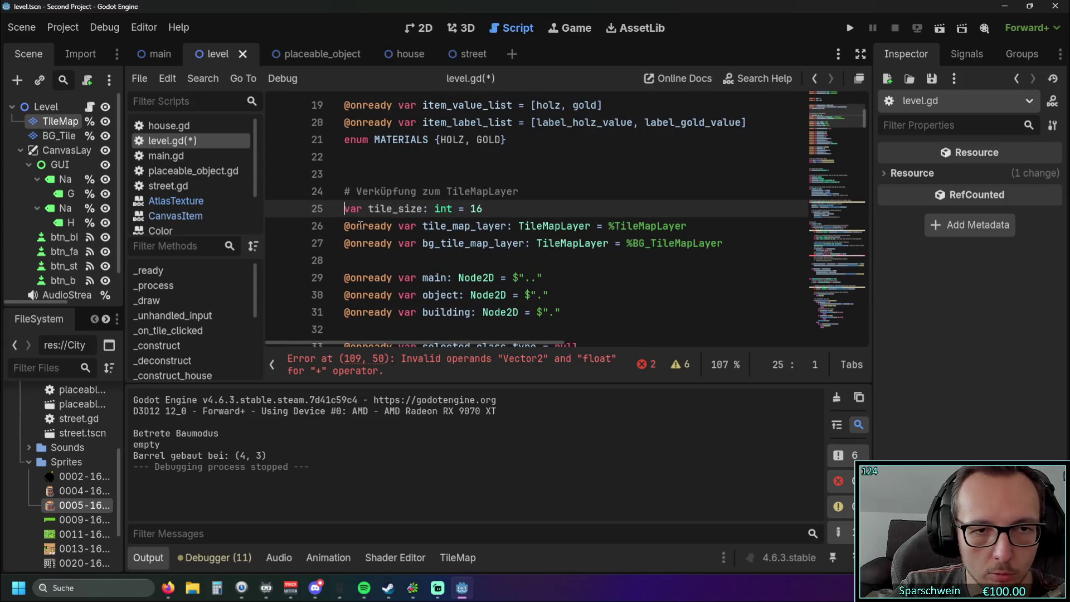
text(@onready)
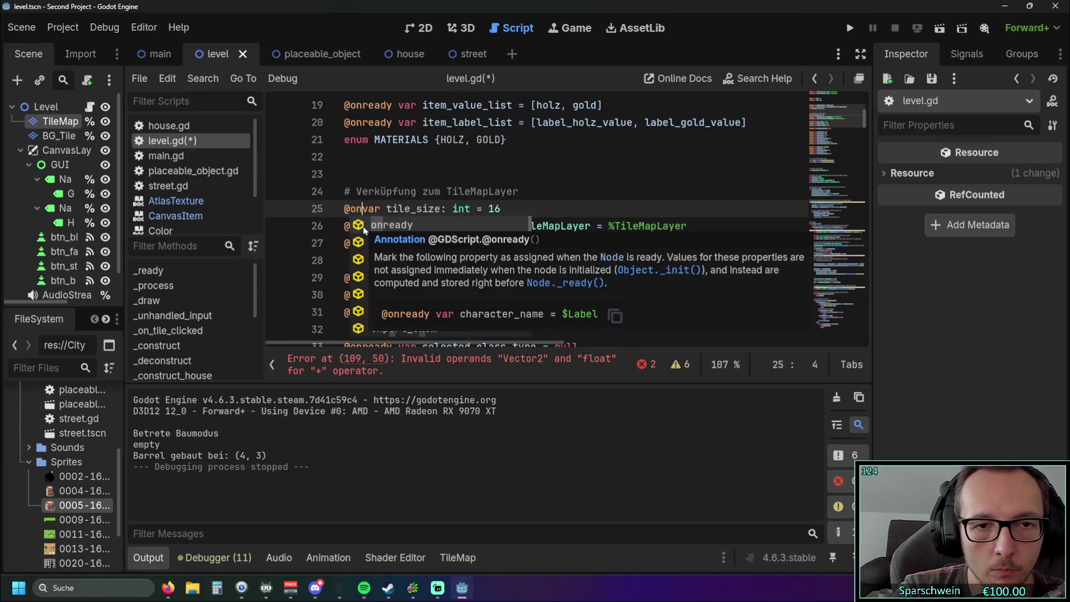
click(461, 257)
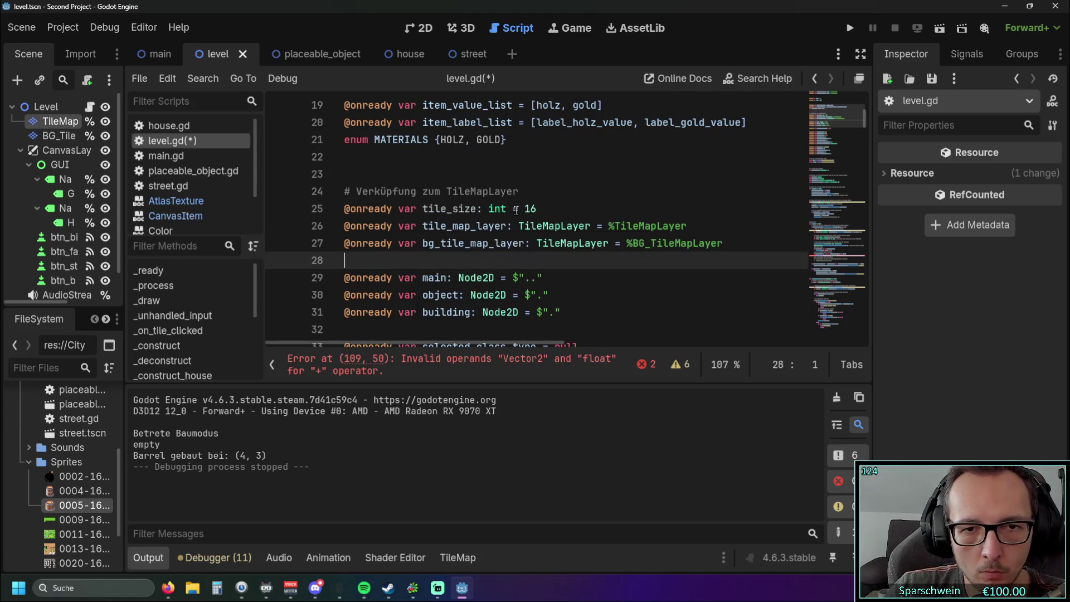
drag(511, 208, 483, 209)
key(BackSpace)
key(BackSpace)
click(609, 214)
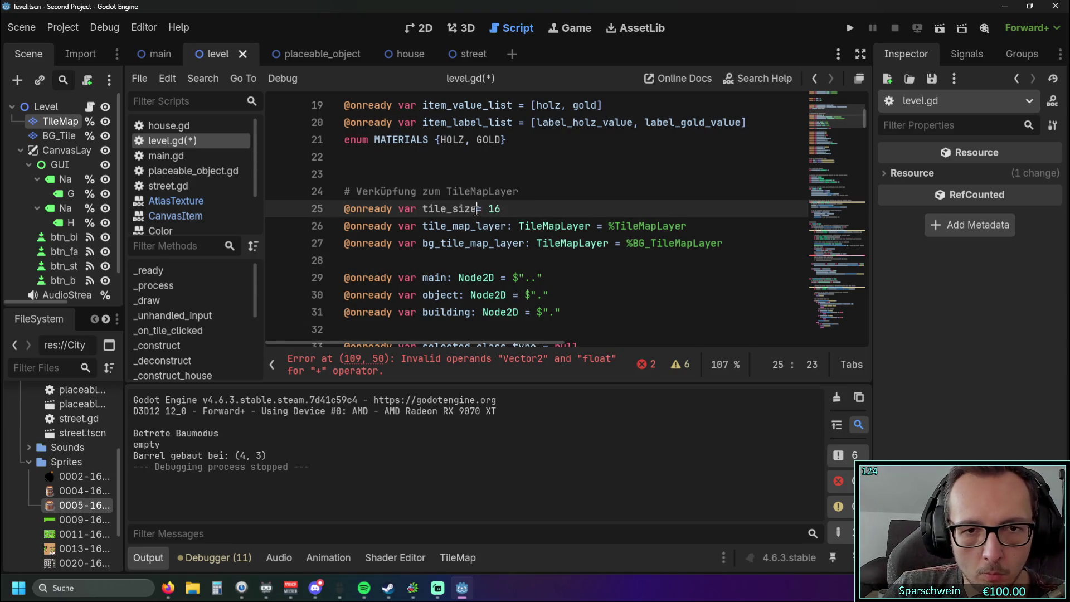
click(577, 258)
- Select tile_size in the x position of the draw_texture call
scroll(577, 256, down, 19)
scroll(578, 256, down, 9)
mouse_move(402, 344)
mouse_down()
mouse_move(543, 329)
mouse_move(716, 338)
mouse_move(506, 342)
mouse_up()
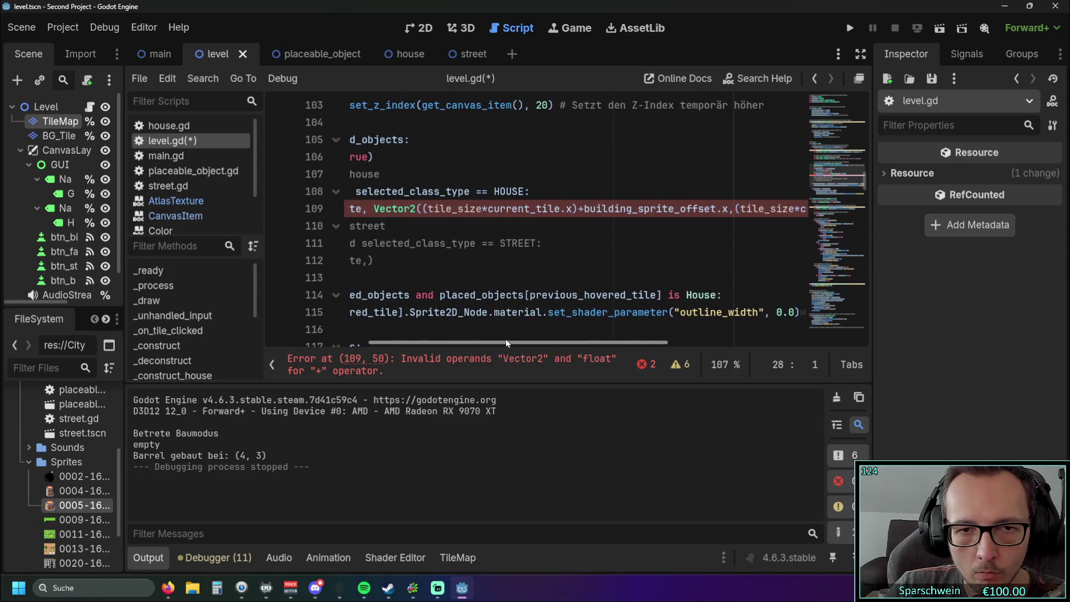
drag(428, 208, 488, 209)
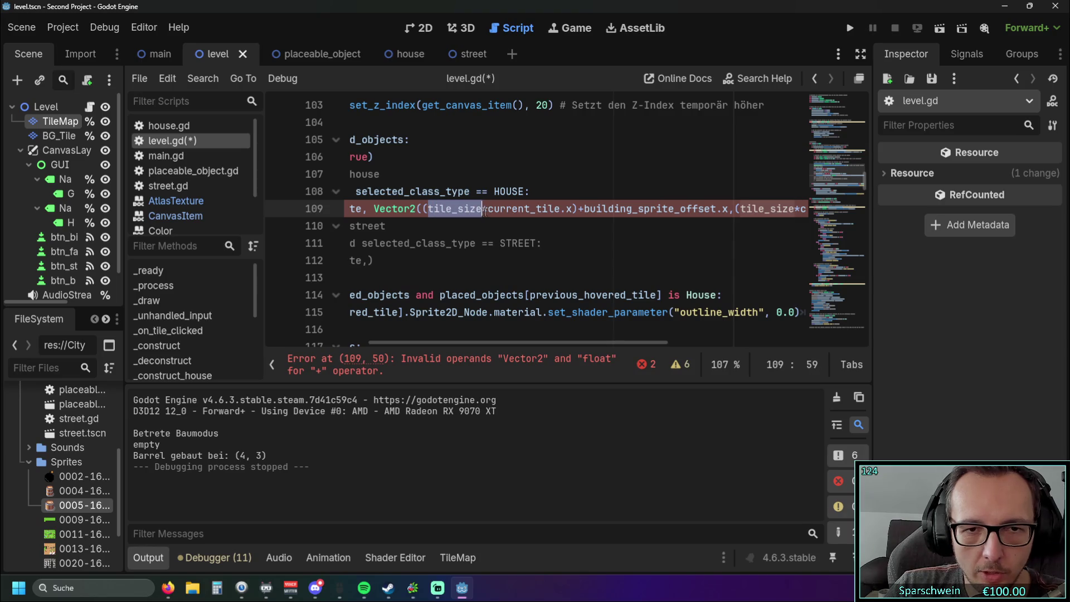
- Try 16 in place of tile_size in the draw_texture x and y, then undo
text(16)
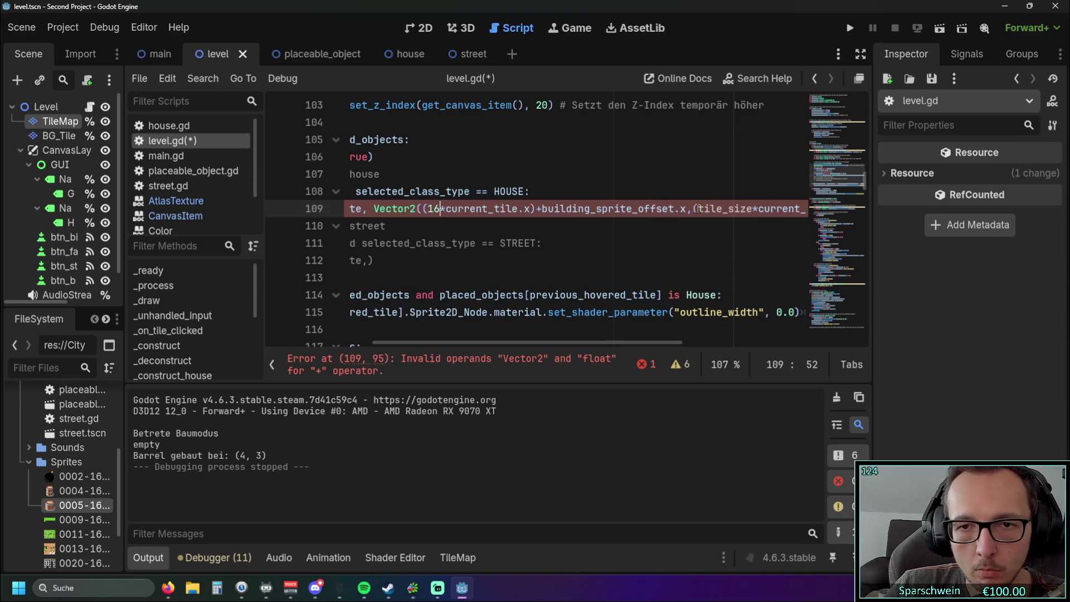
drag(698, 208, 749, 210)
text(16)
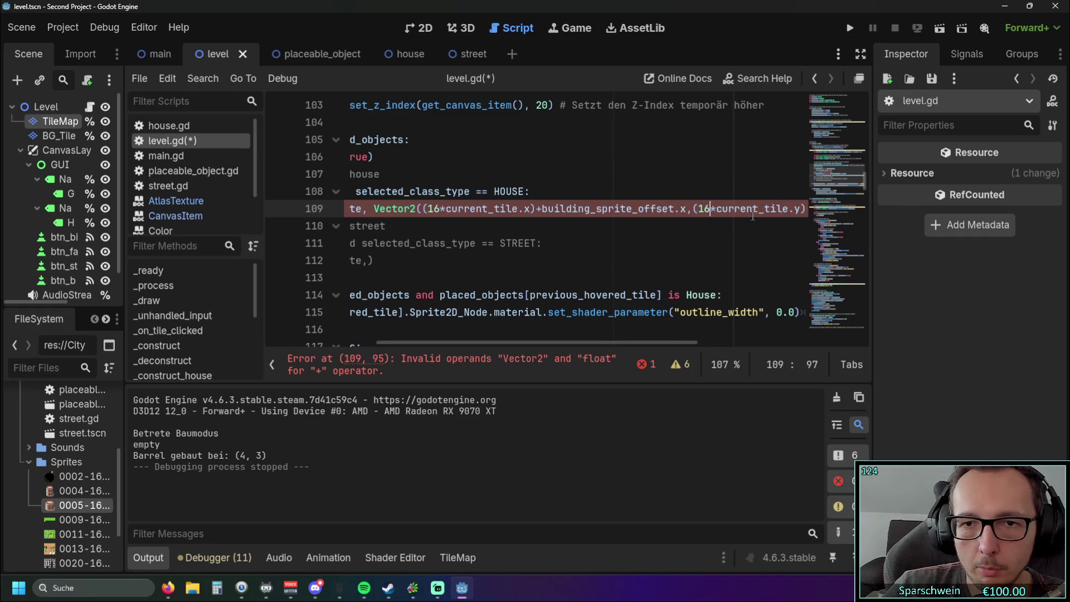
click(540, 243)
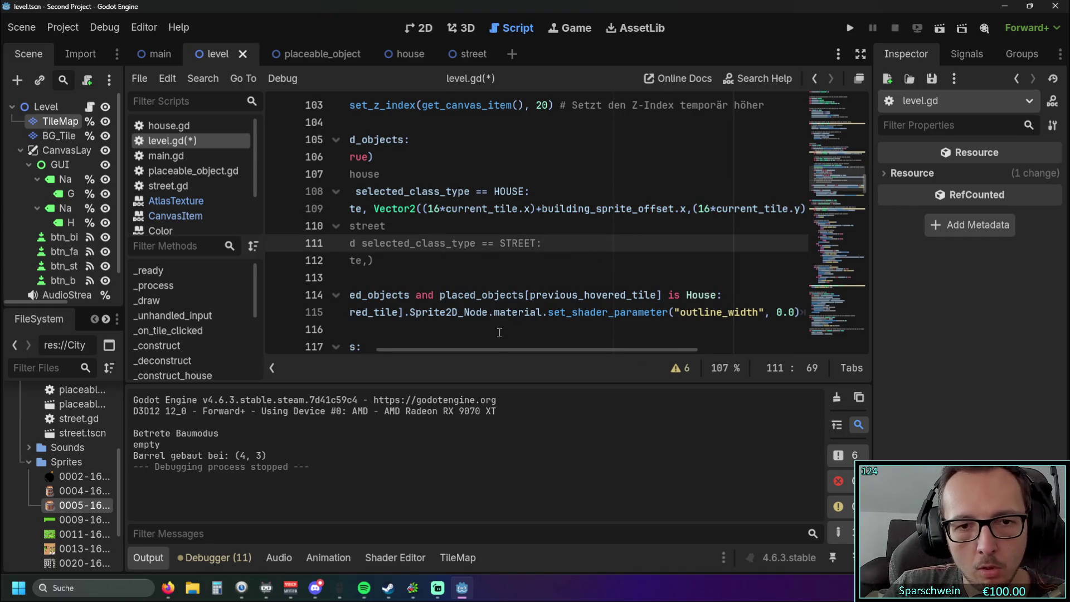
mouse_move(496, 347)
mouse_down()
mouse_move(374, 352)
mouse_move(500, 350)
mouse_up()
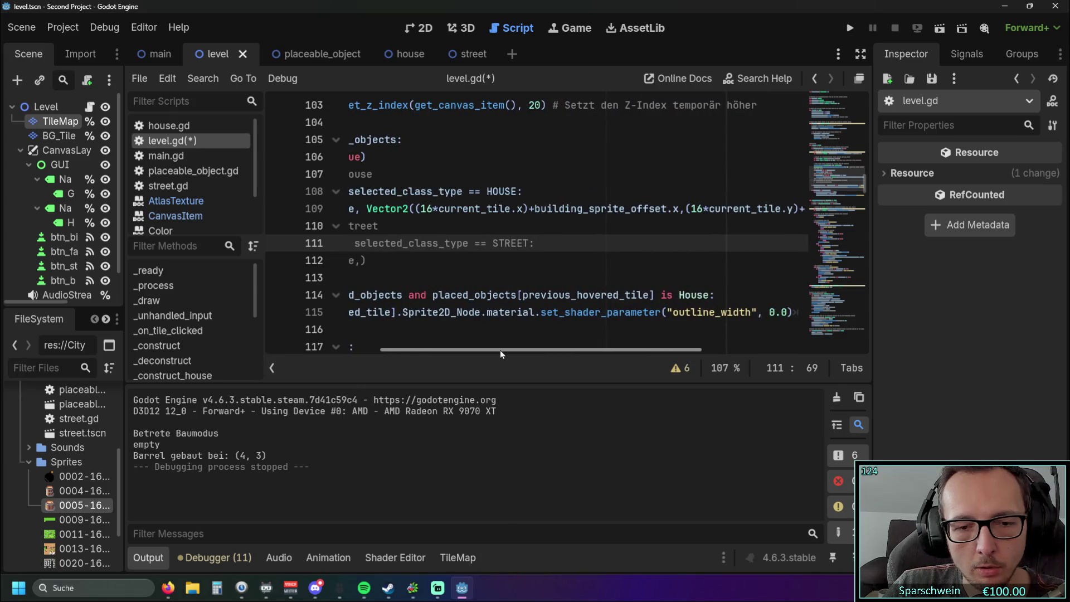
key(ctrl+z)
key(ctrl+z)
- Add ': int' after tile_size so the declaration reads tile_size: int = 16
click(536, 260)
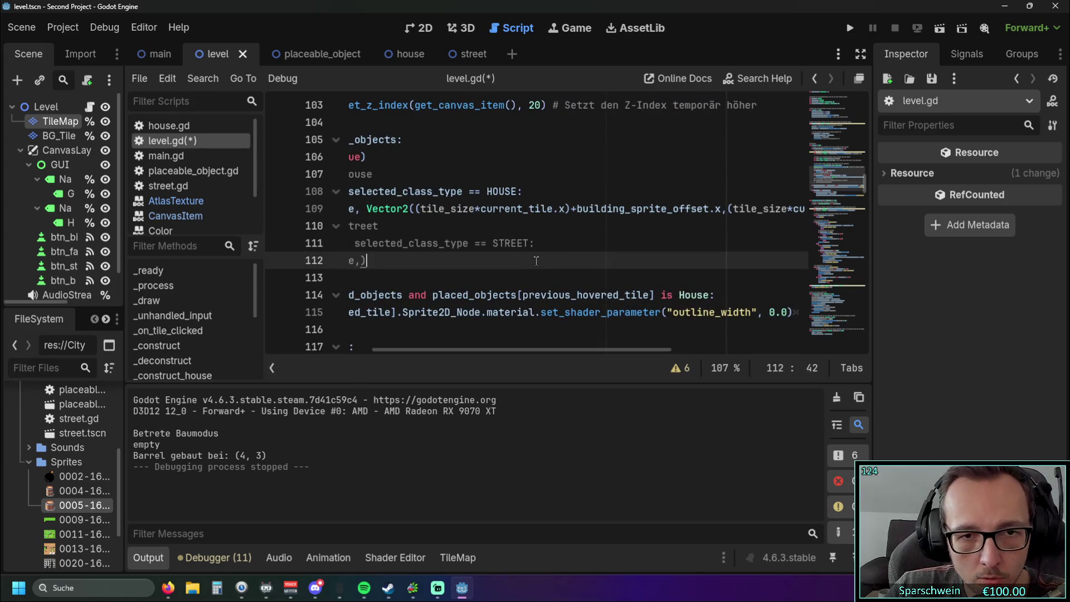
scroll(538, 262, left, 5)
scroll(544, 272, up, 2)
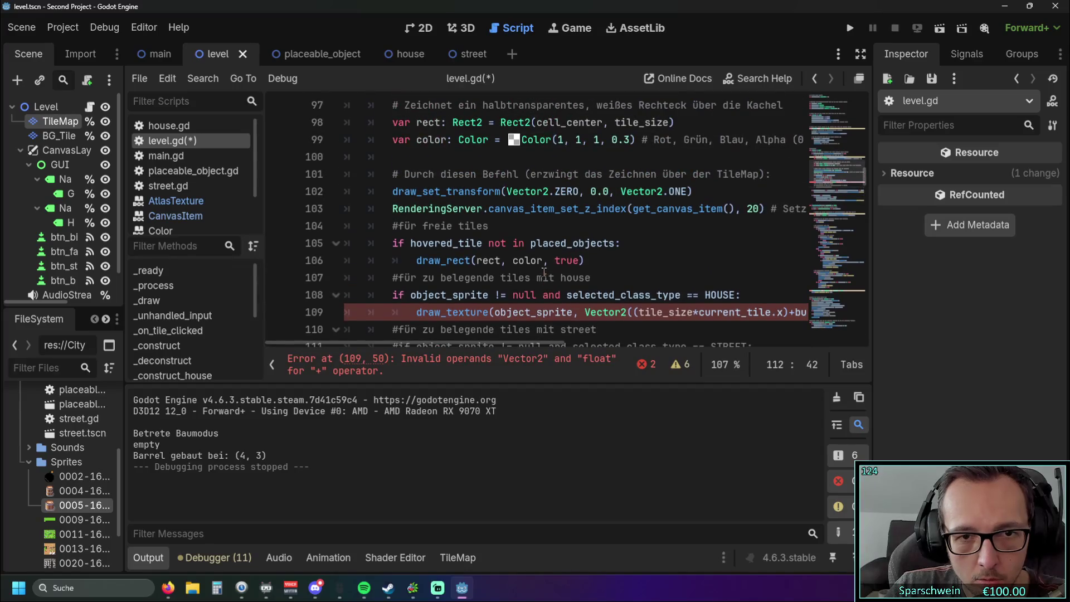
scroll(650, 280, up, 3)
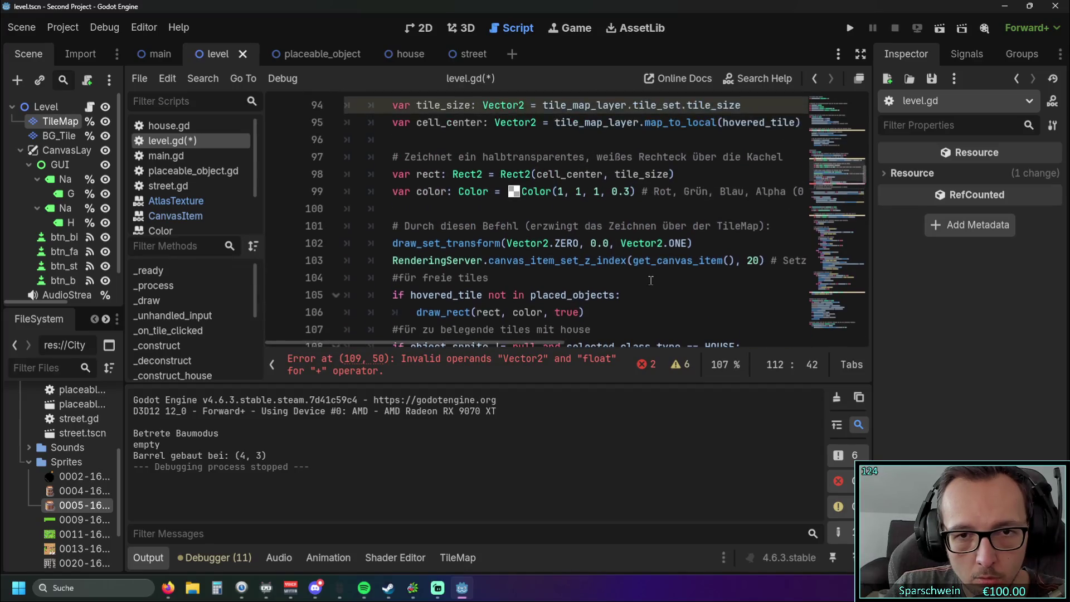
scroll(651, 281, up, 17)
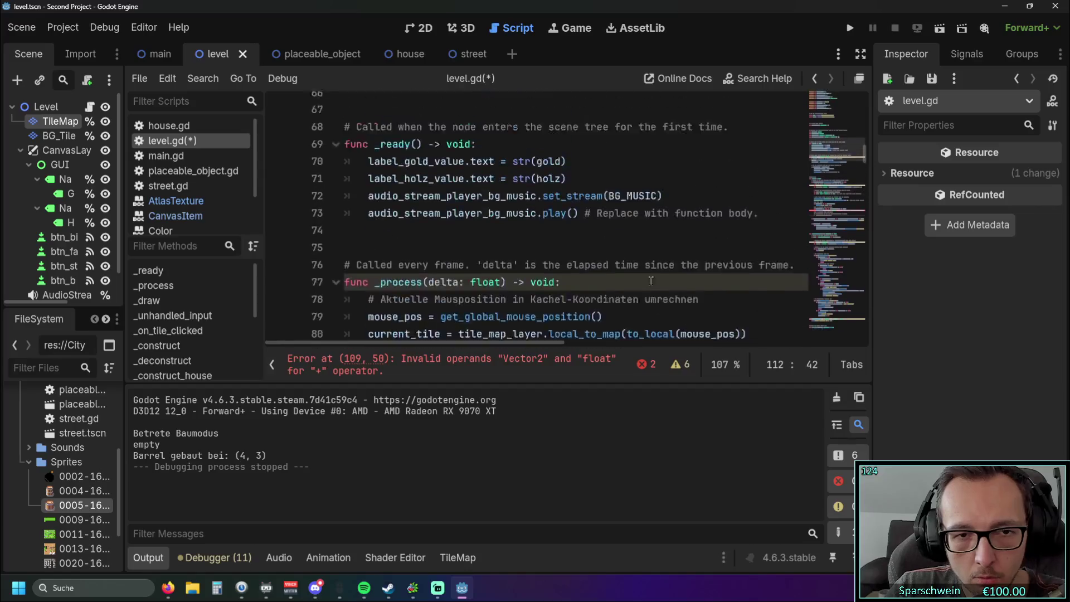
scroll(651, 281, up, 7)
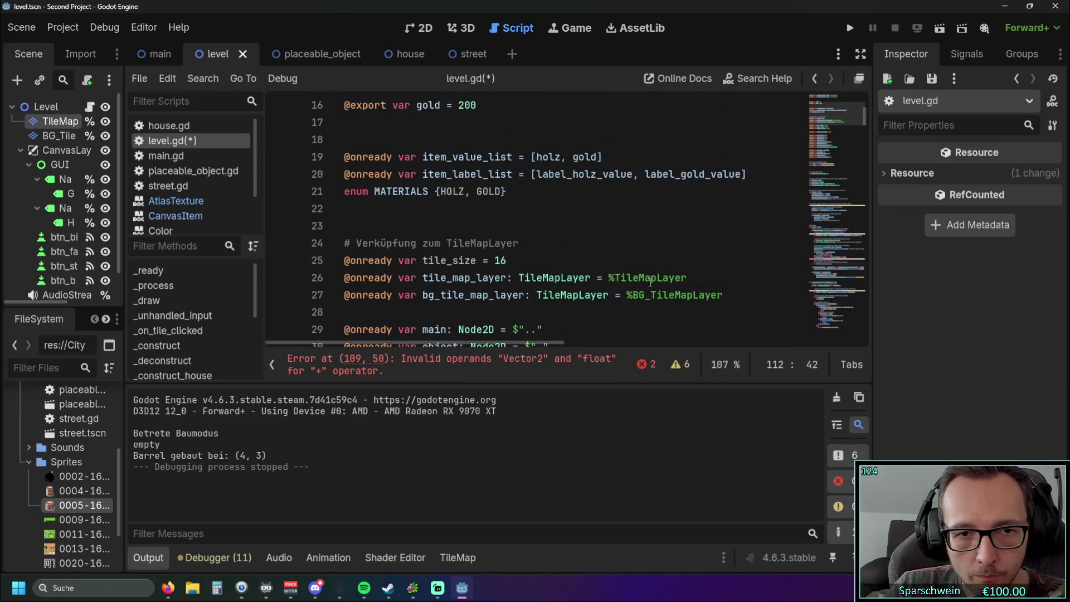
click(477, 261)
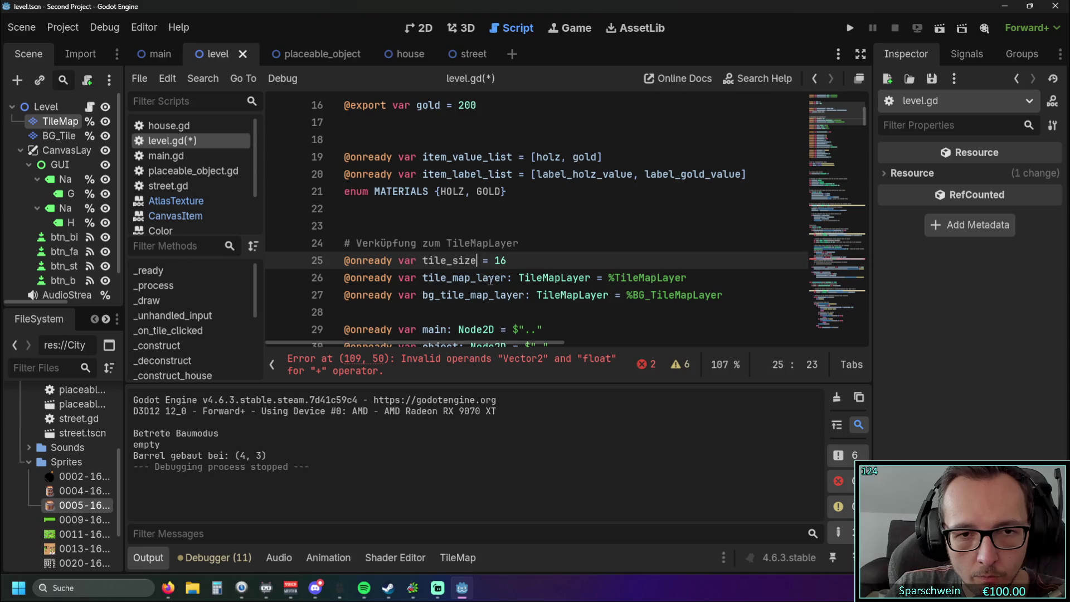
text(: int)
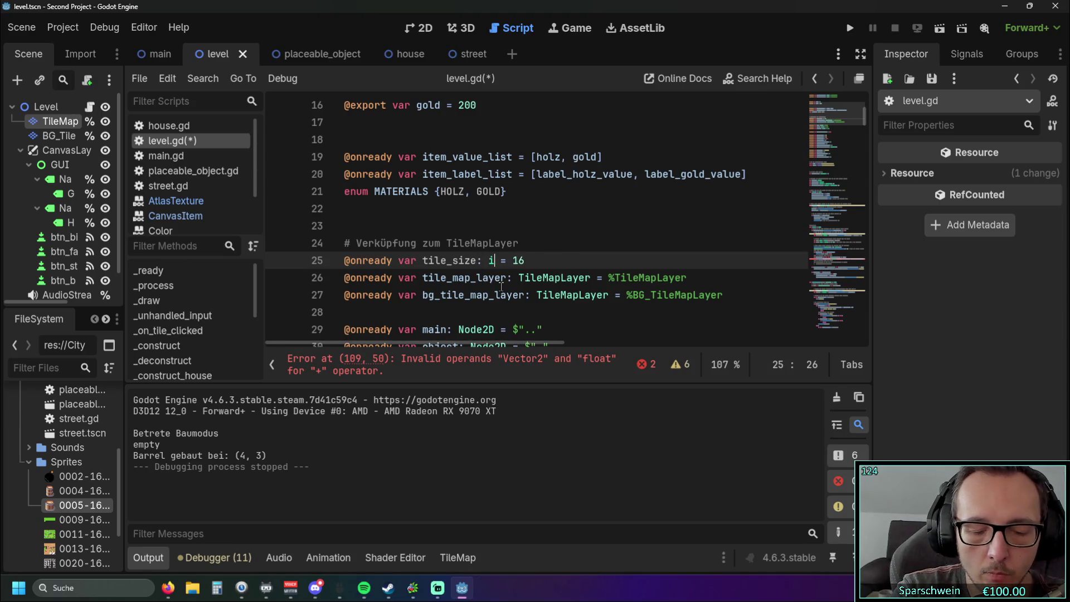
click(460, 226)
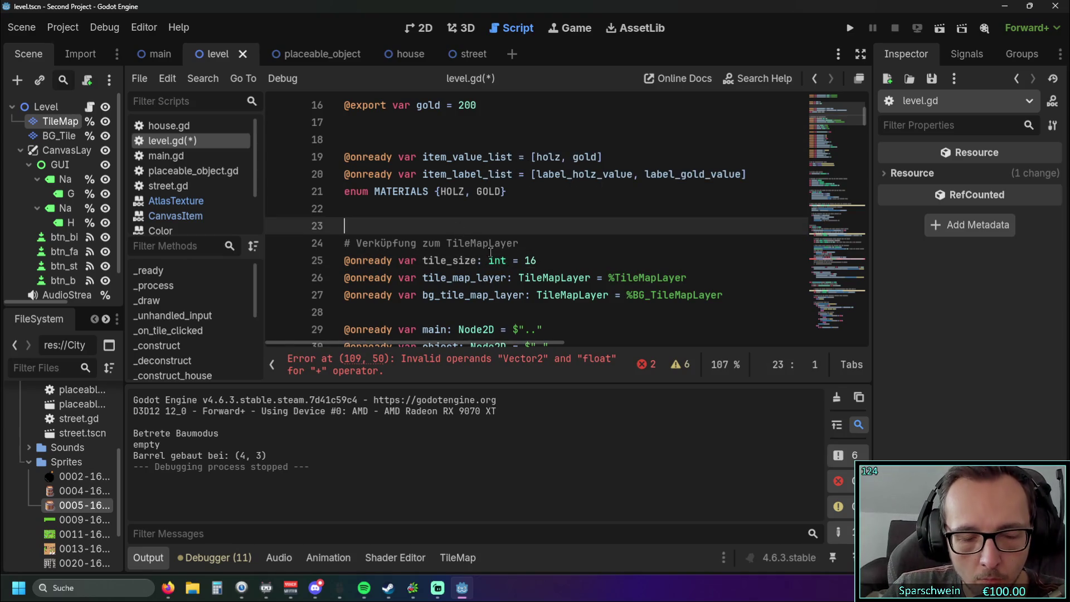
- Recheck the error line, then select the whole tile_size declaration line
scroll(507, 306, down, 3)
click(469, 371)
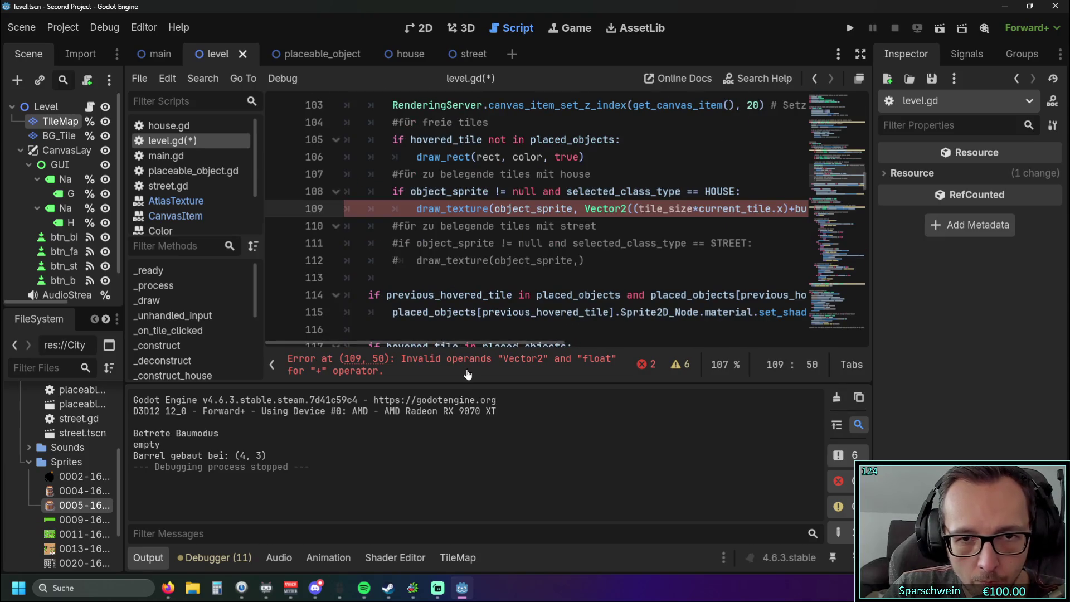
scroll(536, 264, up, 10)
scroll(536, 264, up, 7)
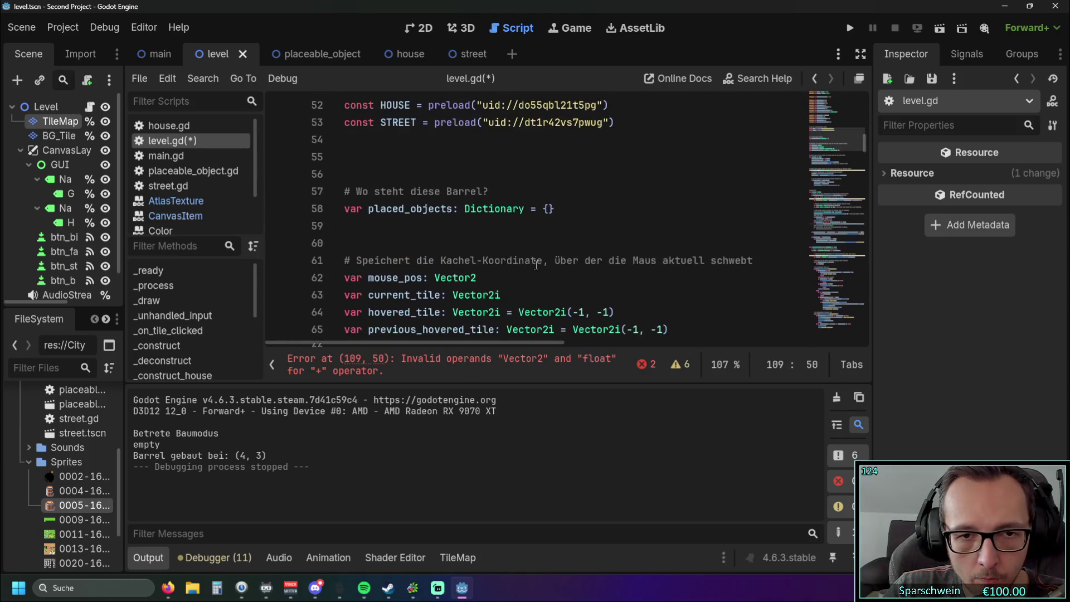
scroll(536, 264, up, 10)
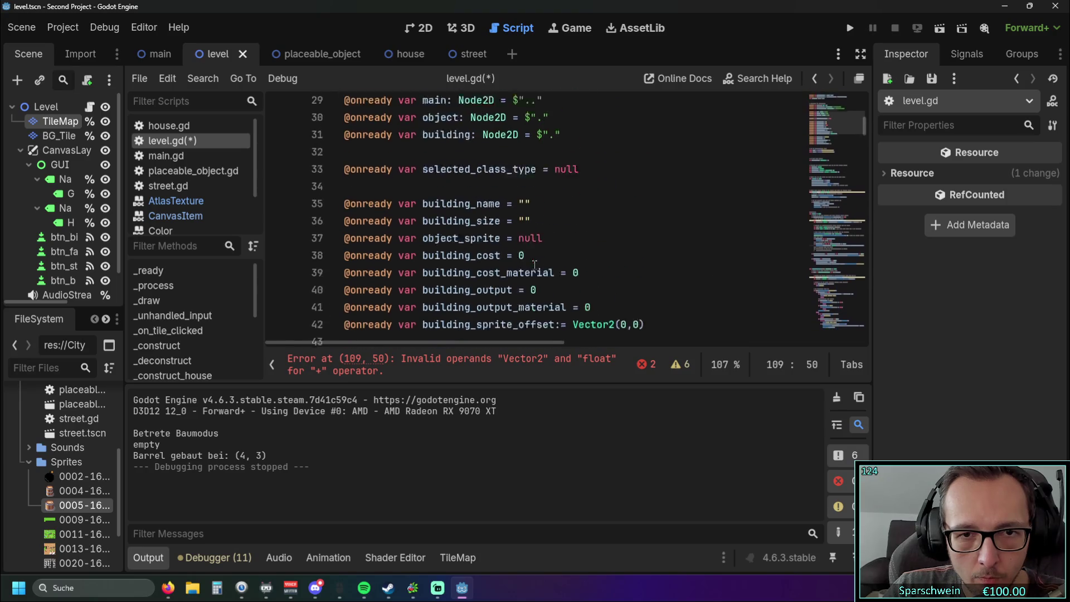
scroll(534, 264, up, 2)
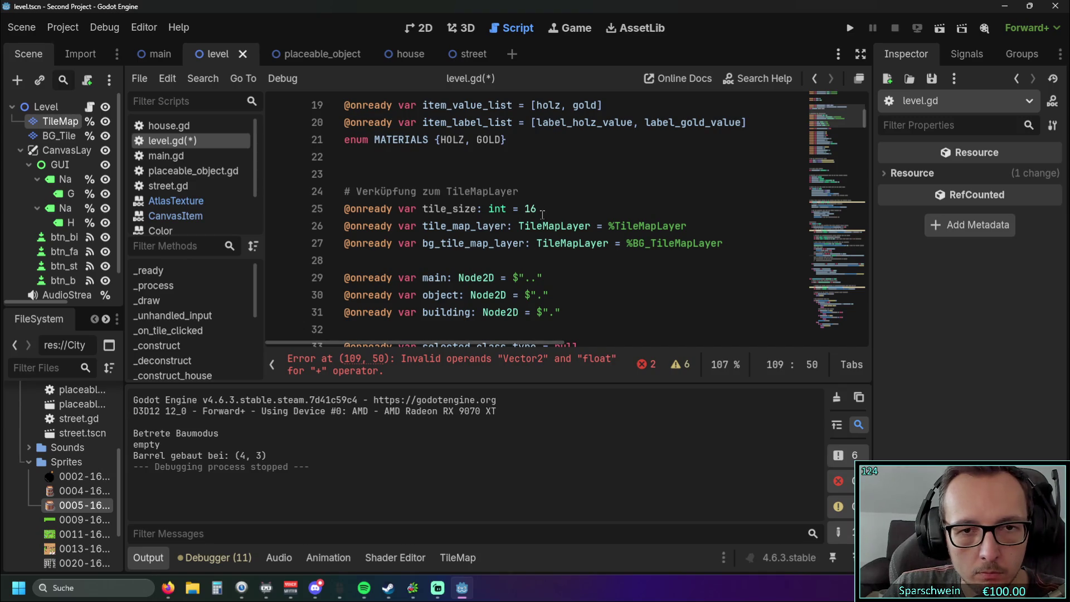
triple_click(413, 207)
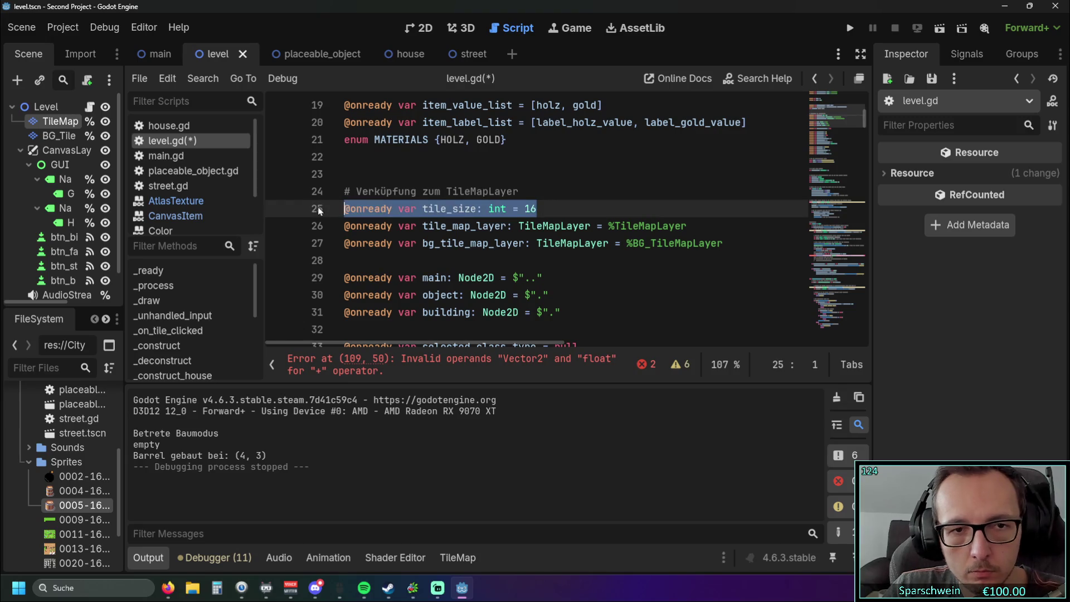
- Examine tile_size in the draw_texture call on line 108
key(Delete)
click(632, 277)
scroll(631, 274, down, 1)
scroll(631, 271, down, 20)
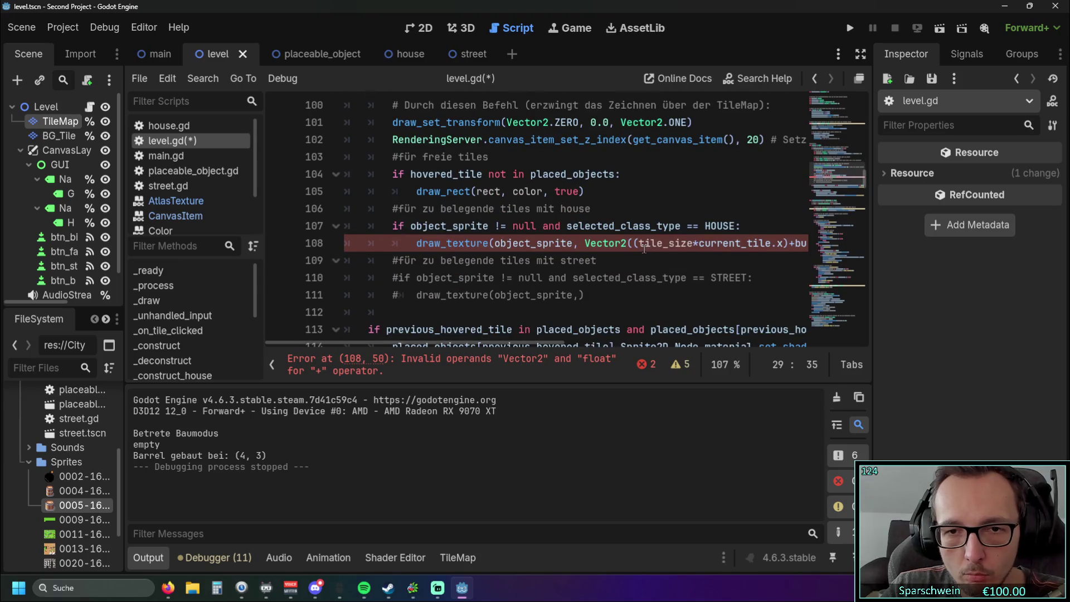
double_click(641, 243)
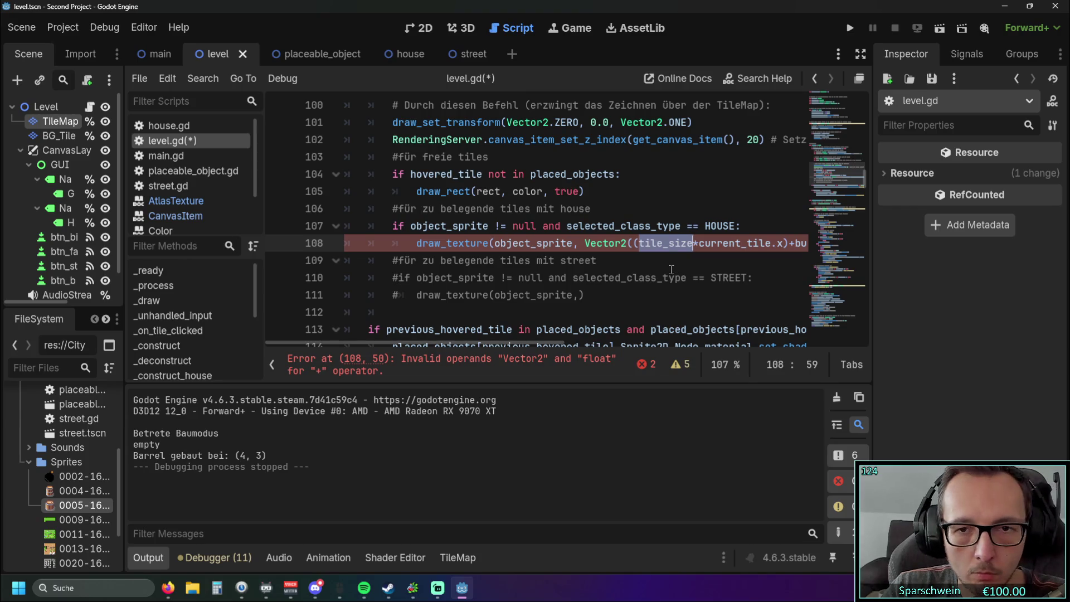
mouse_move(732, 241)
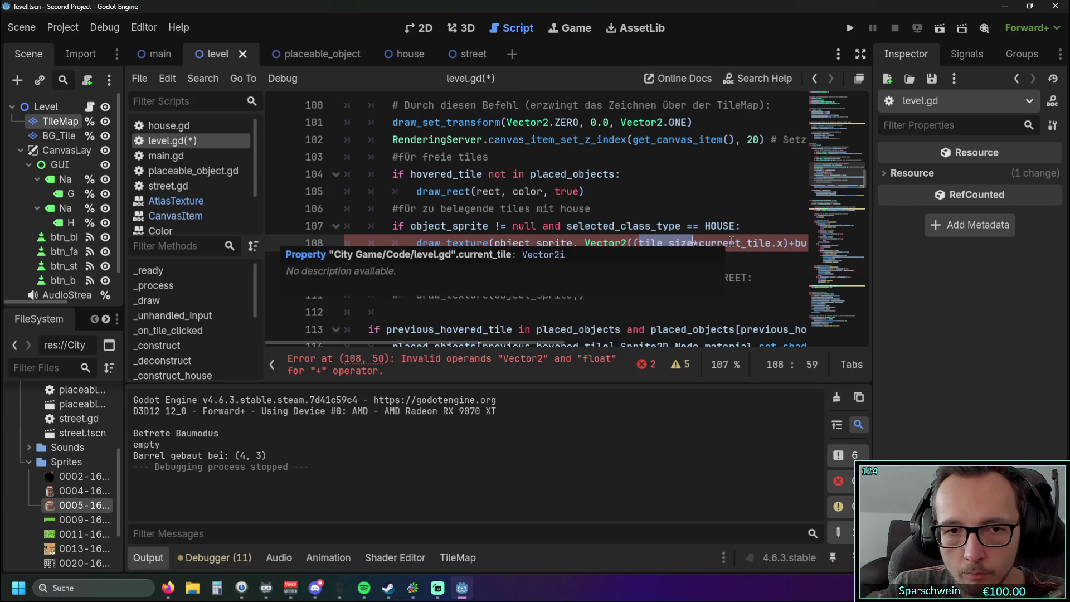
click(422, 311)
scroll(594, 281, up, 20)
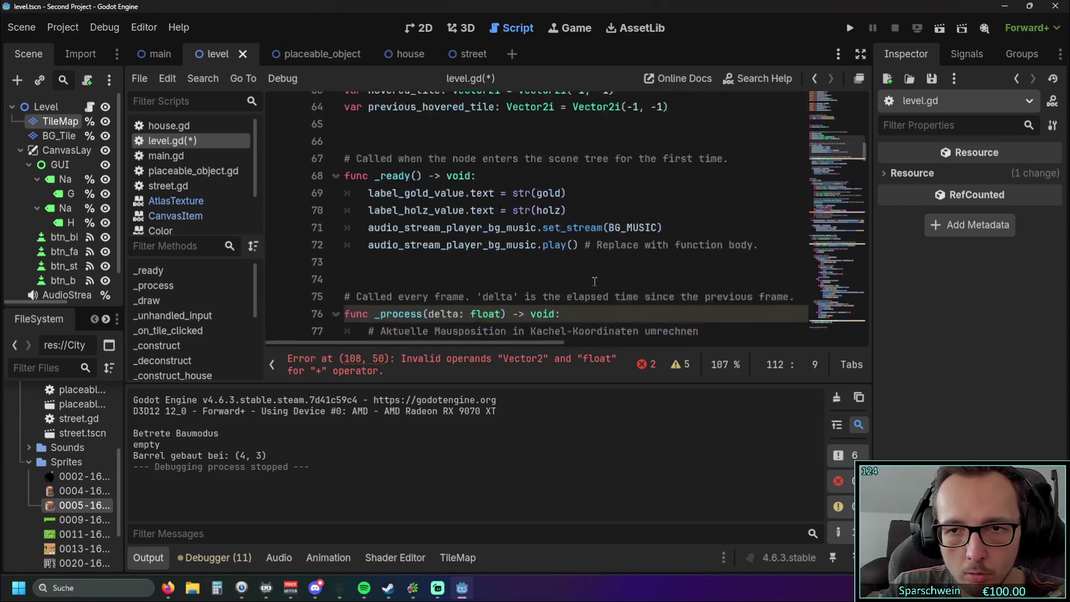
ctrl+scroll(594, 281, up, 2)
scroll(578, 272, up, 7)
scroll(578, 272, down, 2)
- Change tile_size's type from int to Vector2i
click(535, 266)
double_click(538, 168)
text(Vector)
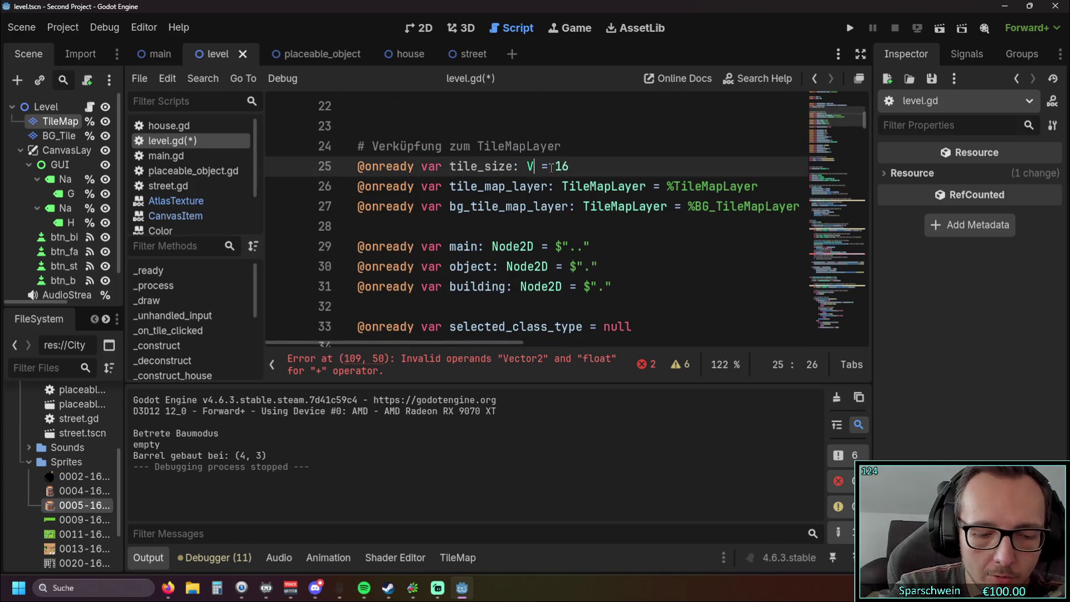
text(2i)
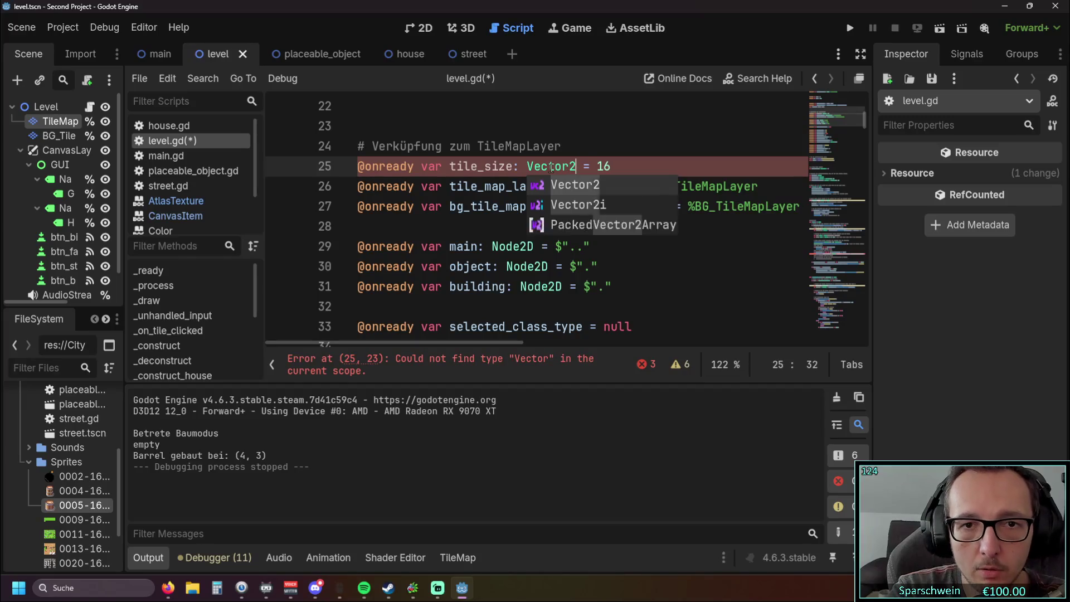
click(571, 220)
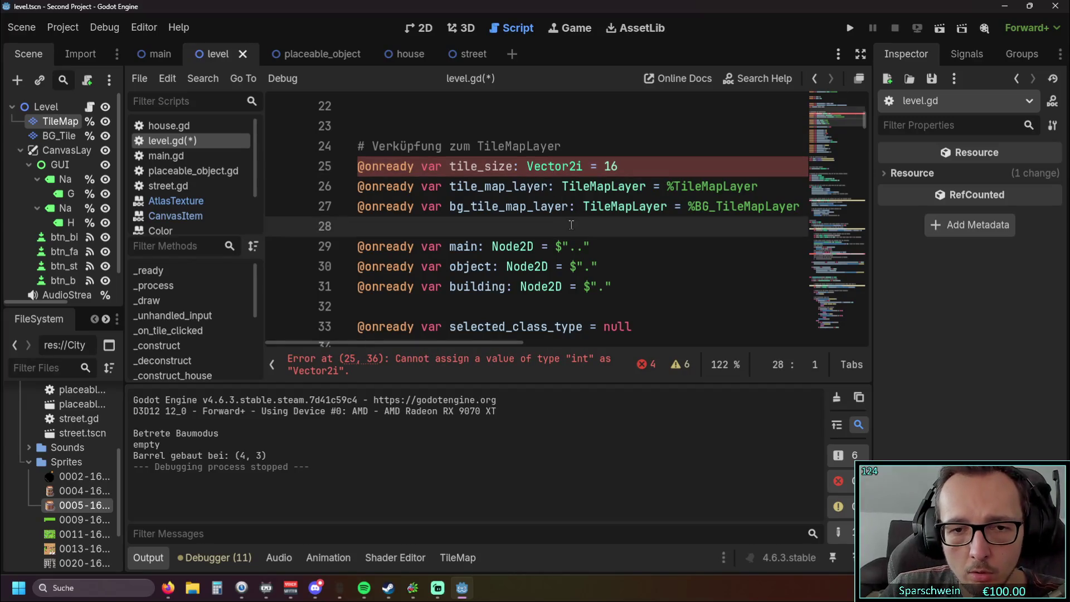
- Try appending .x after Vector2i, then remove it again
scroll(572, 220, up, 1)
click(614, 223)
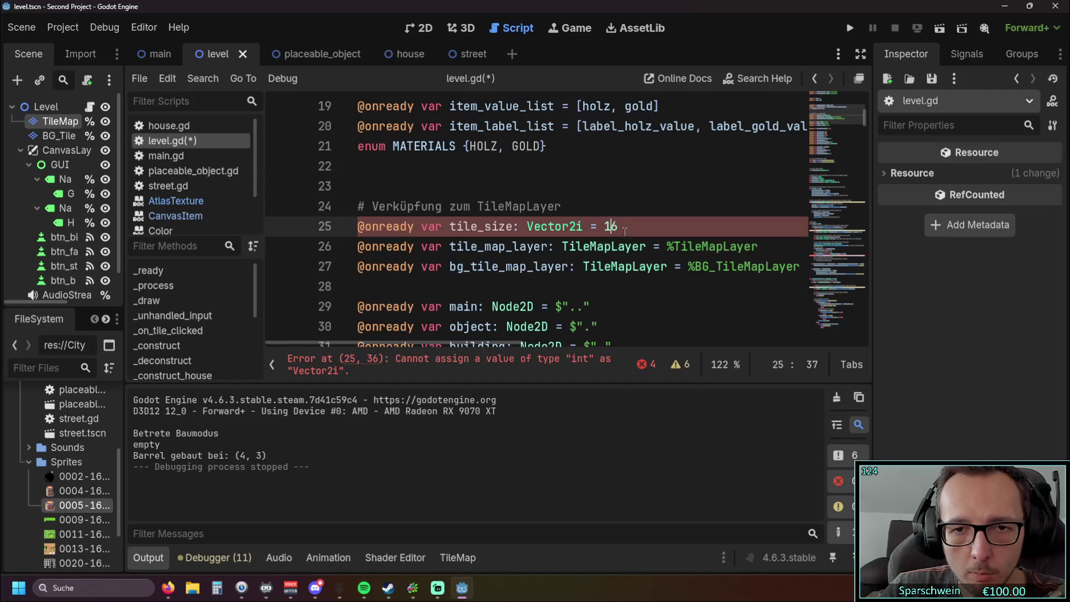
click(584, 226)
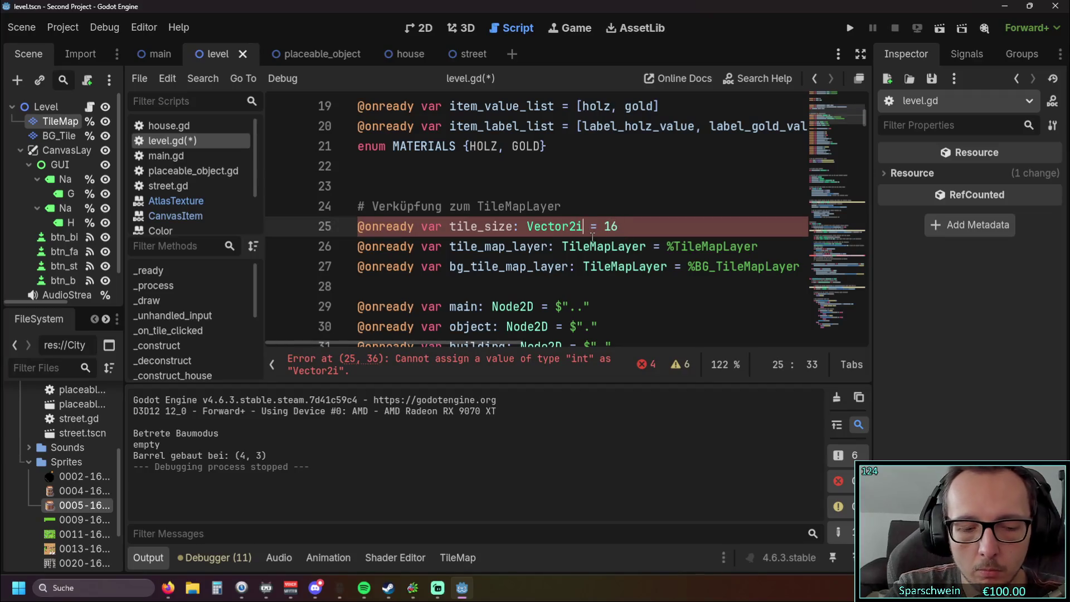
text(.x)
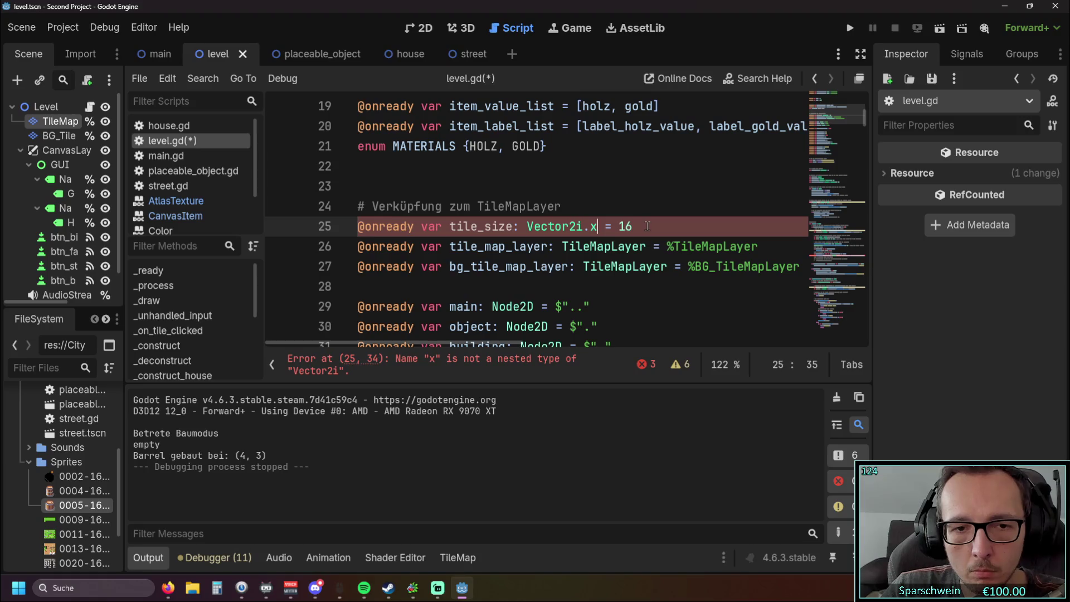
key(BackSpace)
key(BackSpace)
click(639, 233)
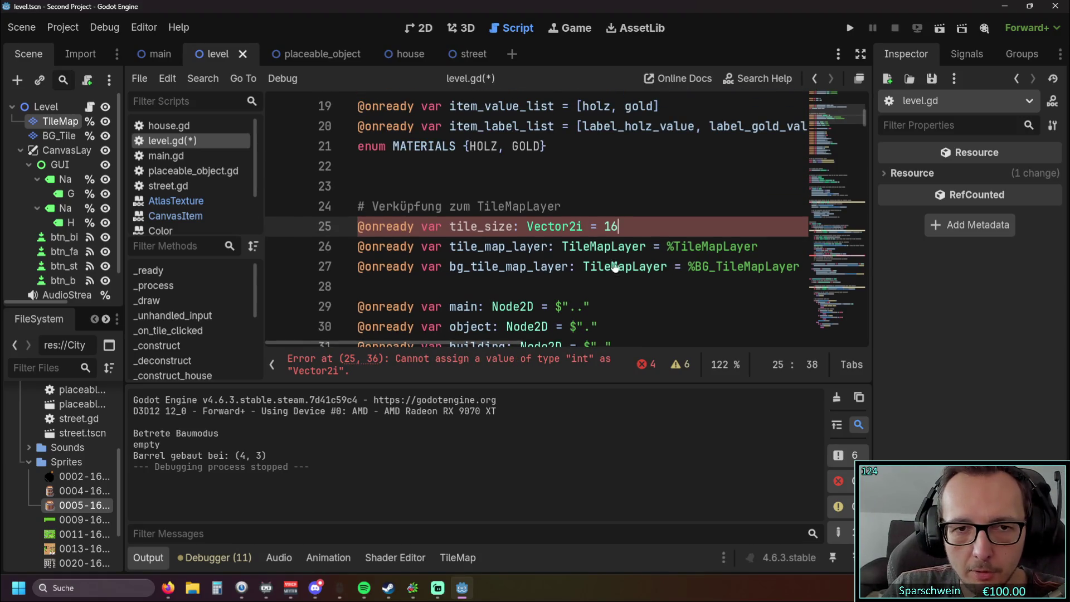
ctrl+scroll(611, 263, down, 3)
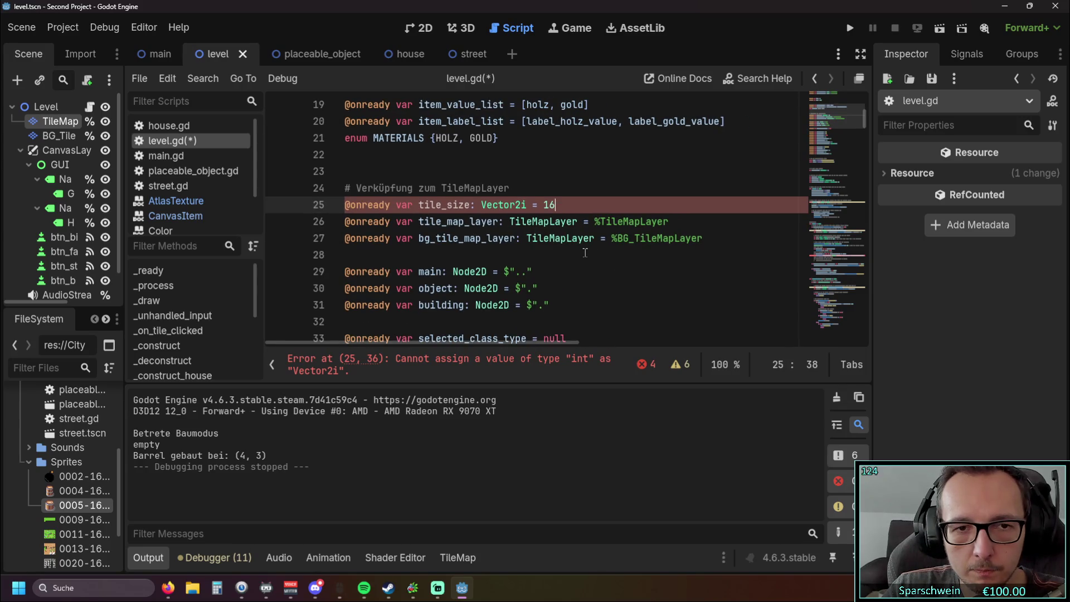
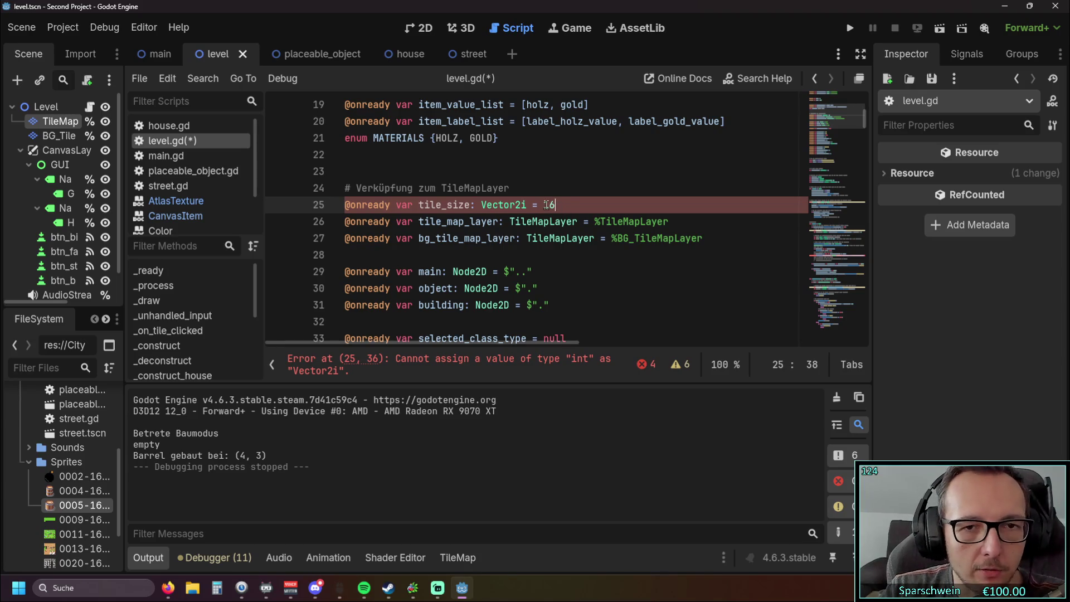
- Go from the line 25 value 16 to the script line reported in the error
click(568, 204)
scroll(596, 206, down, 15)
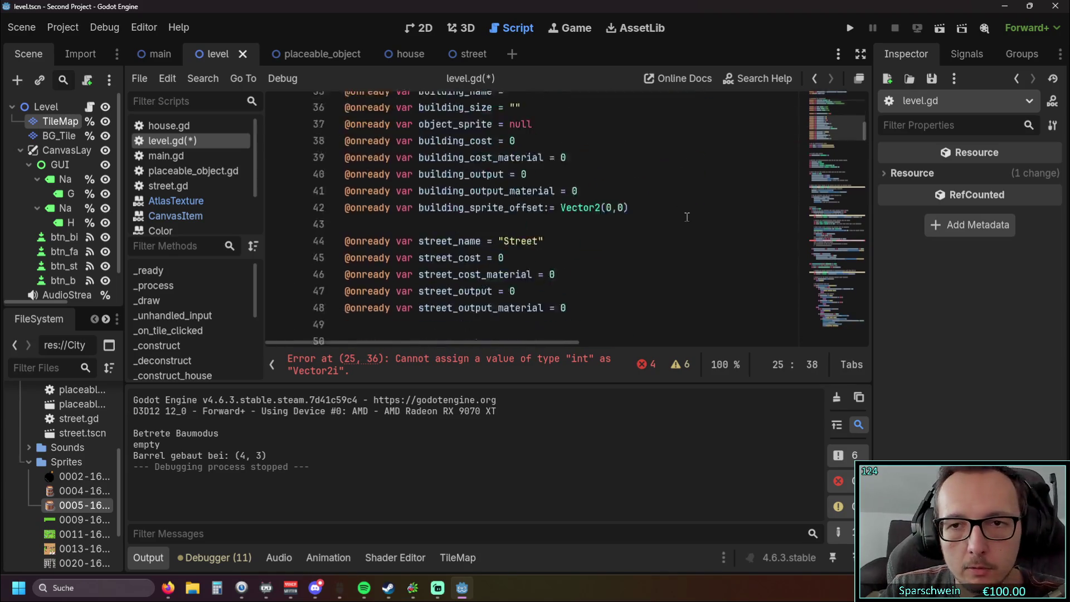
click(547, 377)
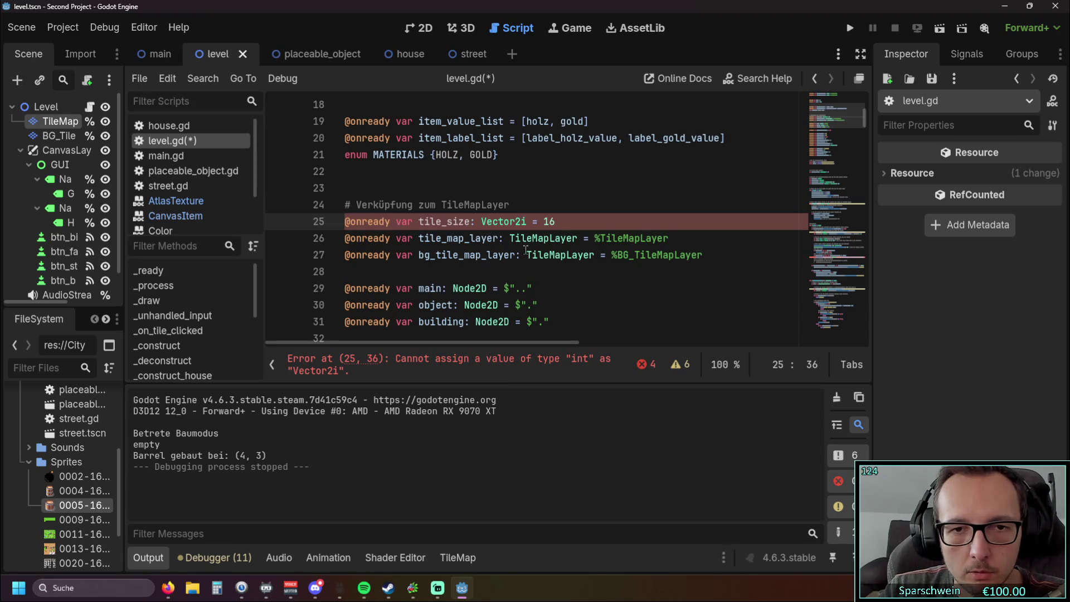
scroll(529, 251, down, 20)
scroll(547, 266, down, 4)
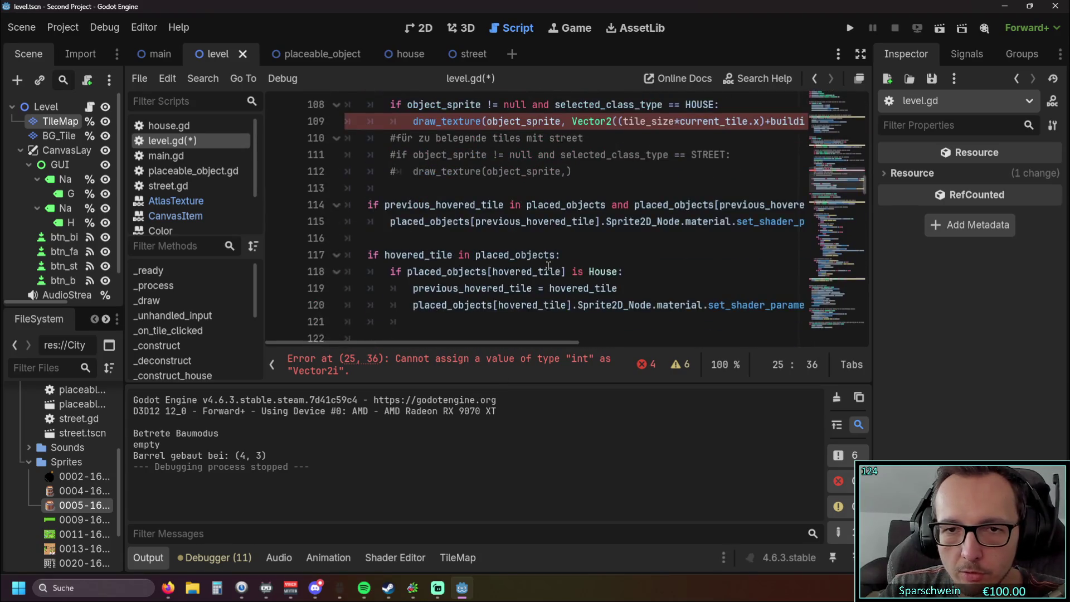
- Inspect the tile_size references in the draw_texture call
drag(470, 342, 564, 343)
drag(444, 221, 723, 221)
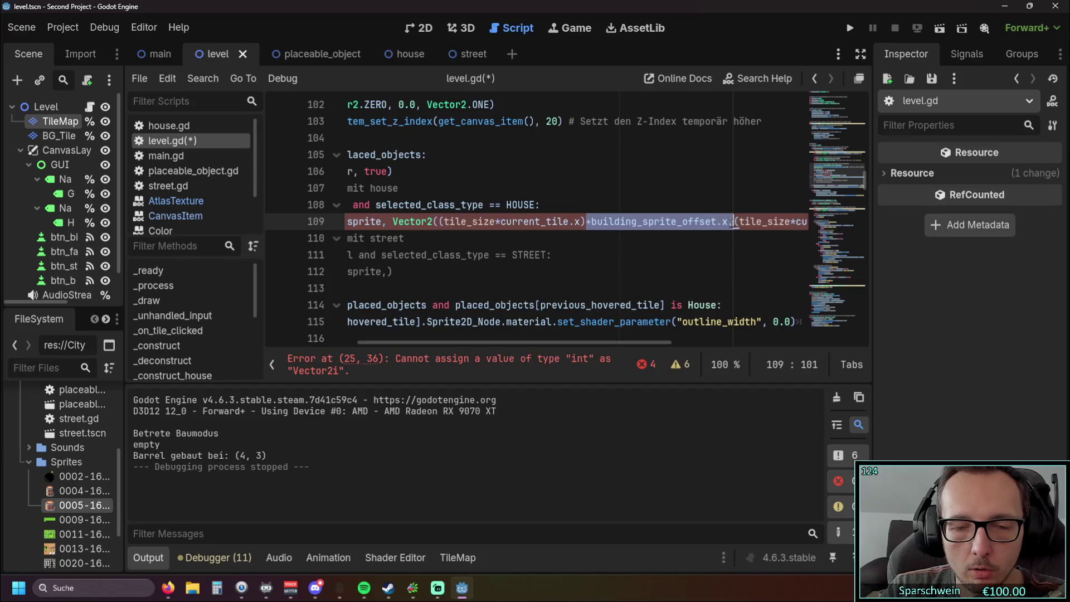
click(645, 246)
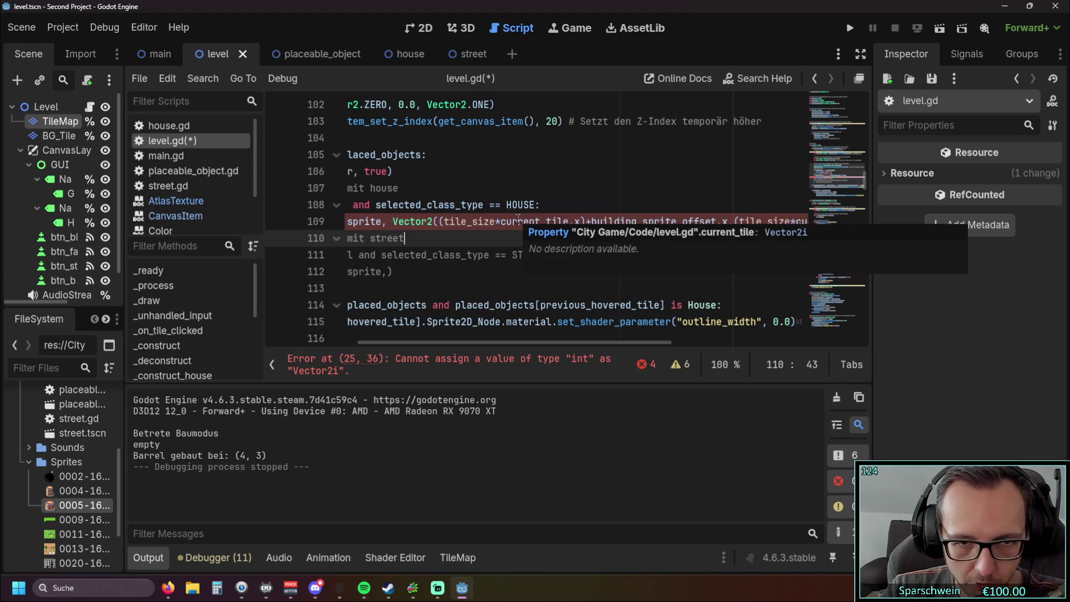
drag(444, 222, 495, 221)
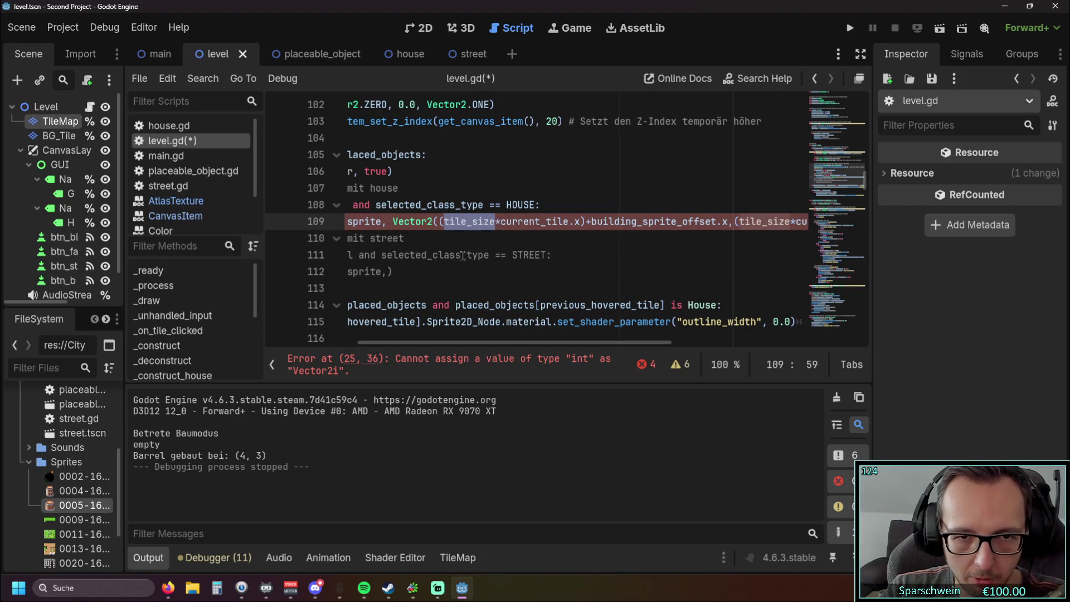
click(463, 254)
drag(523, 342, 432, 342)
- Delete the tile_size variable declaration on line 25
scroll(641, 248, up, 10)
scroll(641, 248, up, 11)
scroll(634, 246, up, 7)
click(563, 221)
drag(563, 222, 286, 227)
key(BackSpace)
key(BackSpace)
- Replace both tile_size occurrences in the line 108 draw_texture call with 16
click(594, 255)
scroll(613, 262, down, 4)
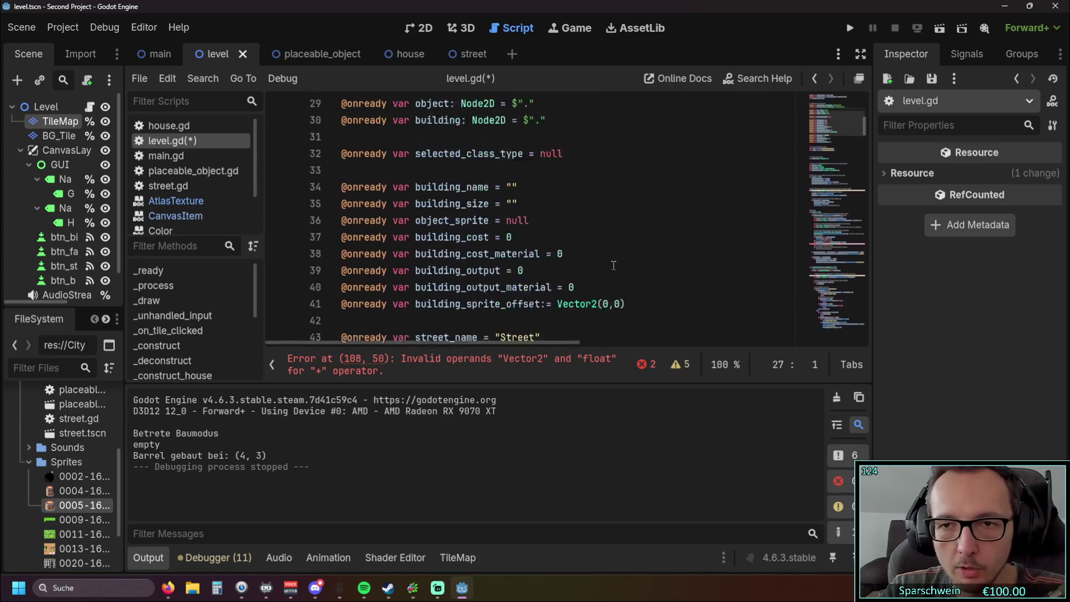
scroll(613, 262, down, 20)
drag(621, 256, 671, 255)
text(16)
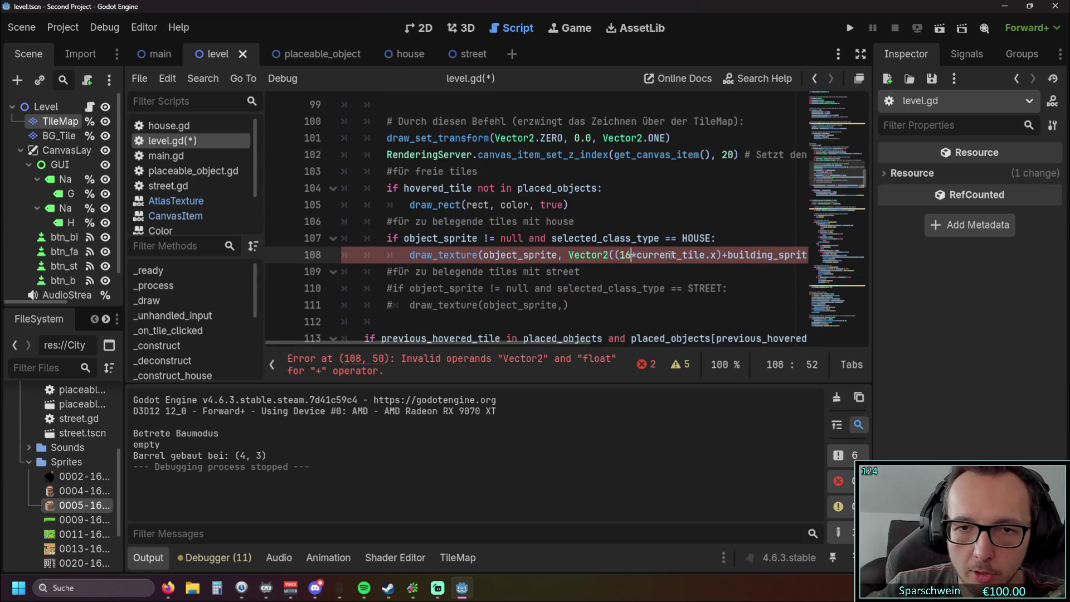
click(652, 221)
drag(448, 341, 574, 341)
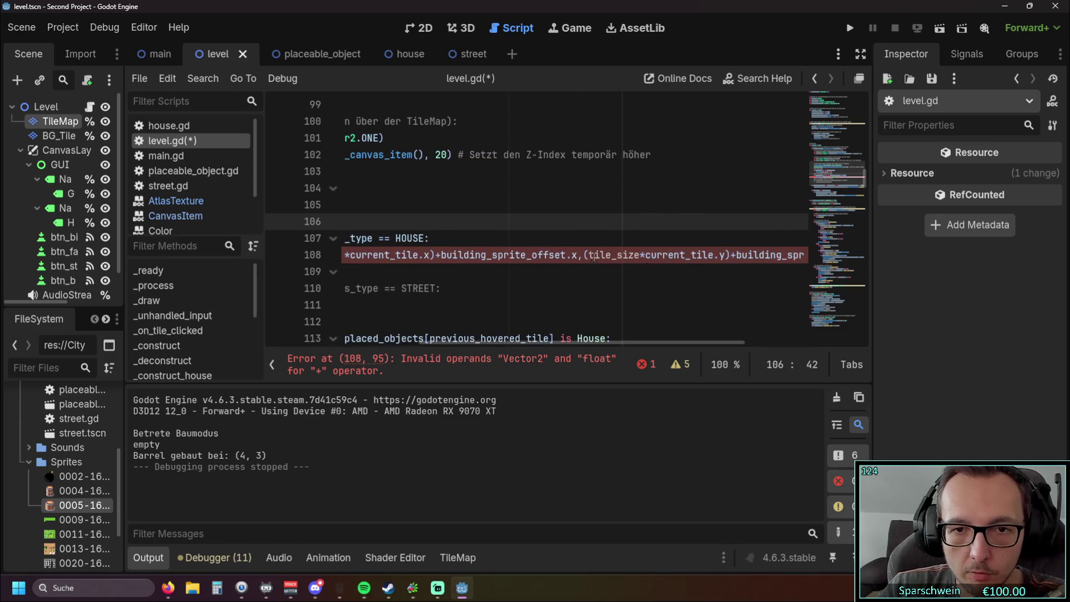
double_click(594, 255)
text(16)
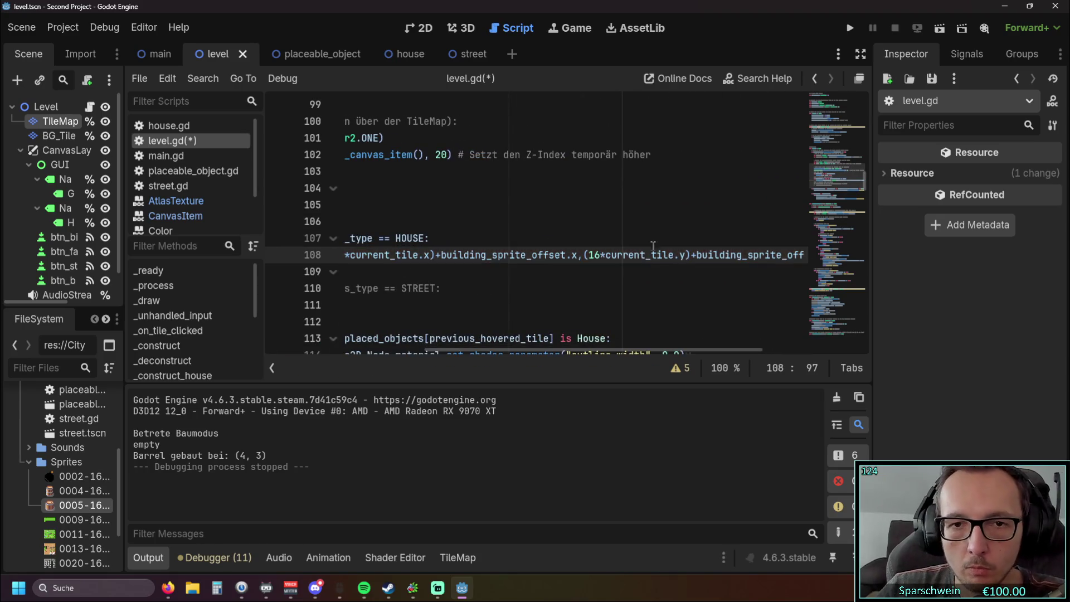
click(653, 245)
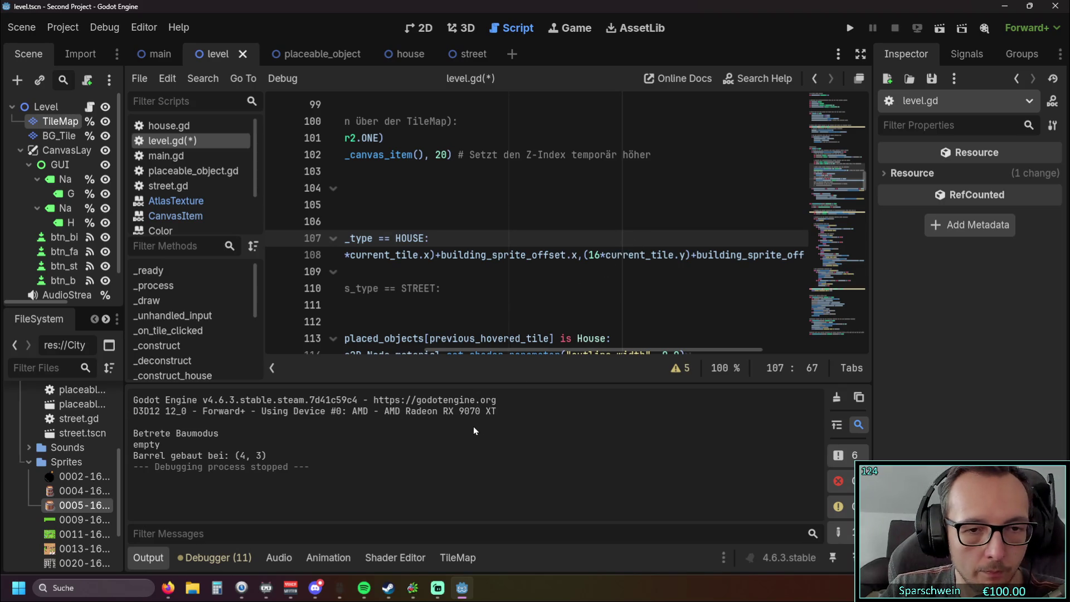
drag(516, 350, 435, 351)
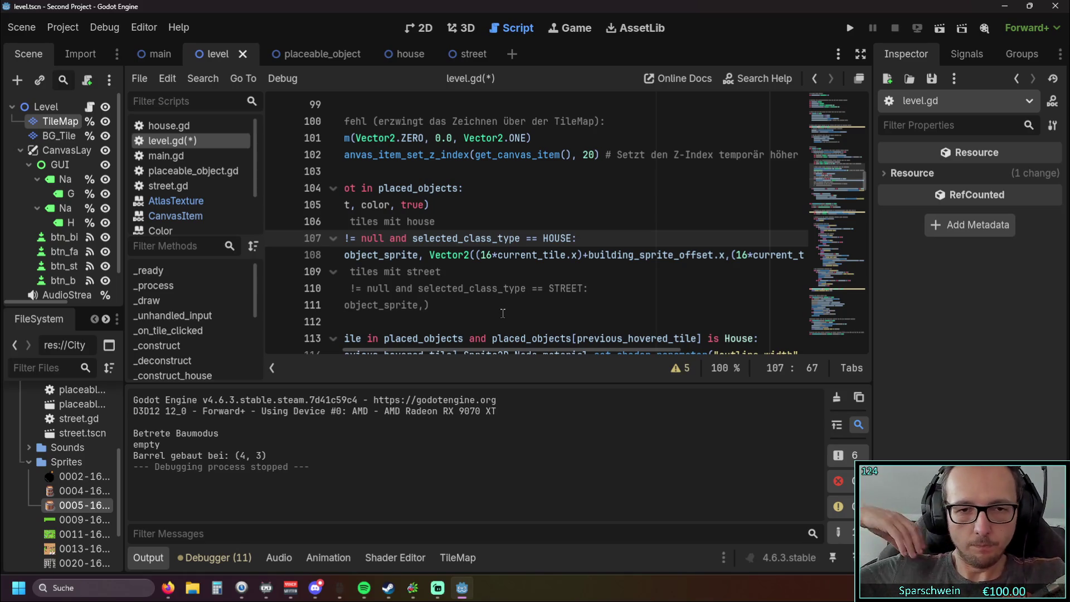